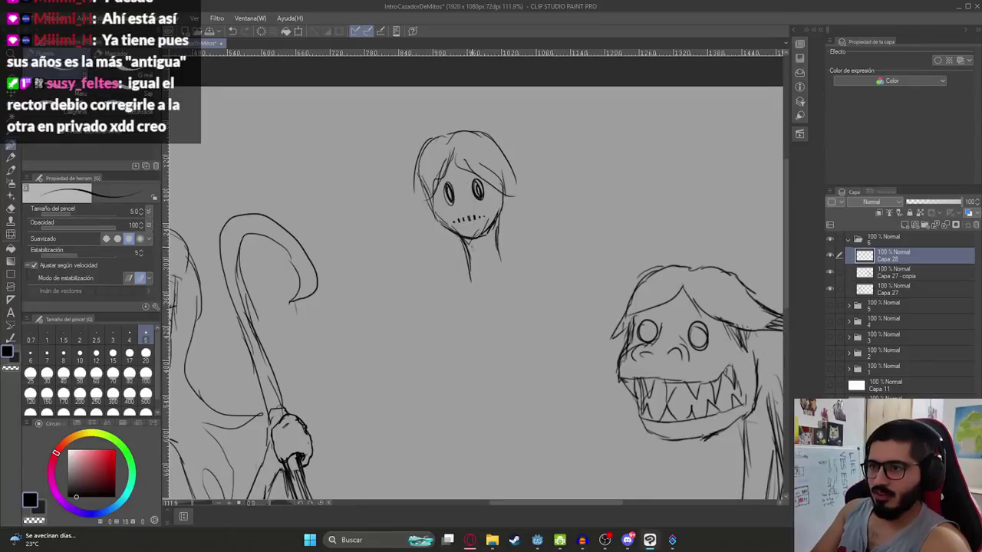
# Step: Draw branch strokes rising from the small central figure's shoulders, with a short twig on top
pyautogui.moveTo(464, 257)
pyautogui.mouseDown()
pyautogui.moveTo(392, 201)
pyautogui.moveTo(341, 102)
pyautogui.moveTo(372, 97)
pyautogui.mouseUp()
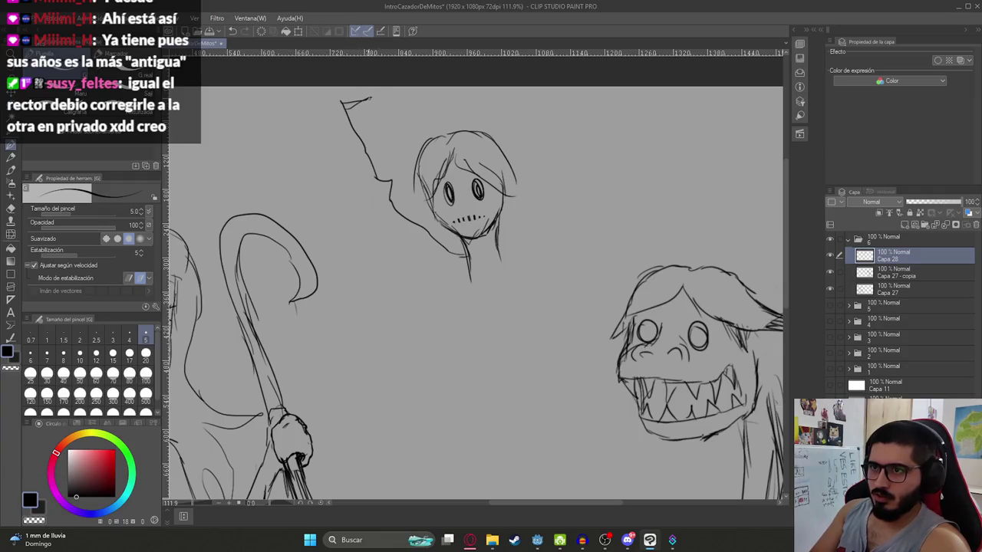
pyautogui.scroll(-2, 382, 107)
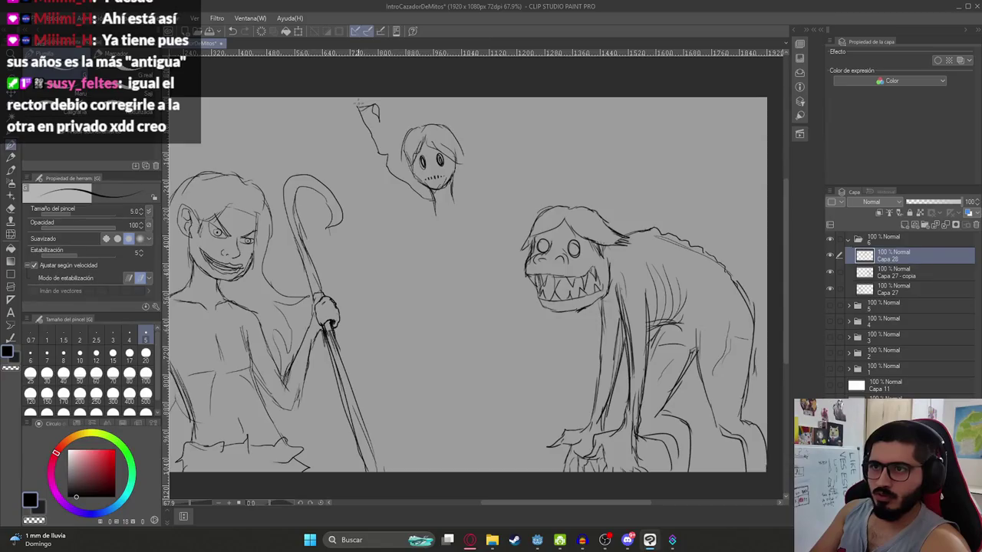
pyautogui.moveTo(337, 100); pyautogui.dragTo(424, 223)
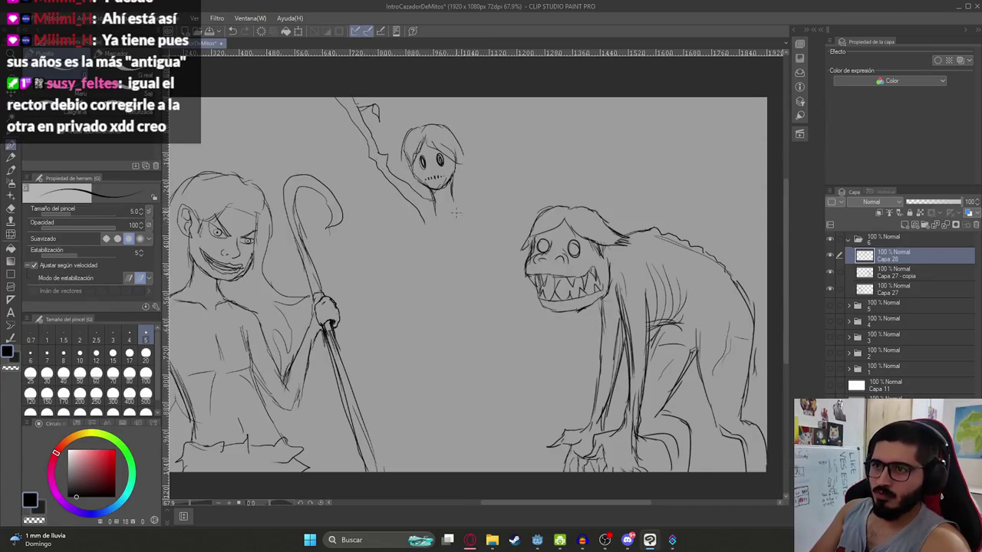
pyautogui.moveTo(470, 201)
pyautogui.mouseDown()
pyautogui.moveTo(494, 142)
pyautogui.moveTo(566, 158)
pyautogui.mouseUp()
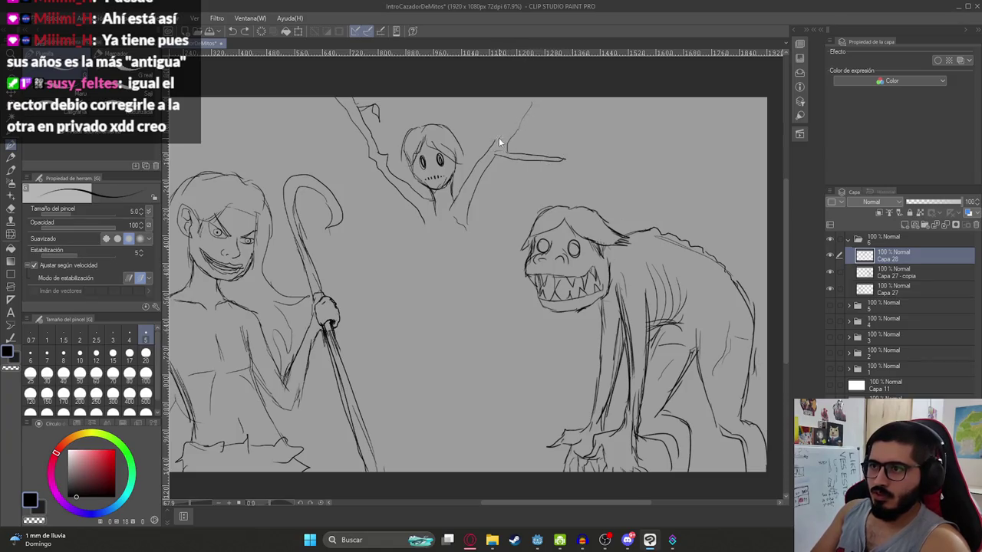
pyautogui.moveTo(512, 117); pyautogui.dragTo(528, 101)
# Step: Check the Mala Visión reference images and return to the sketch
pyautogui.hotkey('alt', 'Tab')
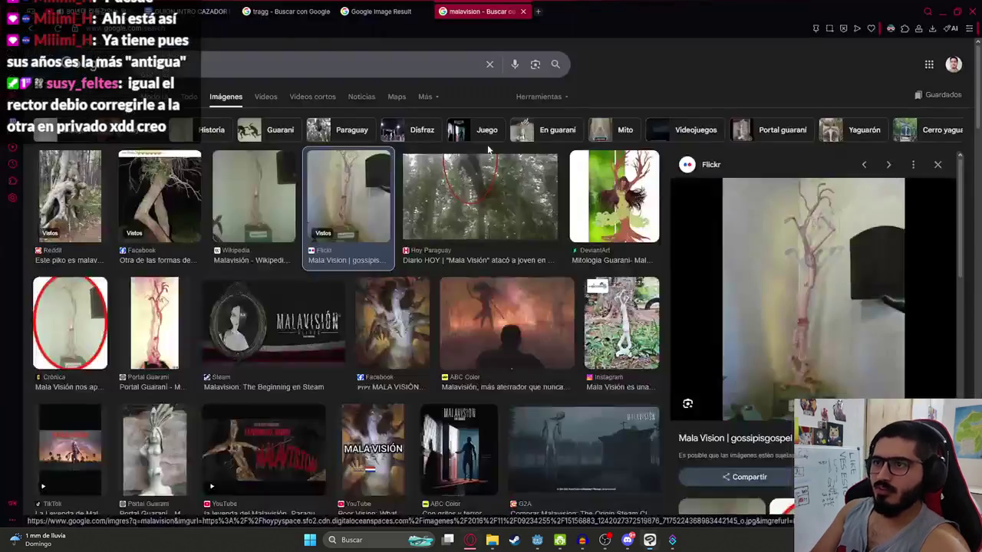
pyautogui.hotkey('alt', 'Tab')
pyautogui.hotkey('alt', 'Tab')
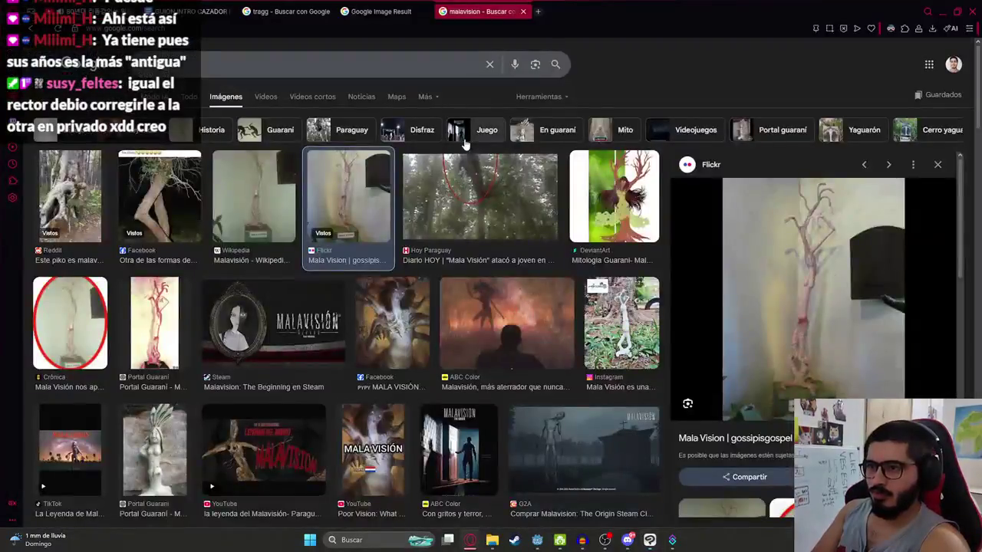
pyautogui.hotkey('alt', 'Tab')
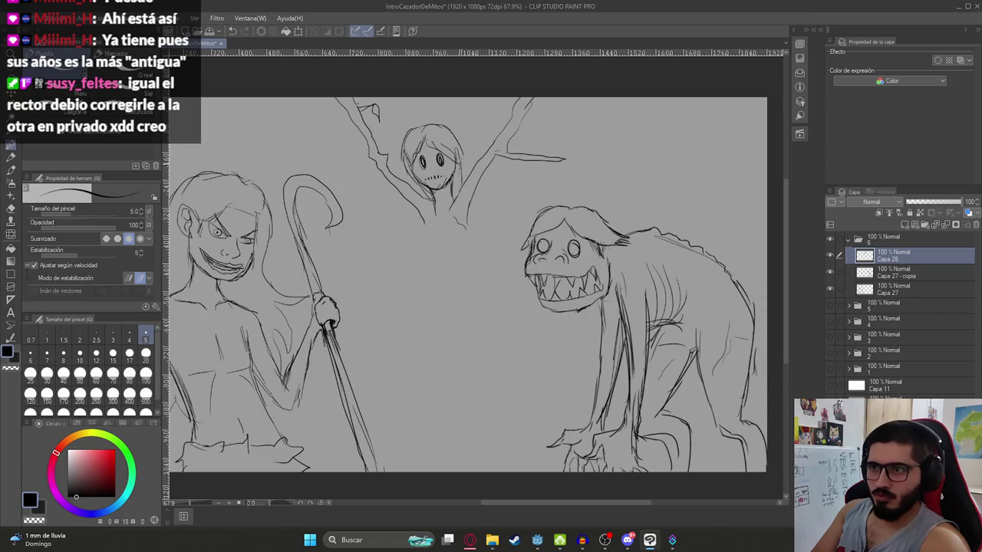
pyautogui.scroll(-1, 431, 162)
pyautogui.scroll(5, 433, 162)
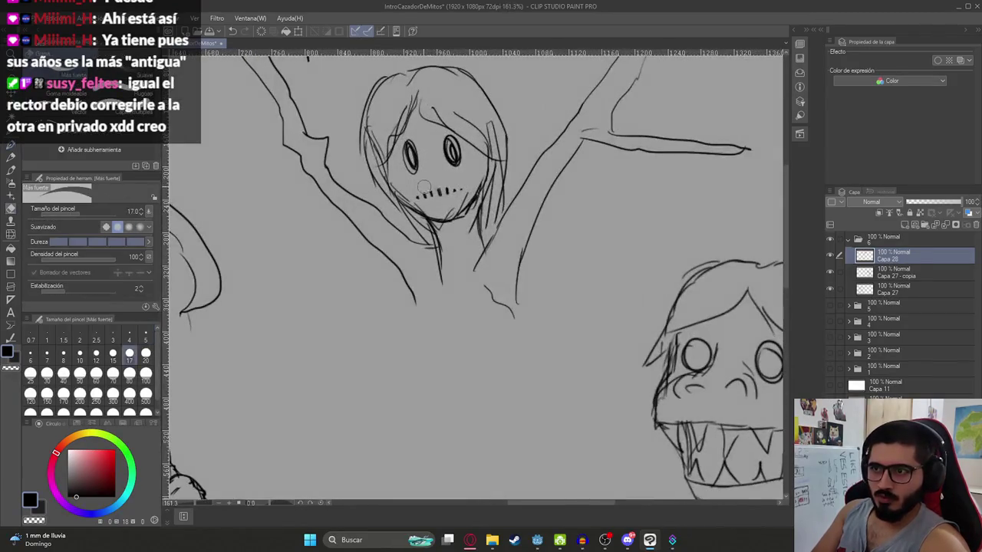
# Step: Outline an open mouth on the central figure and fill it solid black
pyautogui.scroll(3, 434, 182)
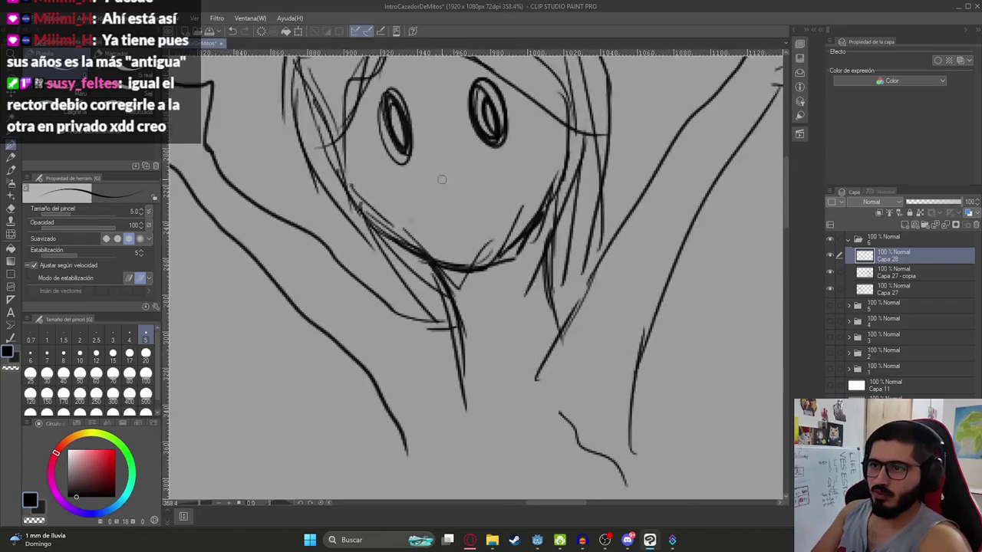
pyautogui.moveTo(407, 208); pyautogui.dragTo(495, 180)
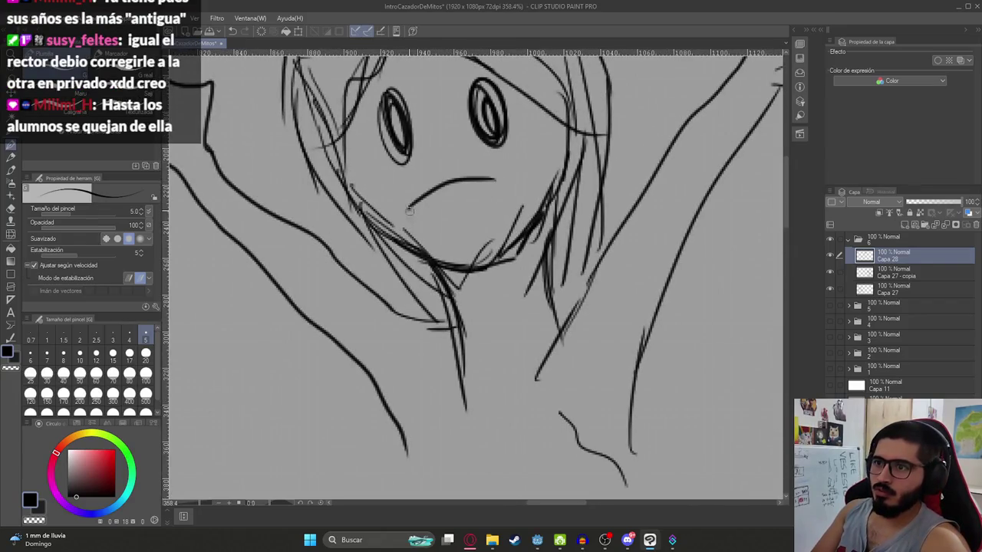
pyautogui.moveTo(409, 209); pyautogui.dragTo(491, 181)
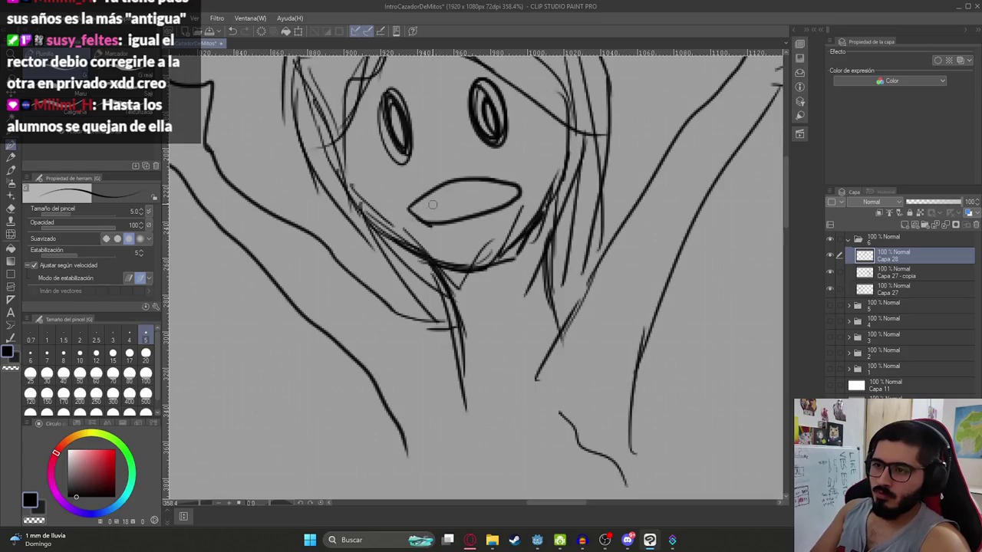
pyautogui.press('g')
pyautogui.click(491, 190)
pyautogui.press('p')
# Step: Compare with the malavision references, then draw the right side of the figure's chest
pyautogui.scroll(-2, 483, 188)
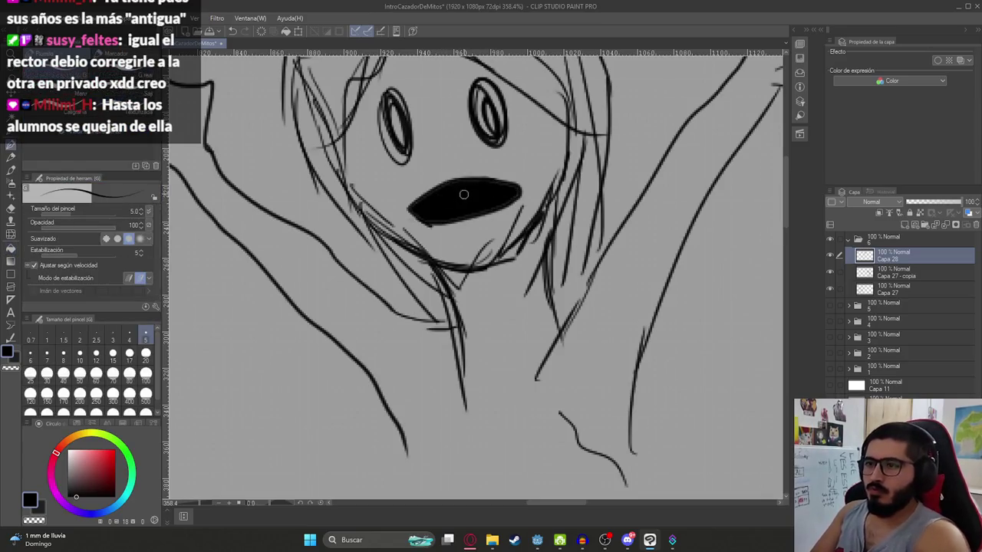
pyautogui.scroll(-3, 468, 184)
pyautogui.scroll(-3, 453, 177)
pyautogui.scroll(-2, 427, 166)
pyautogui.hotkey('alt', 'Tab')
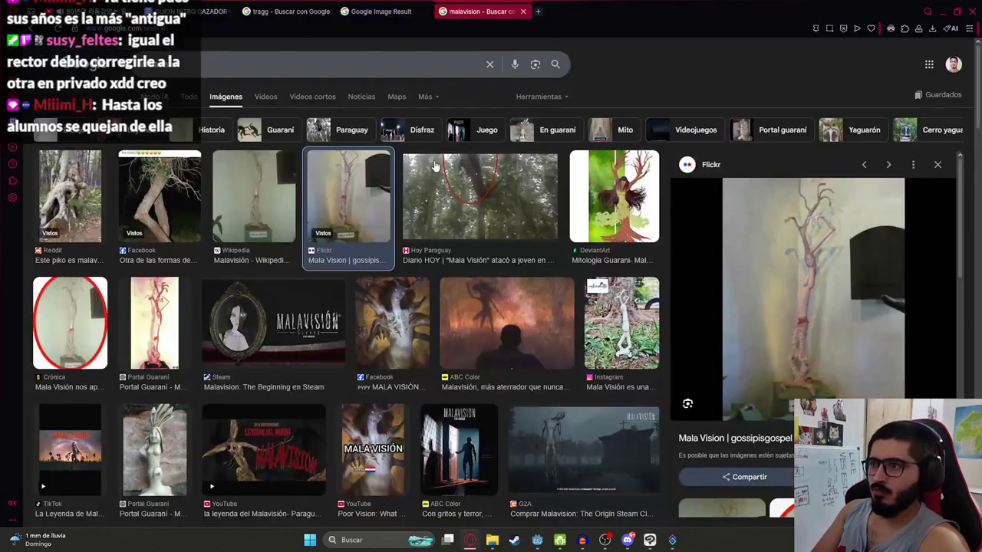
pyautogui.hotkey('alt', 'Tab')
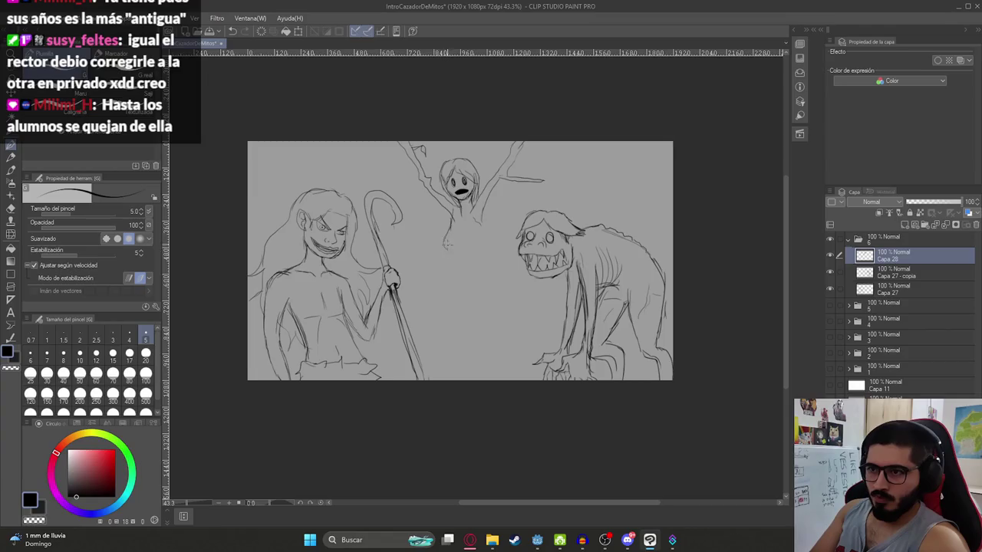
pyautogui.scroll(3, 477, 221)
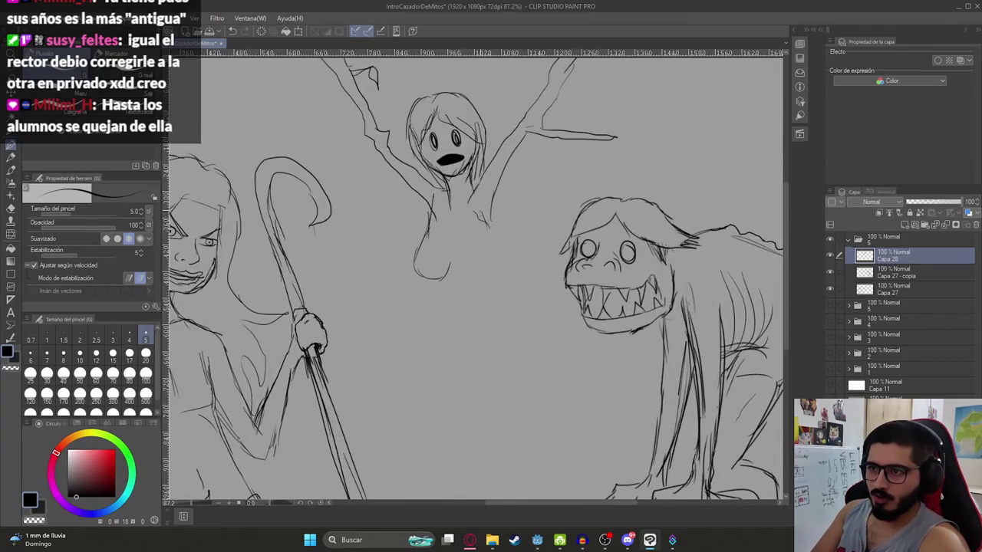
pyautogui.moveTo(484, 214)
pyautogui.mouseDown()
pyautogui.moveTo(506, 247)
pyautogui.moveTo(481, 270)
pyautogui.mouseUp()
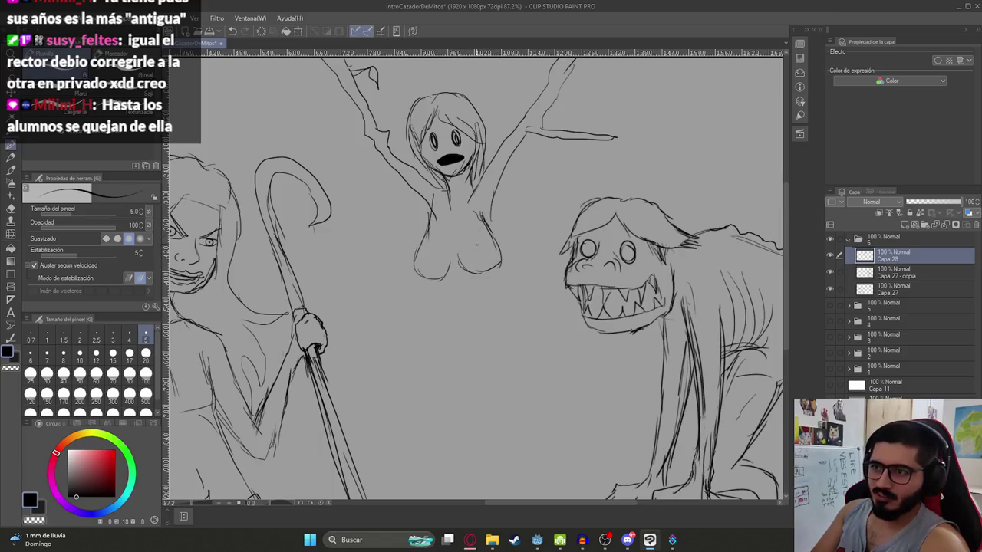
# Step: Extend the figure's body lines downward, checking the reference images between strokes
pyautogui.hotkey('alt', 'Tab')
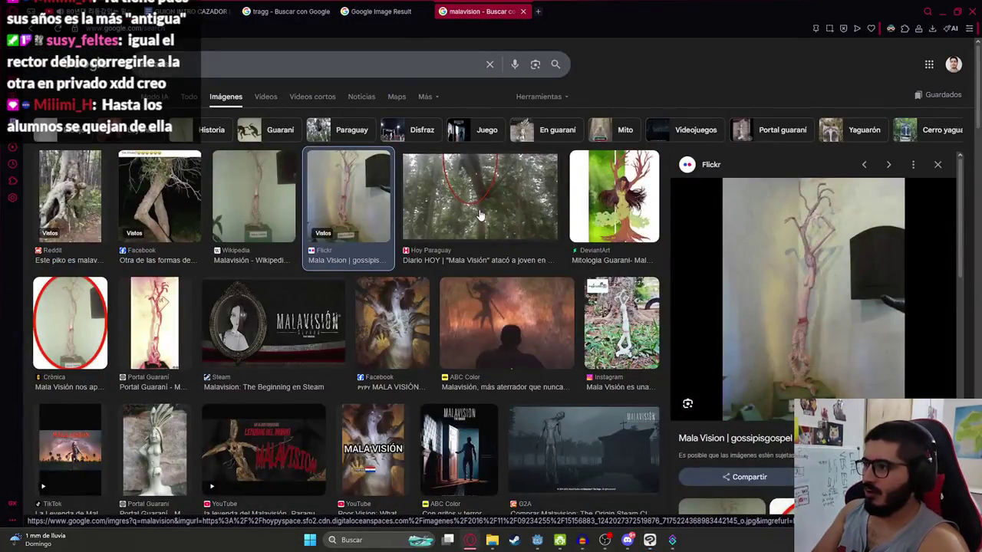
pyautogui.hotkey('alt', 'Tab')
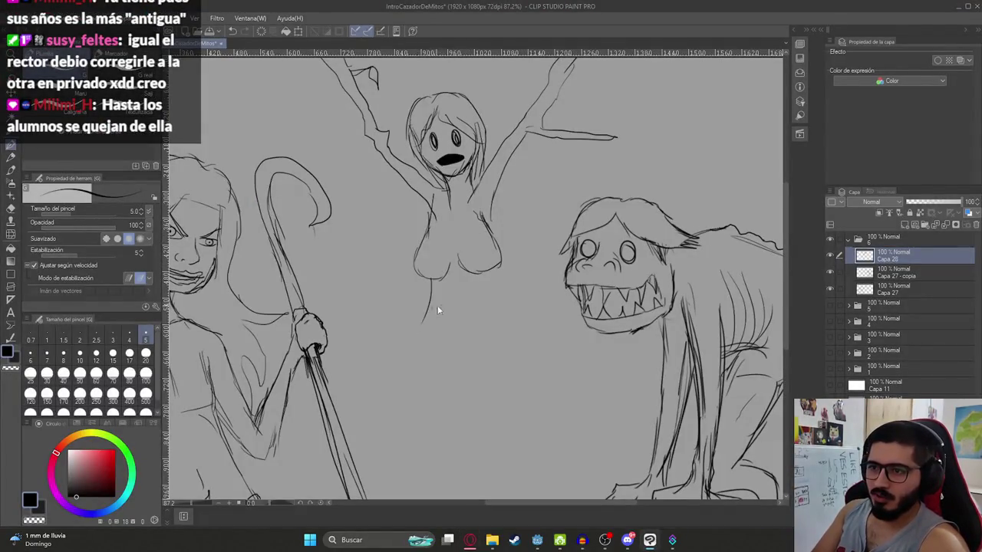
pyautogui.scroll(-2, 438, 215)
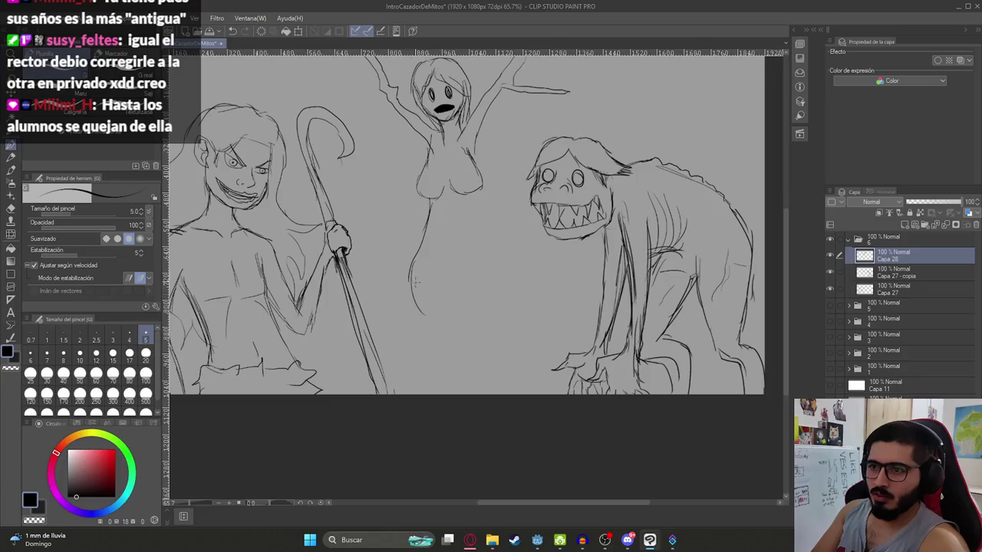
pyautogui.hotkey('alt', 'Tab')
pyautogui.hotkey('alt', 'Tab')
pyautogui.moveTo(460, 202); pyautogui.dragTo(456, 264)
pyautogui.moveTo(458, 231); pyautogui.dragTo(464, 302)
pyautogui.hotkey('alt', 'Tab')
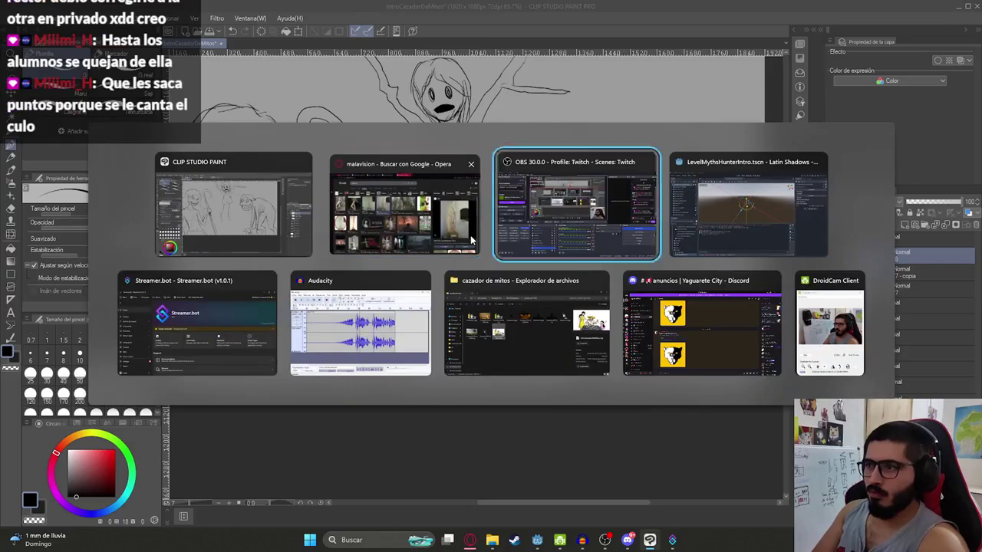
pyautogui.hotkey('alt', 'Tab')
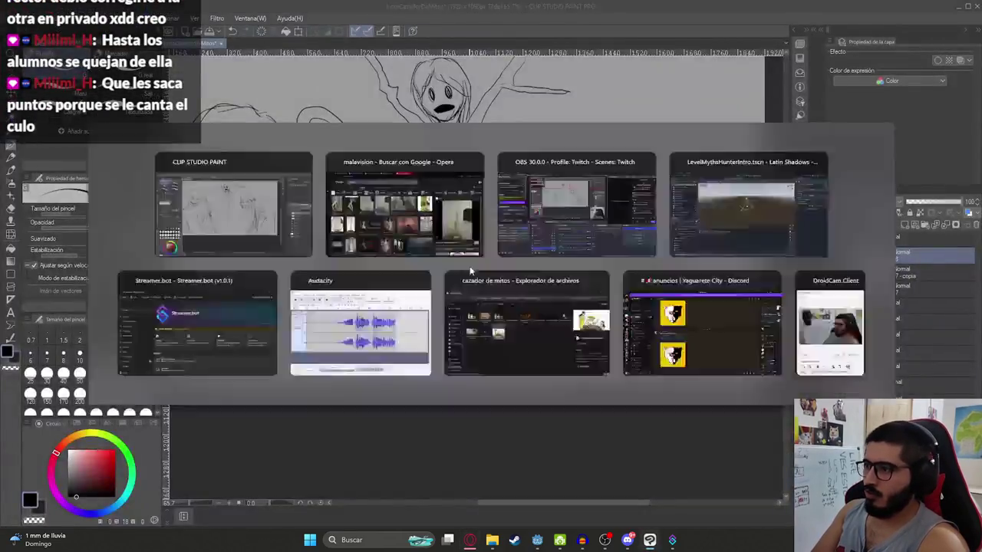
pyautogui.hotkey('alt', 'Tab')
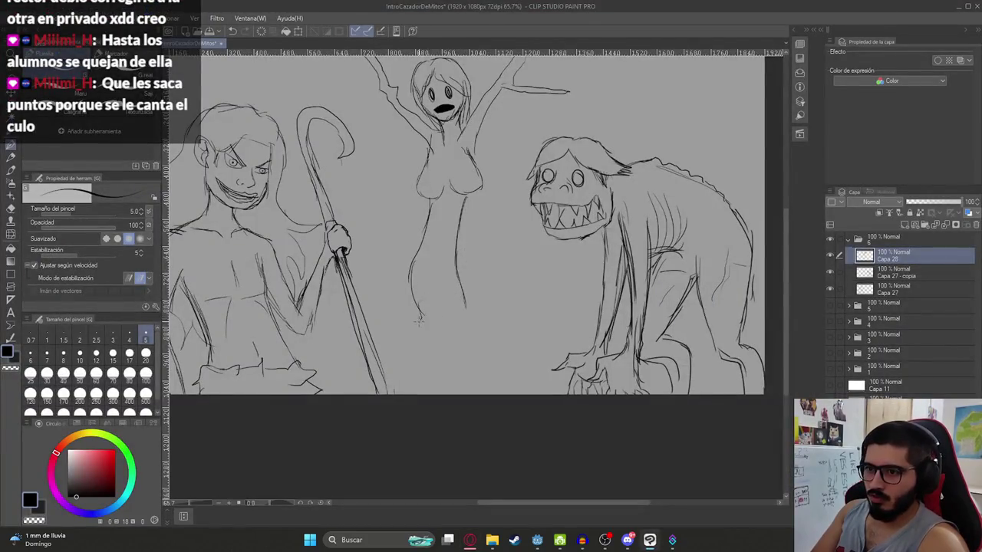
pyautogui.hotkey('alt', 'Tab')
pyautogui.hotkey('alt', 'Tab')
# Step: Draw the trunk-like leg lines down to the canvas bottom and the chest's lower outline
pyautogui.moveTo(420, 321); pyautogui.dragTo(406, 396)
pyautogui.moveTo(503, 315); pyautogui.dragTo(513, 349)
pyautogui.hotkey('ctrl', 'z')
pyautogui.moveTo(466, 302); pyautogui.dragTo(529, 394)
pyautogui.moveTo(434, 368)
pyautogui.mouseDown()
pyautogui.moveTo(440, 347)
pyautogui.moveTo(458, 394)
pyautogui.moveTo(511, 390)
pyautogui.mouseUp()
pyautogui.scroll(-1, 476, 253)
pyautogui.scroll(-1, 475, 253)
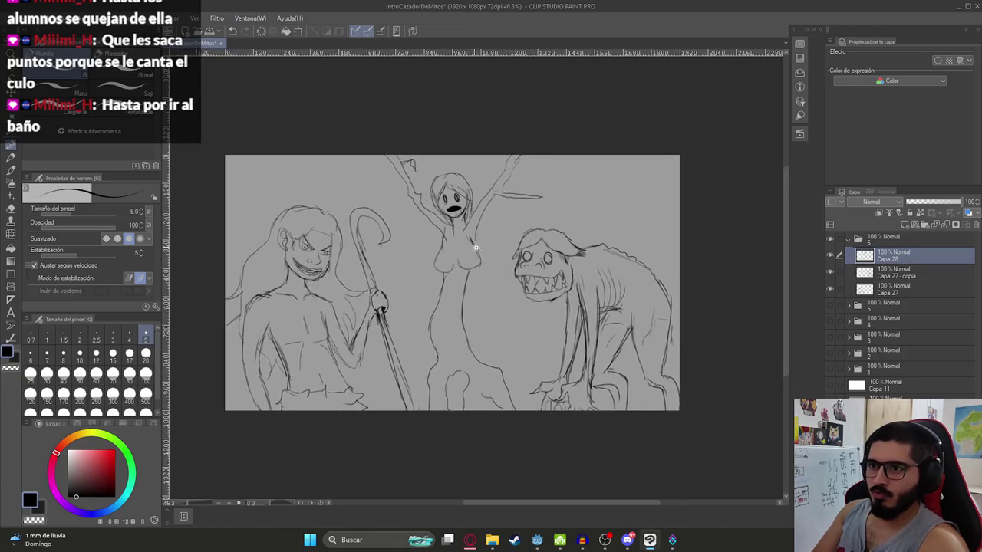
pyautogui.scroll(3, 475, 253)
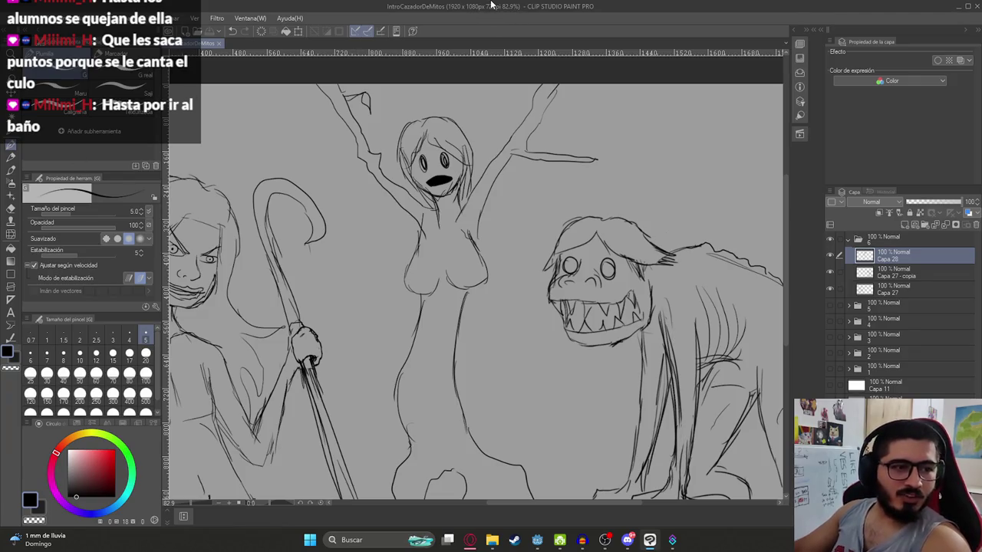
pyautogui.moveTo(418, 256); pyautogui.dragTo(484, 259)
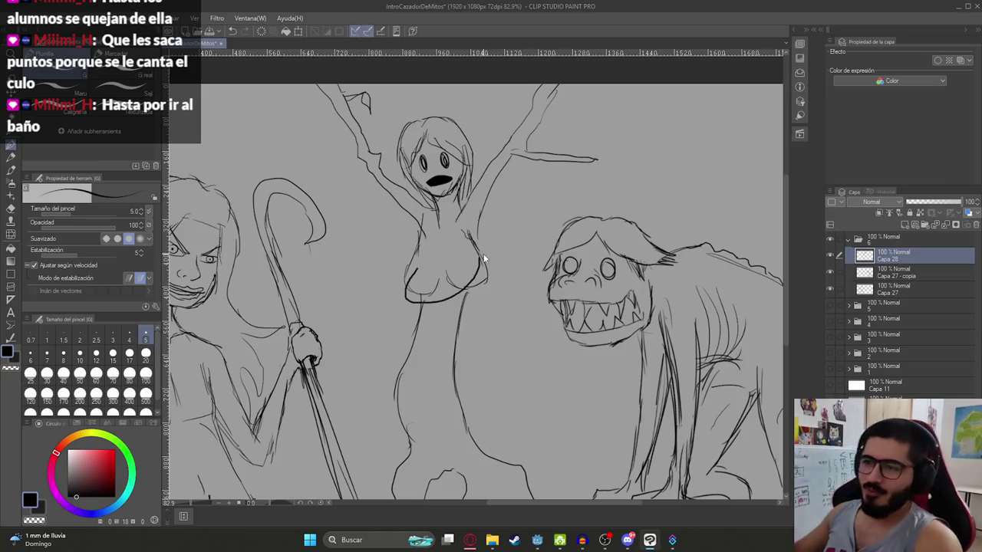
pyautogui.hotkey('alt', 'Tab')
pyautogui.hotkey('alt', 'Tab')
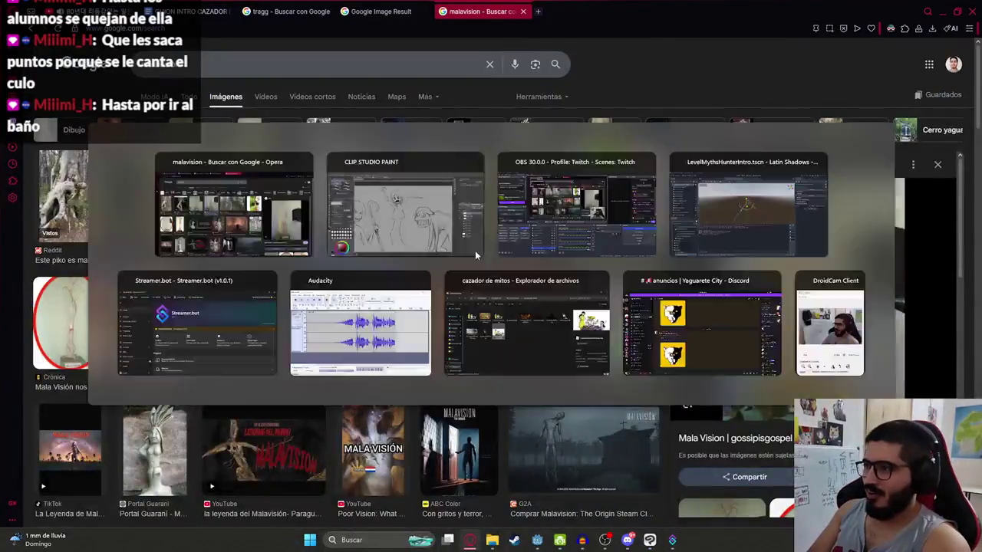
# Step: Fit the whole canvas in the window and compare it with the malavision image results
pyautogui.click(475, 250)
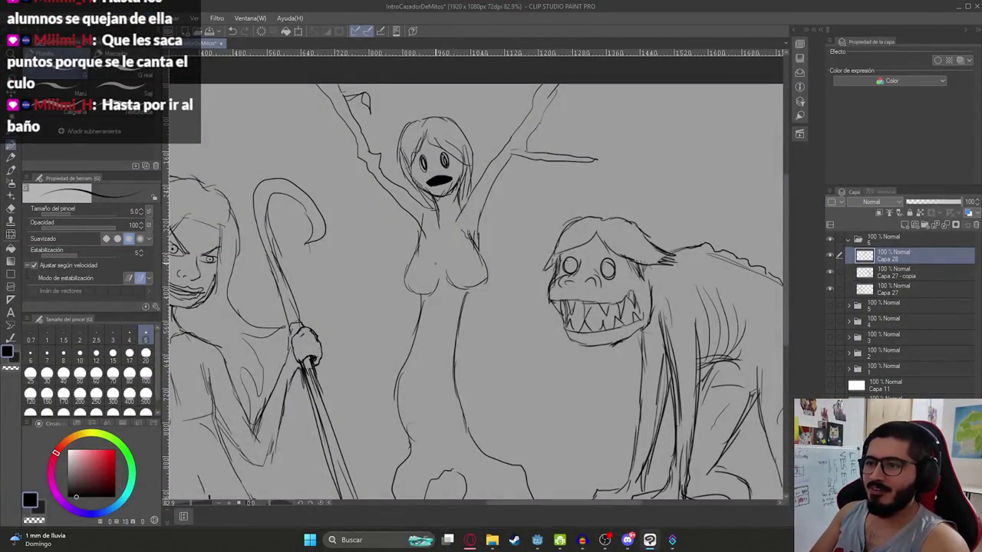
pyautogui.hotkey('alt', 'Tab')
pyautogui.hotkey('alt', 'Tab')
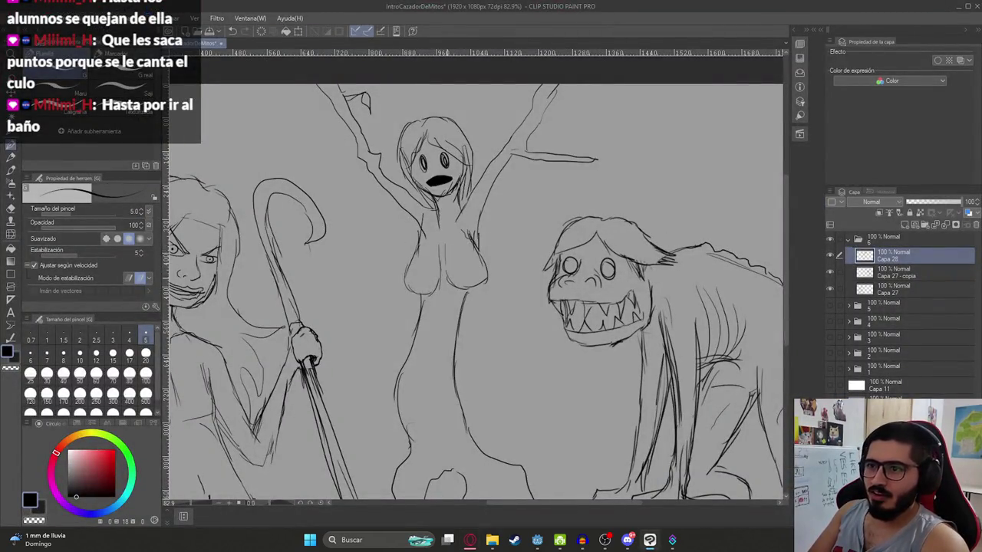
pyautogui.hotkey('ctrl', '0')
pyautogui.hotkey('alt', 'Tab')
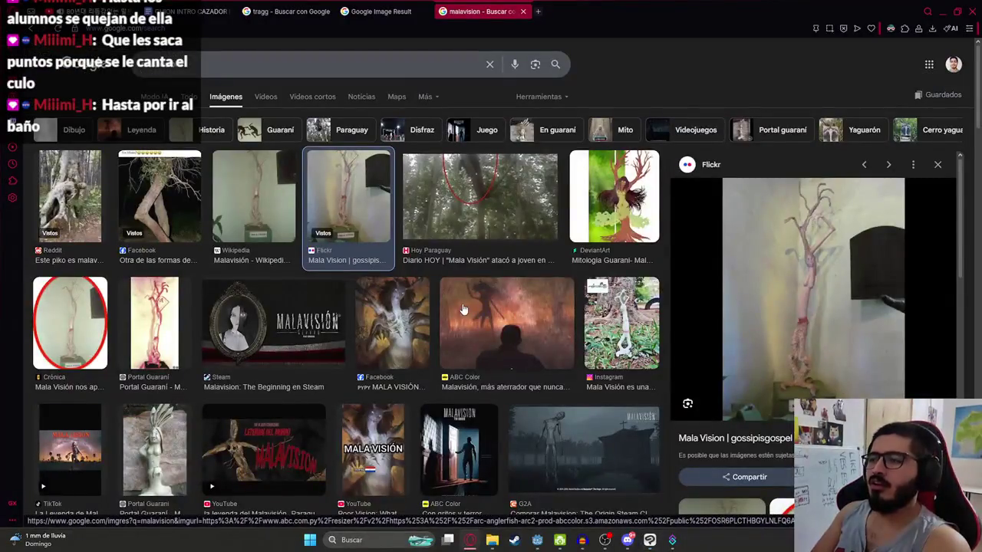
pyautogui.hotkey('alt', 'Tab')
pyautogui.hotkey('alt', 'Tab')
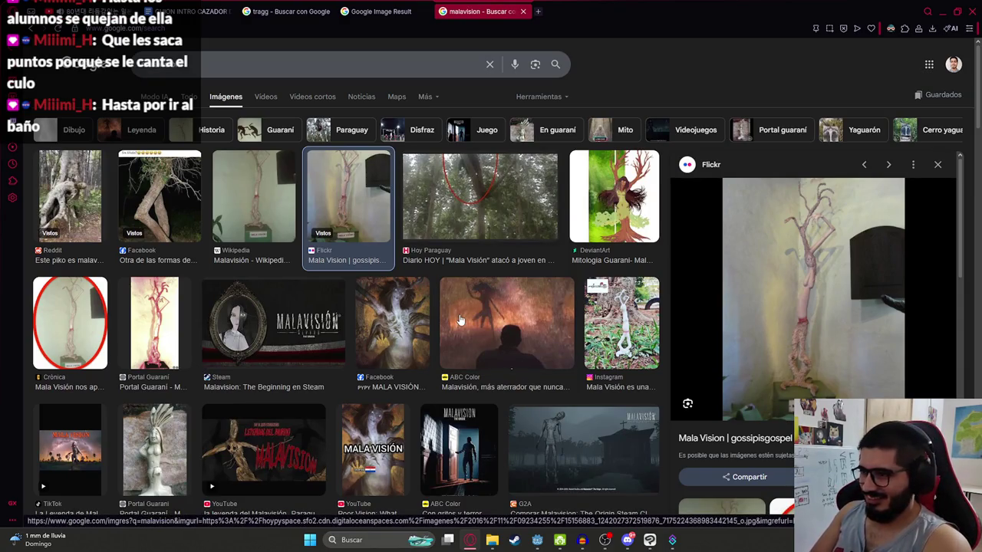
pyautogui.hotkey('alt', 'Tab')
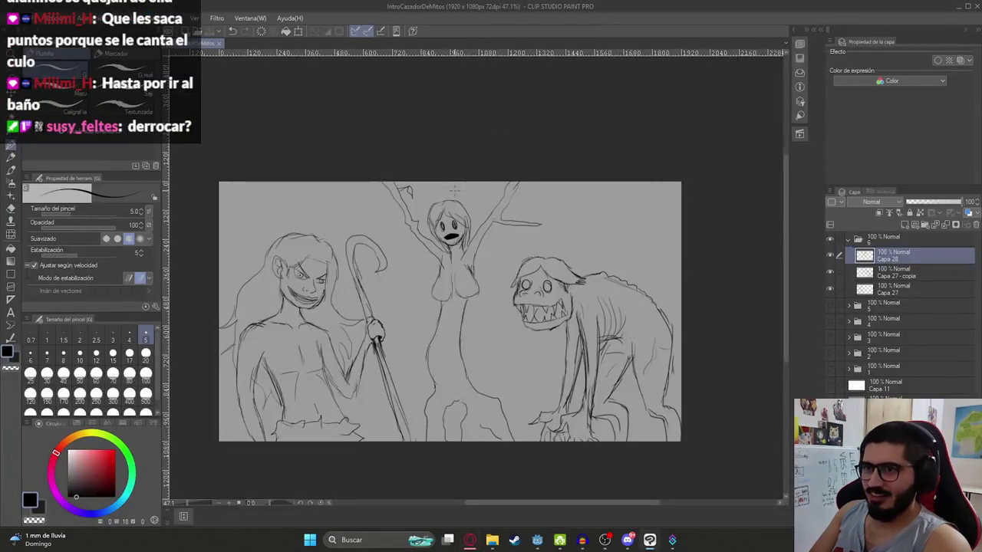
pyautogui.hotkey('alt', 'Tab')
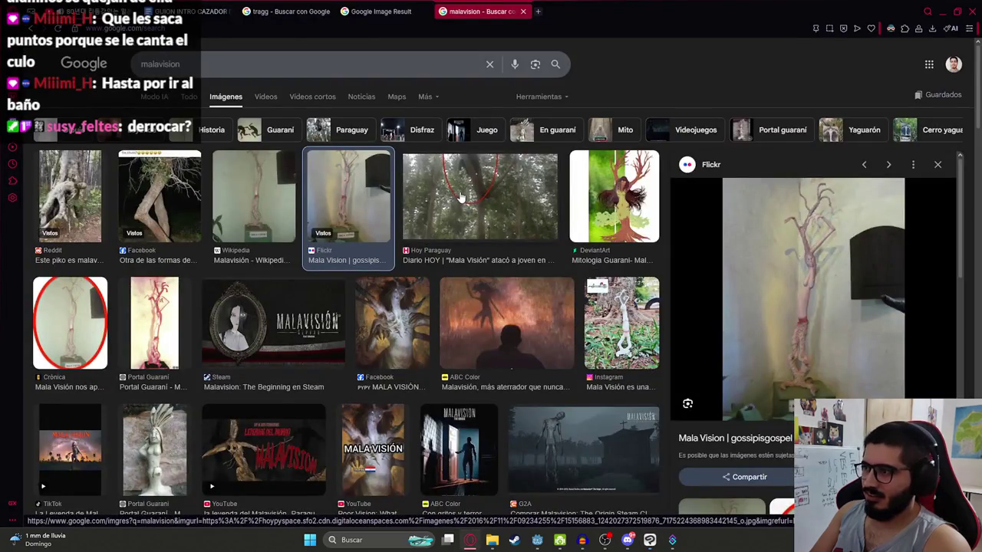
pyautogui.hotkey('alt', 'Tab')
pyautogui.hotkey('alt', 'Tab')
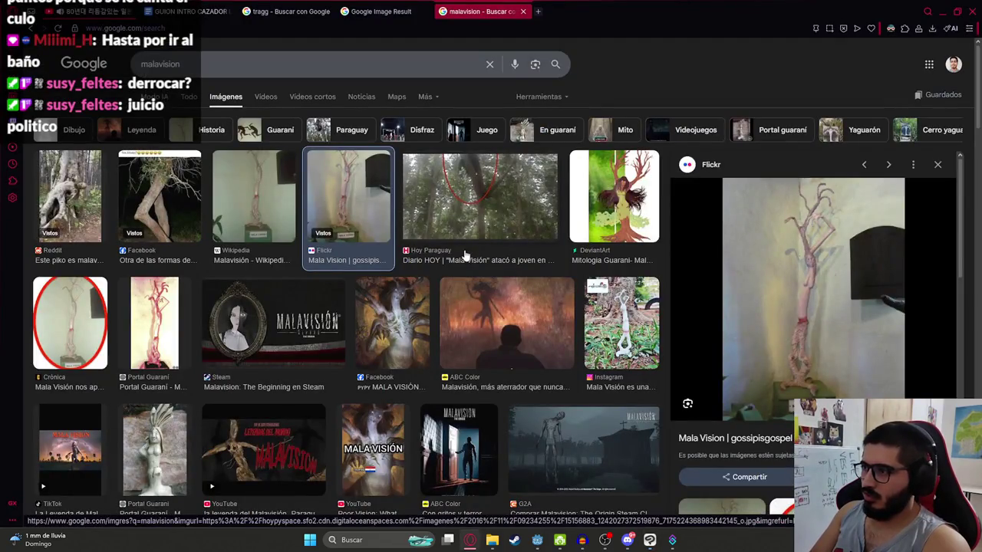
# Step: Free-transform the middle figure, dragging its top handle down to make it shorter
pyautogui.hotkey('alt', 'Tab')
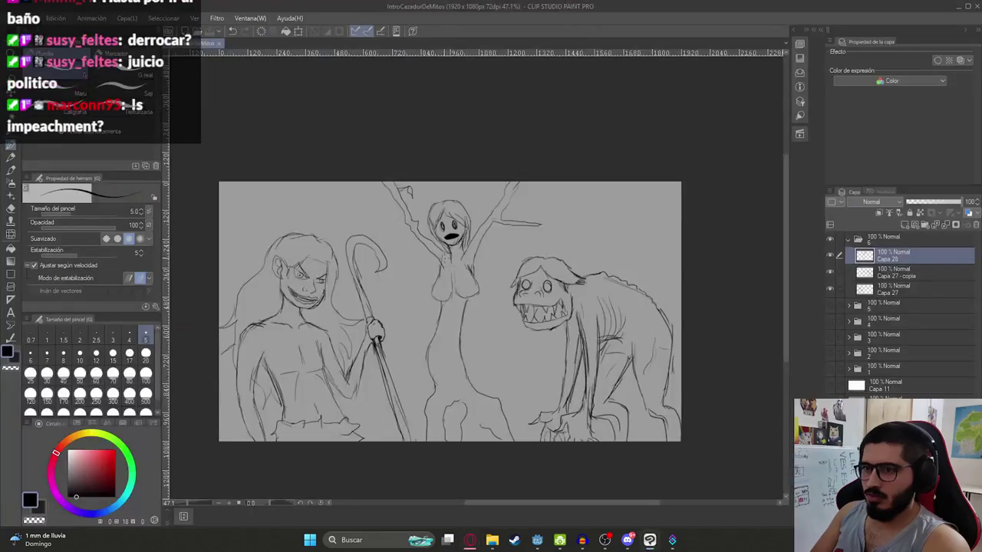
pyautogui.hotkey('alt', 'Tab')
pyautogui.hotkey('alt', 'Tab')
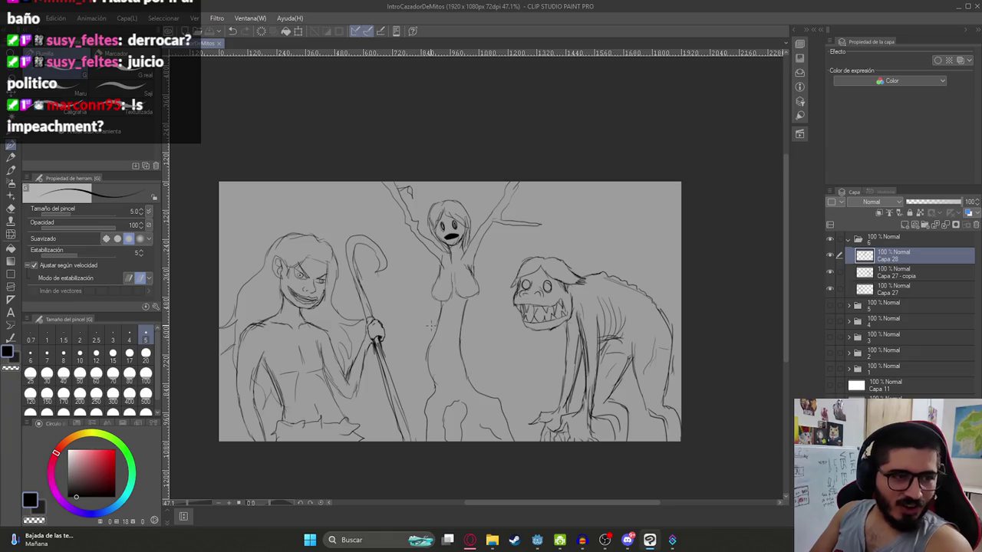
pyautogui.hotkey('alt', 'Tab')
pyautogui.hotkey('alt', 'Tab')
pyautogui.hotkey('ctrl', 't')
pyautogui.moveTo(460, 182); pyautogui.dragTo(461, 248)
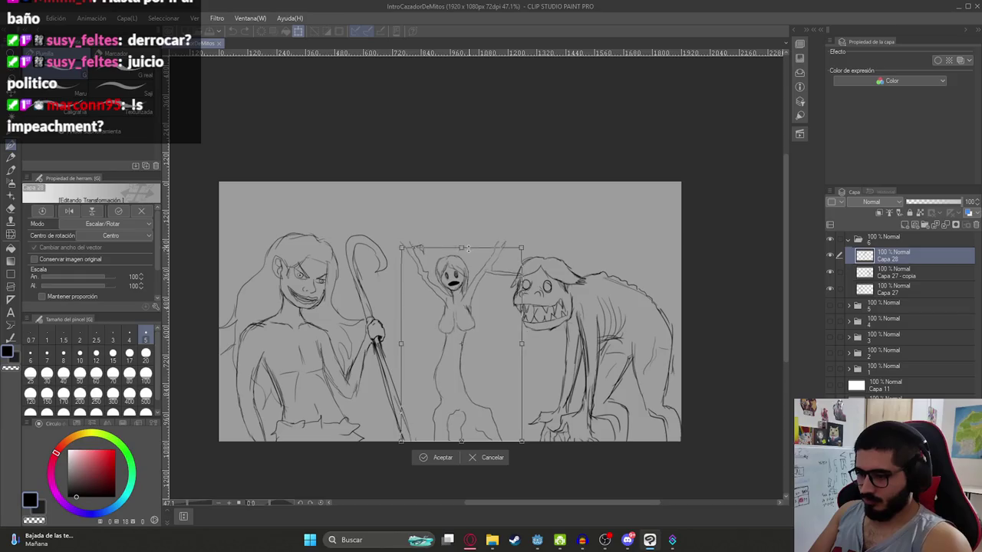
# Step: Commit the shortened middle figure and undo a stray stroke
pyautogui.press('Return')
pyautogui.hotkey('alt', 'Tab')
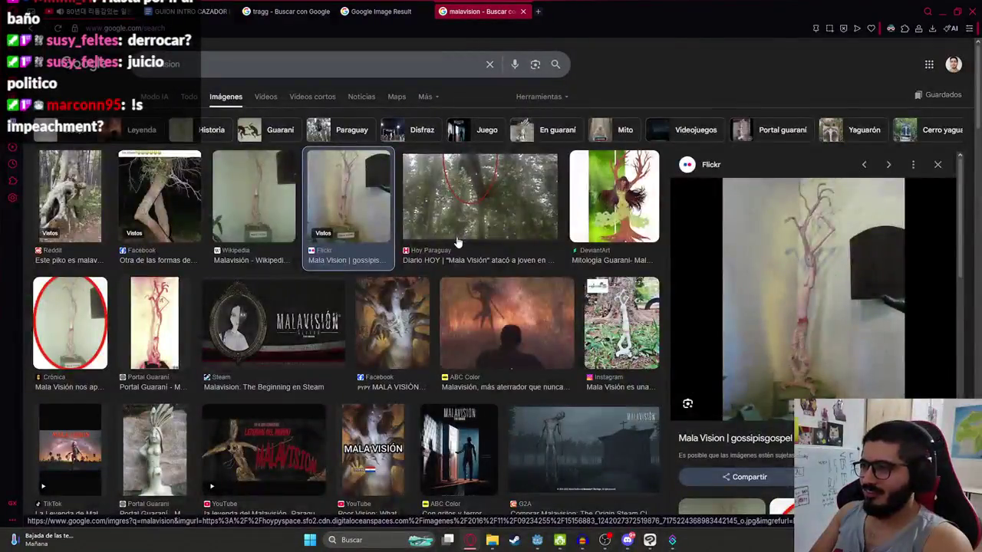
pyautogui.hotkey('alt', 'Tab')
pyautogui.scroll(2, 429, 253)
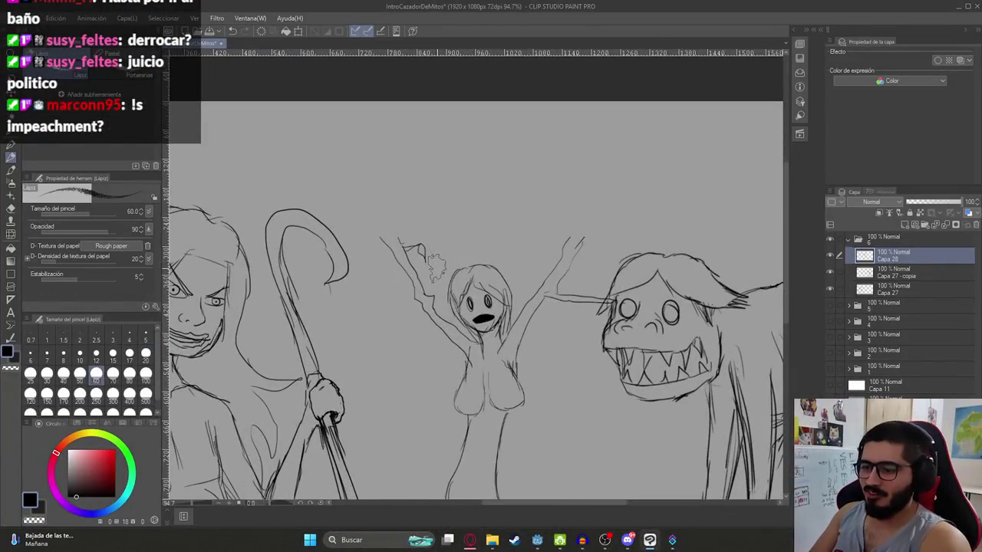
pyautogui.hotkey('ctrl', 'z')
pyautogui.hotkey('alt', 'Tab')
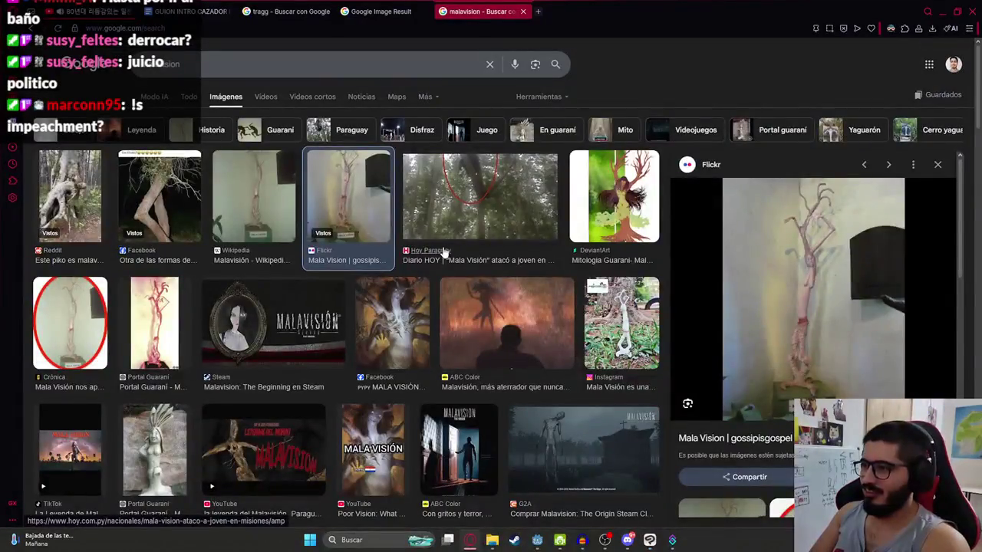
pyautogui.hotkey('alt', 'Tab')
# Step: Erase the tree-woman's old raised arm and draw a new arm rising above her shoulder
pyautogui.press('e')
pyautogui.moveTo(414, 244); pyautogui.dragTo(444, 329)
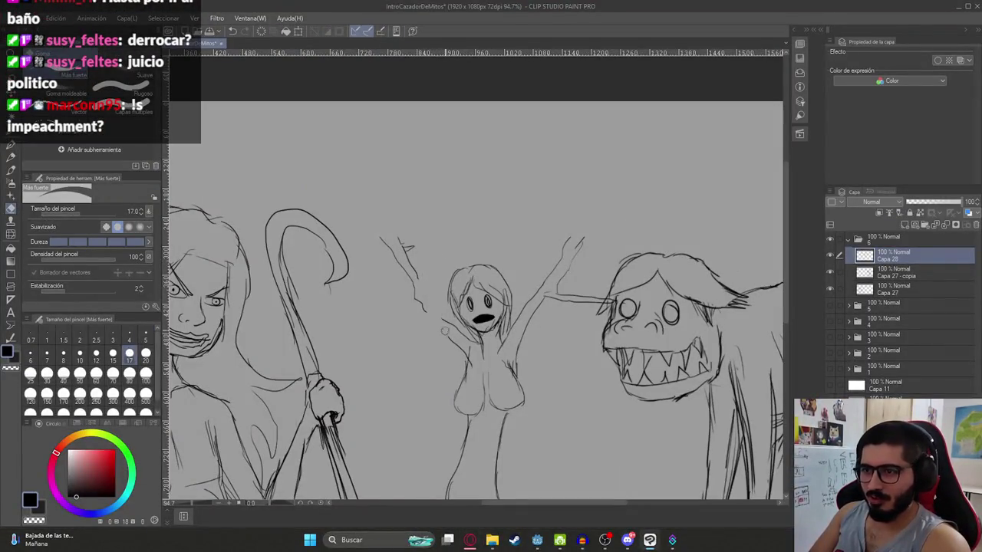
pyautogui.moveTo(415, 293)
pyautogui.mouseDown()
pyautogui.moveTo(427, 314)
pyautogui.moveTo(409, 266)
pyautogui.moveTo(390, 257)
pyautogui.moveTo(404, 269)
pyautogui.mouseUp()
pyautogui.press('p')
pyautogui.hotkey('alt', 'Tab')
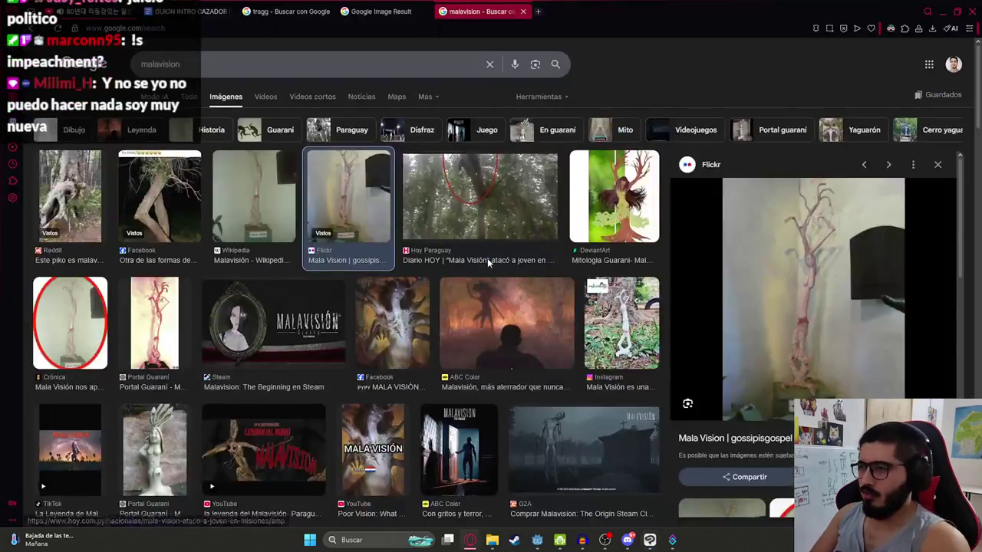
pyautogui.hotkey('alt', 'Tab')
pyautogui.moveTo(466, 366); pyautogui.dragTo(455, 317)
pyautogui.hotkey('alt', 'Tab')
pyautogui.moveTo(449, 279)
pyautogui.mouseDown()
pyautogui.moveTo(422, 195)
pyautogui.moveTo(434, 201)
pyautogui.mouseUp()
pyautogui.hotkey('alt', 'Tab')
pyautogui.hotkey('alt', 'Tab')
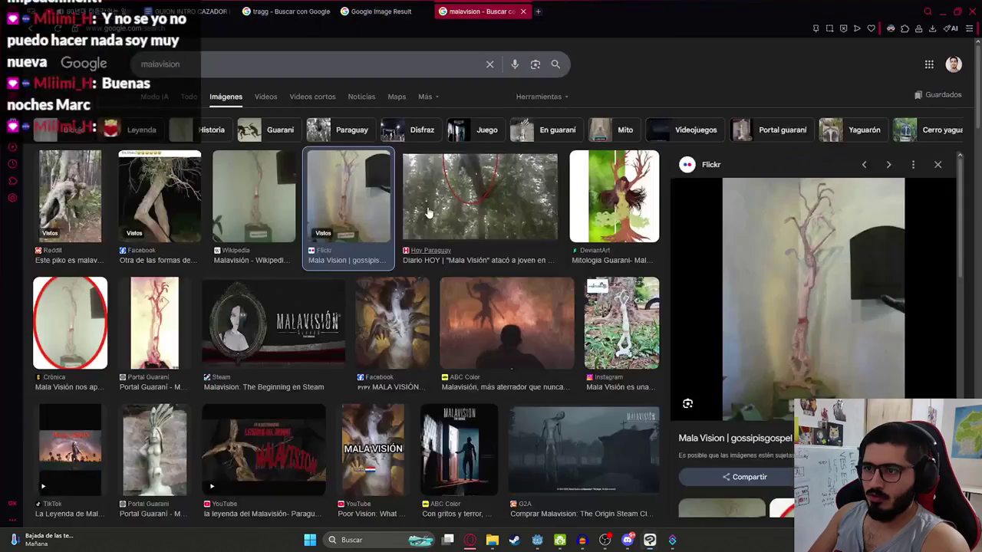
pyautogui.hotkey('alt', 'Tab')
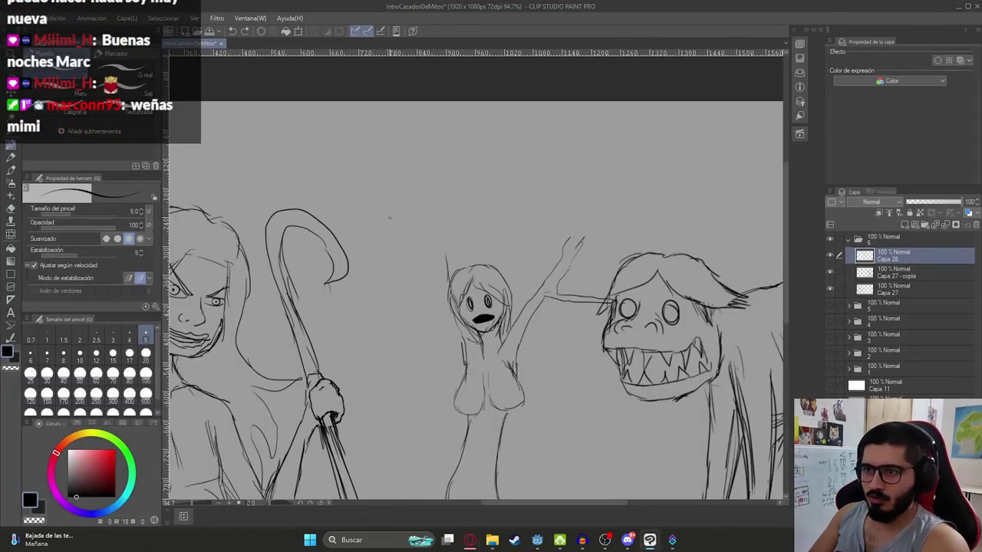
pyautogui.moveTo(380, 201)
pyautogui.mouseDown()
pyautogui.moveTo(379, 256)
pyautogui.moveTo(417, 196)
pyautogui.moveTo(408, 201)
pyautogui.mouseUp()
# Step: Draw a branch from the arm up toward the canvas top, finished with twigs and leaves
pyautogui.press('p')
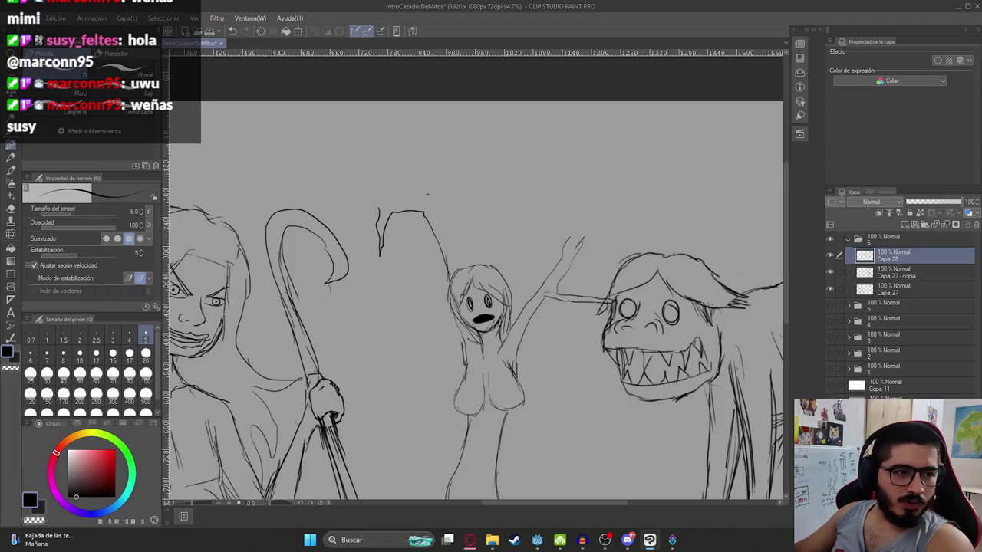
pyautogui.moveTo(497, 164); pyautogui.dragTo(527, 220)
pyautogui.hotkey('ctrl', 'z')
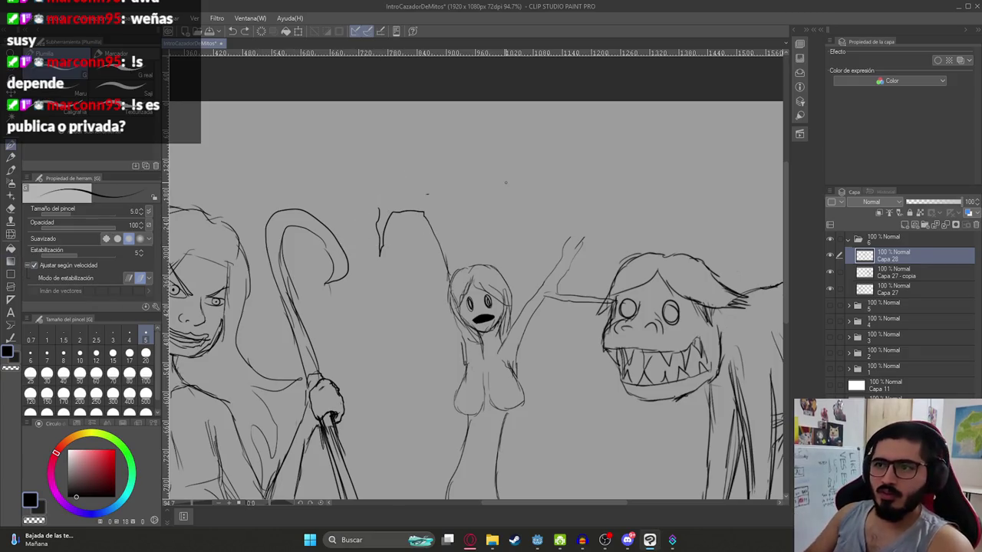
pyautogui.press('e')
pyautogui.press('p')
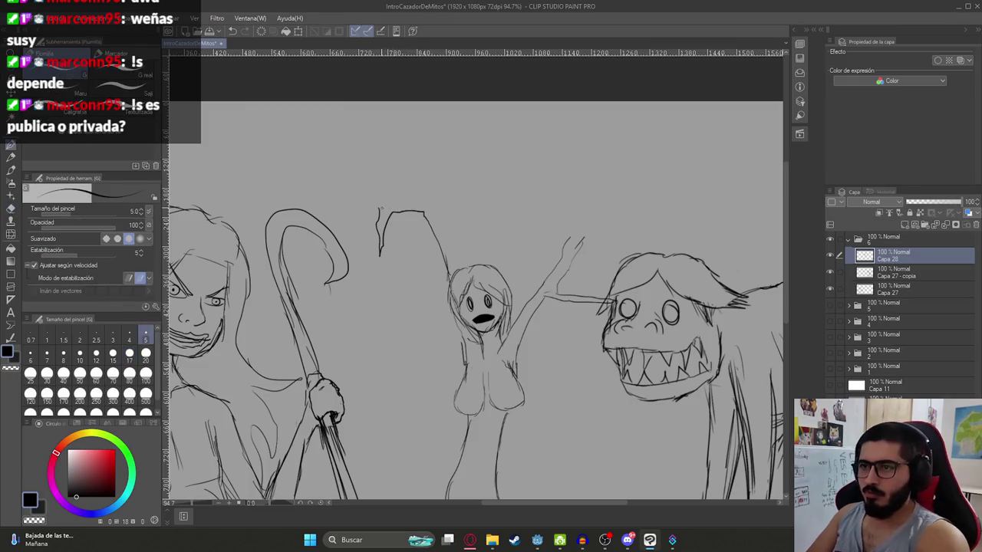
pyautogui.hotkey('alt', 'Tab')
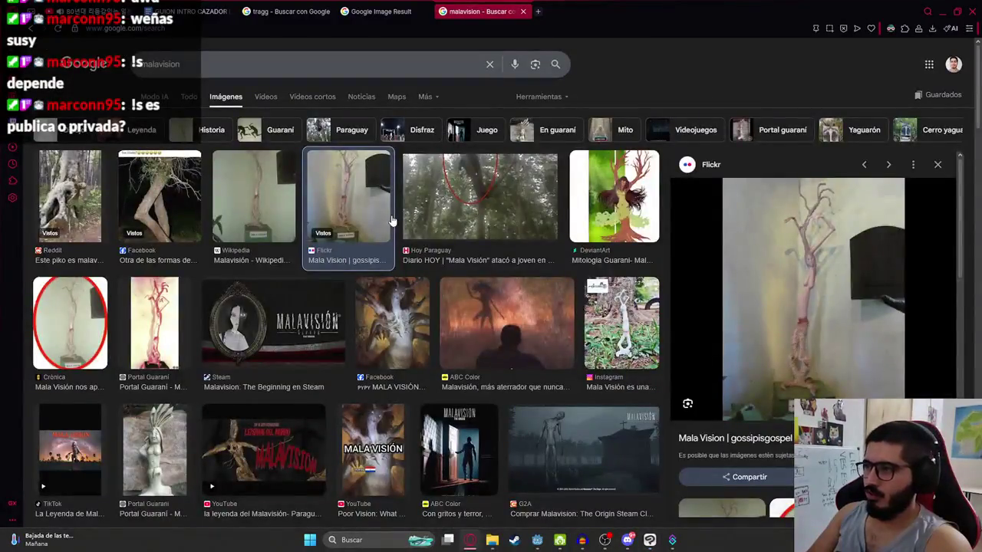
pyautogui.hotkey('alt', 'Tab')
pyautogui.moveTo(433, 204)
pyautogui.mouseDown()
pyautogui.moveTo(471, 122)
pyautogui.moveTo(411, 110)
pyautogui.mouseUp()
pyautogui.hotkey('alt', 'Tab')
pyautogui.hotkey('alt', 'Tab')
pyautogui.hotkey('alt', 'Tab')
pyautogui.hotkey('alt', 'Tab')
pyautogui.moveTo(477, 121)
pyautogui.mouseDown()
pyautogui.moveTo(506, 100)
pyautogui.moveTo(565, 129)
pyautogui.moveTo(537, 145)
pyautogui.mouseUp()
pyautogui.moveTo(507, 114); pyautogui.dragTo(535, 144)
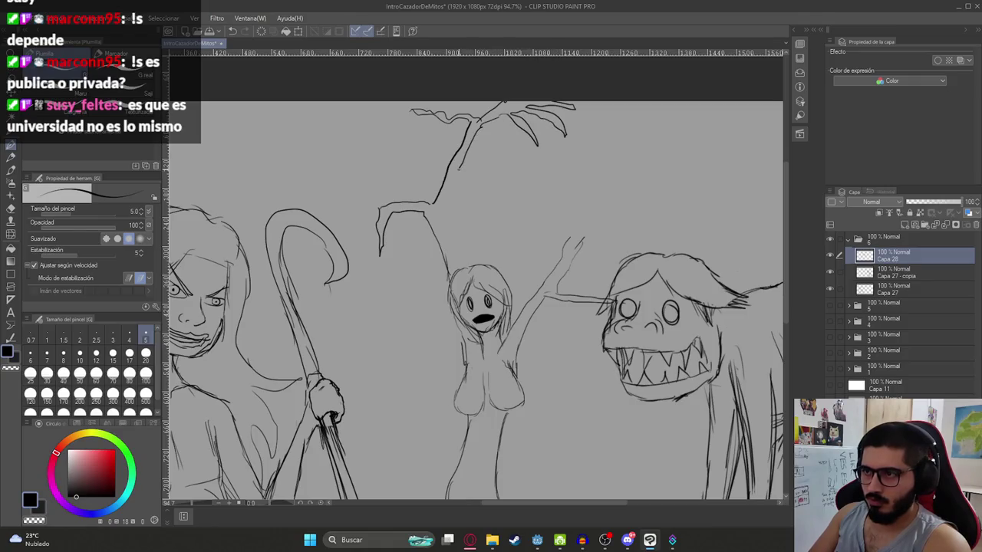
# Step: Connect the trunk to the head, sketch a clawed hand, and shift the tree-woman slightly left
pyautogui.hotkey('alt', 'Tab')
pyautogui.hotkey('alt', 'Tab')
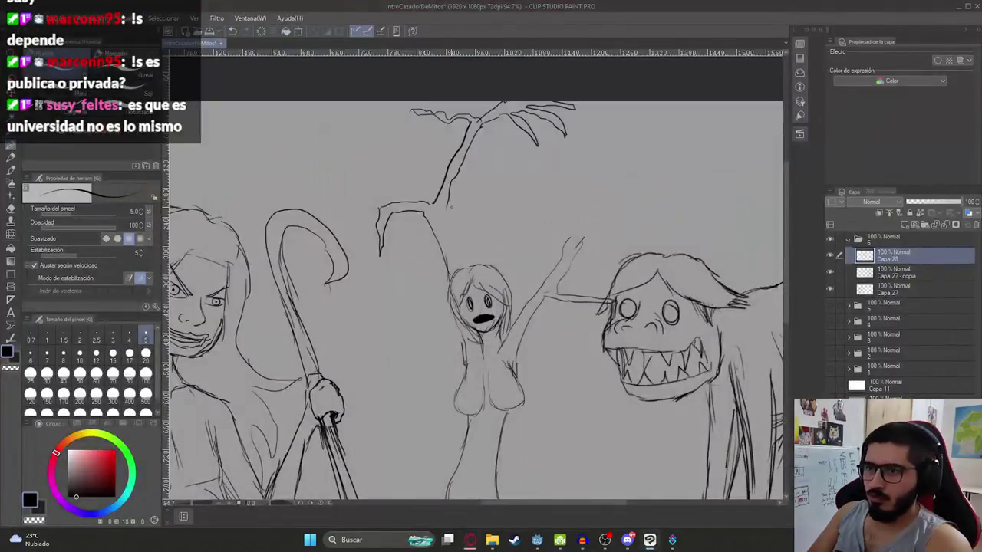
pyautogui.moveTo(444, 231); pyautogui.dragTo(464, 253)
pyautogui.hotkey('alt', 'Tab')
pyautogui.hotkey('alt', 'Tab')
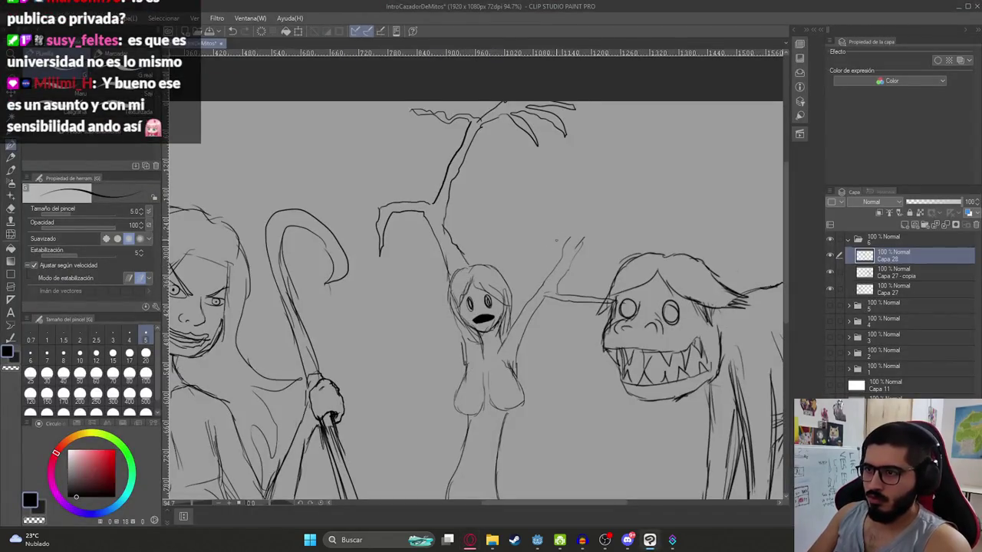
pyautogui.moveTo(518, 224); pyautogui.dragTo(571, 238)
pyautogui.hotkey('ctrl', 'z')
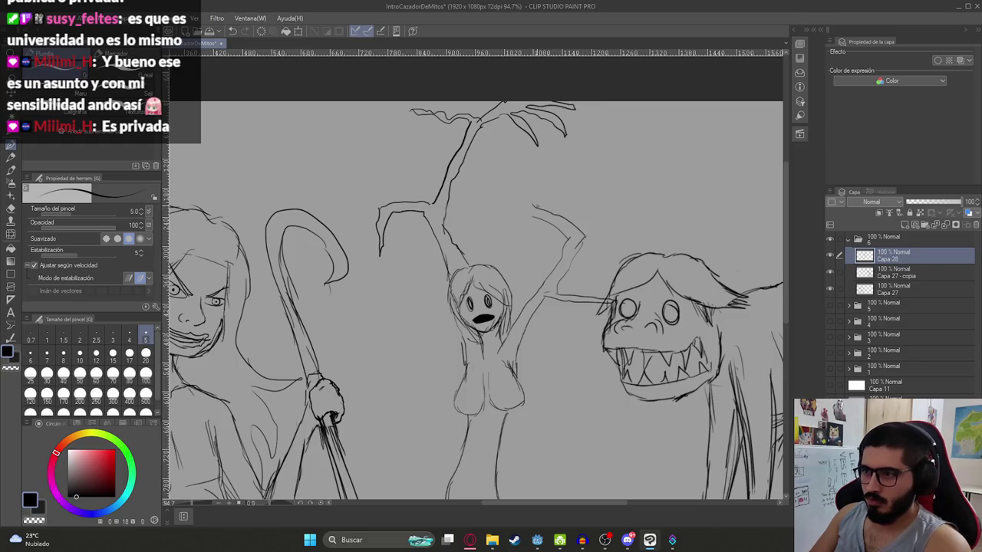
pyautogui.moveTo(532, 204); pyautogui.dragTo(506, 190)
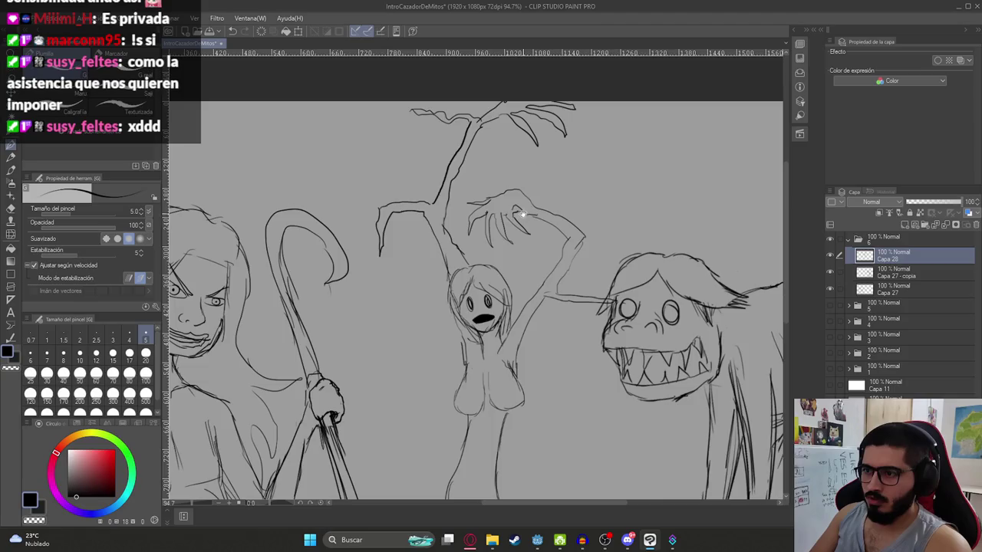
pyautogui.scroll(-3, 523, 215)
pyautogui.press('k')
pyautogui.moveTo(496, 256); pyautogui.dragTo(497, 259)
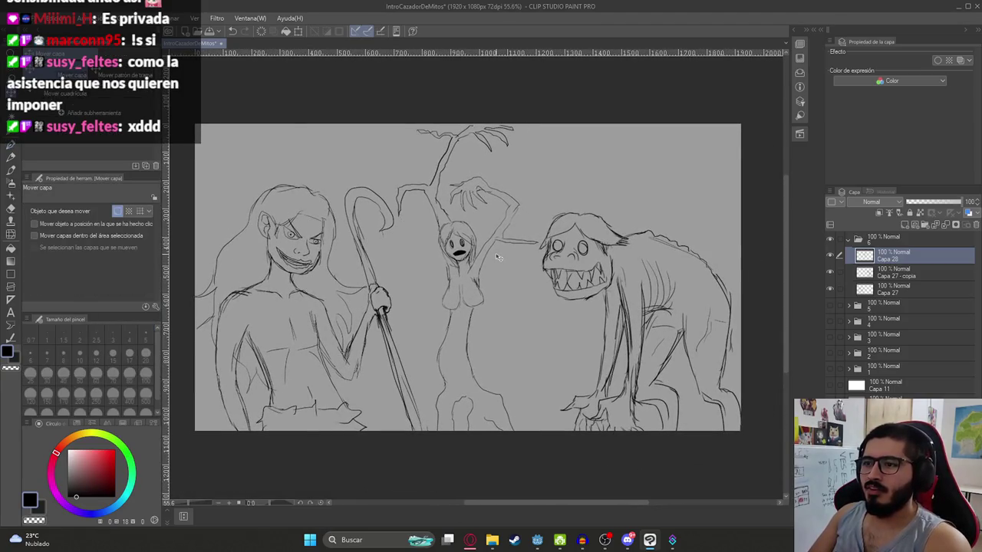
pyautogui.press('p')
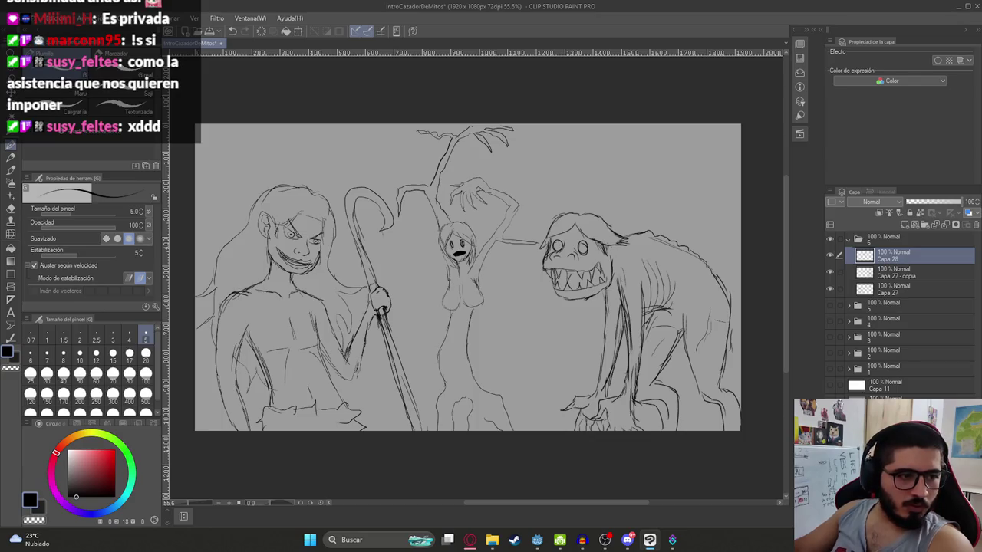
pyautogui.moveTo(406, 222); pyautogui.dragTo(470, 150)
pyautogui.hotkey('ctrl', 'z')
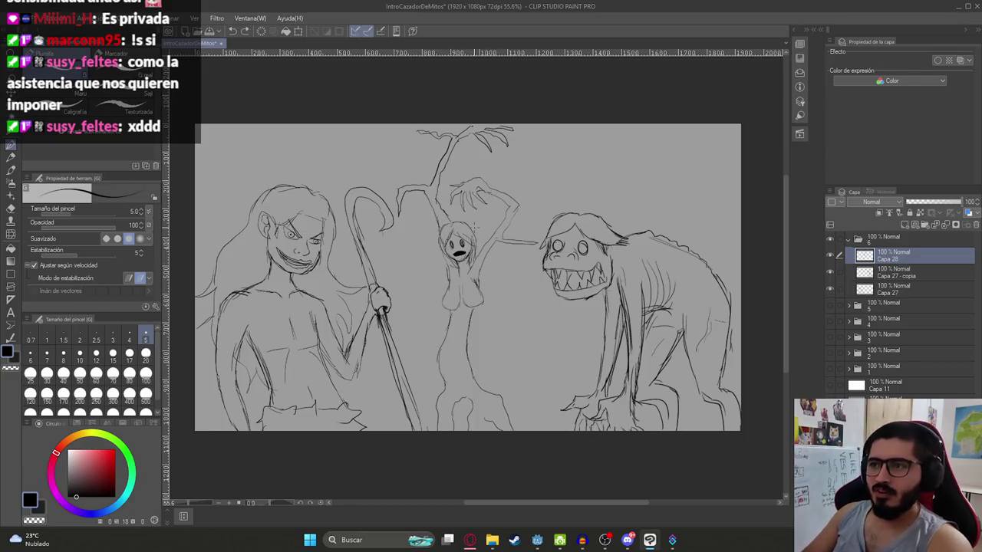
pyautogui.scroll(3, 541, 203)
pyautogui.scroll(2, 495, 260)
pyautogui.hotkey('ctrl', 'z')
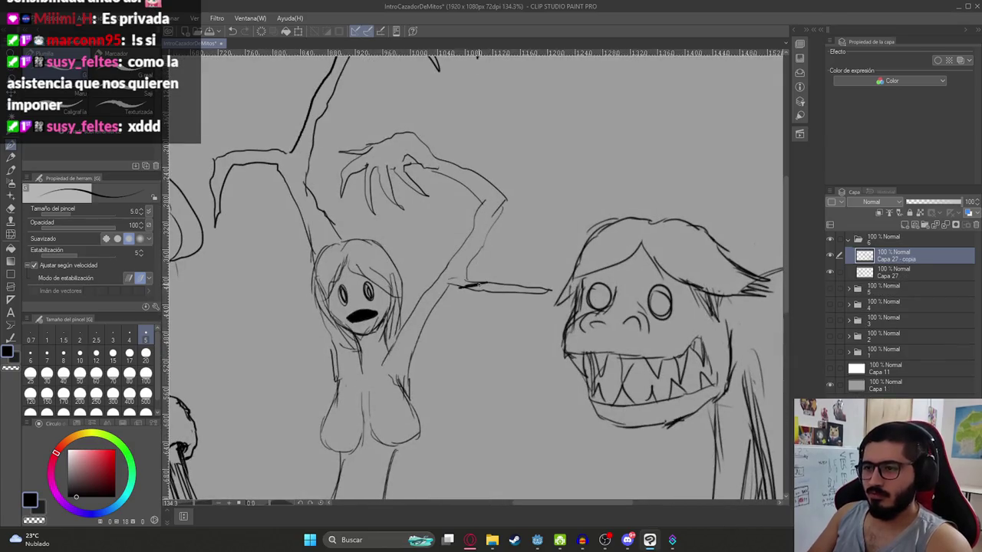
pyautogui.press('e')
pyautogui.moveTo(448, 285); pyautogui.dragTo(540, 290)
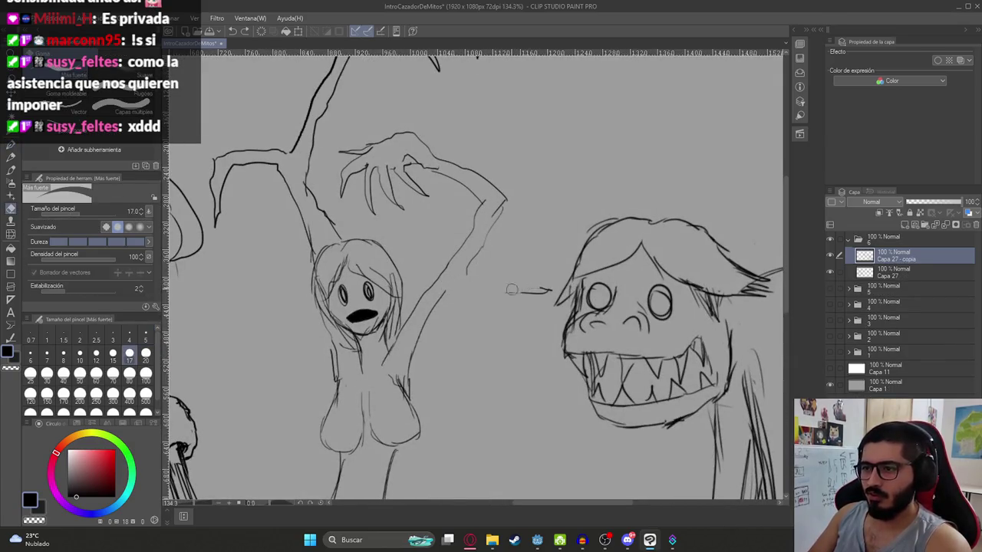
pyautogui.press('p')
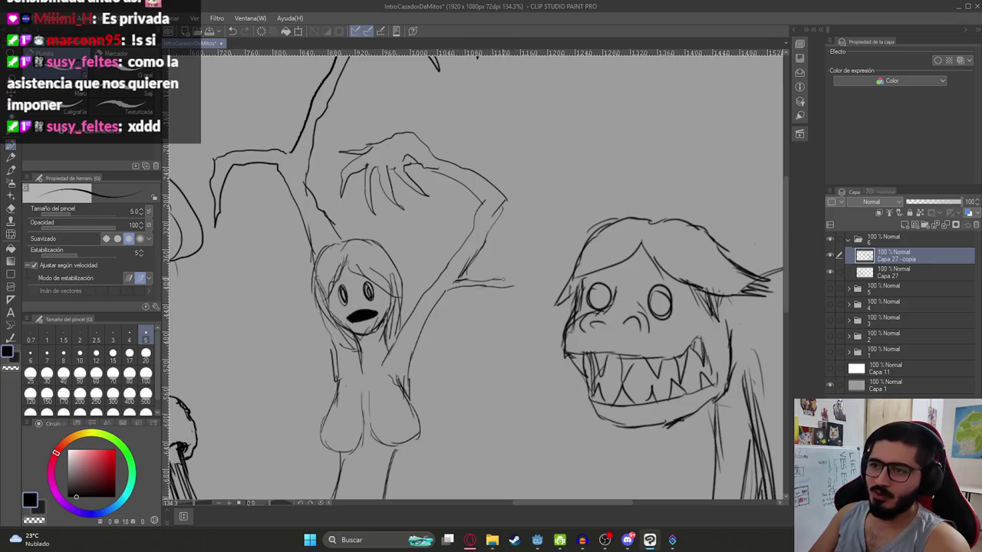
pyautogui.hotkey('ctrl', 'z')
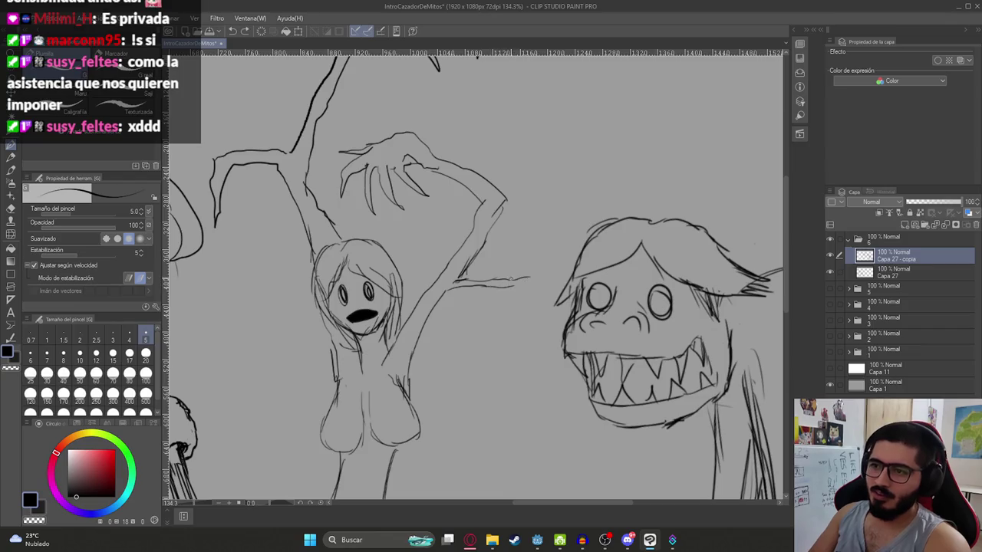
pyautogui.scroll(-5, 504, 283)
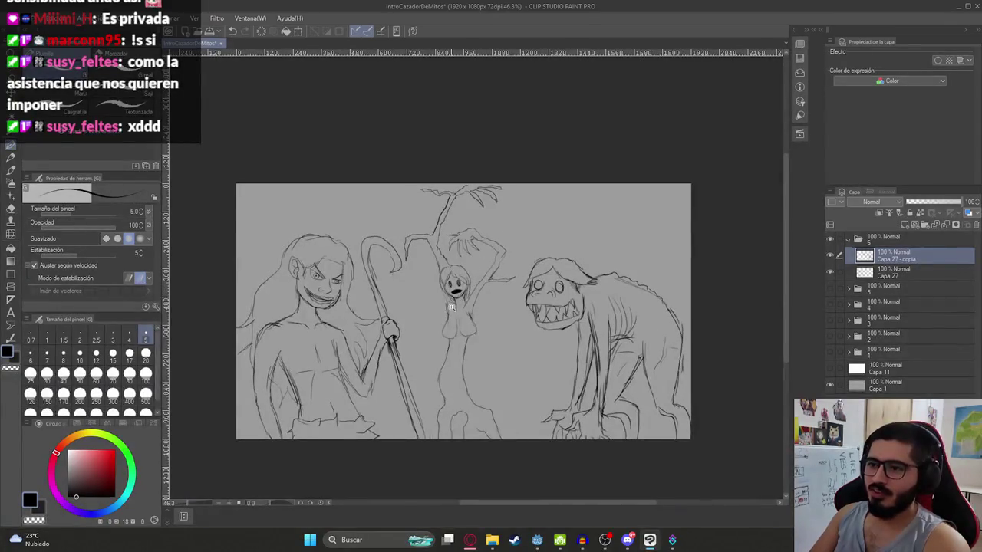
pyautogui.scroll(4, 472, 337)
pyautogui.scroll(-4, 476, 317)
pyautogui.hotkey('alt', 'Tab')
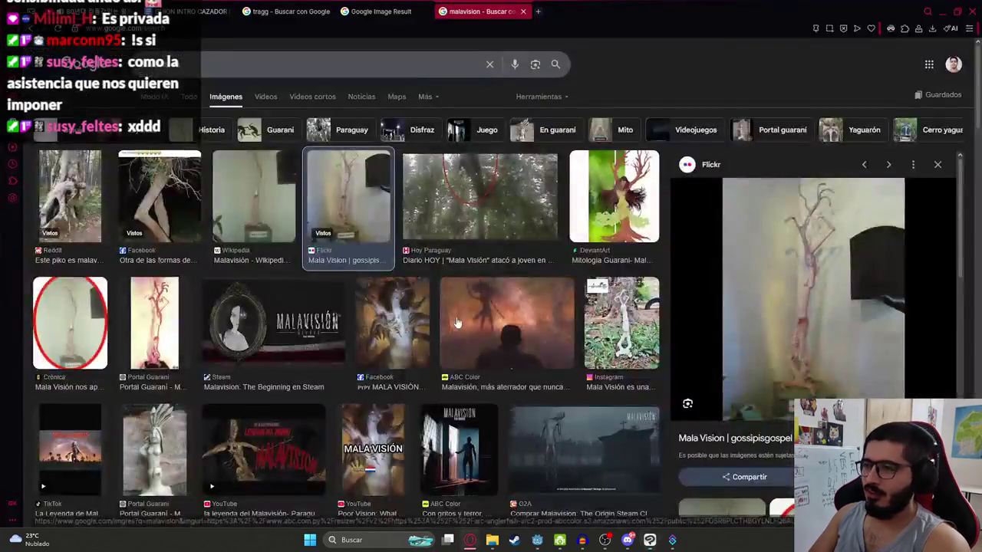
pyautogui.hotkey('alt', 'Tab')
pyautogui.scroll(2, 466, 367)
pyautogui.scroll(2, 445, 370)
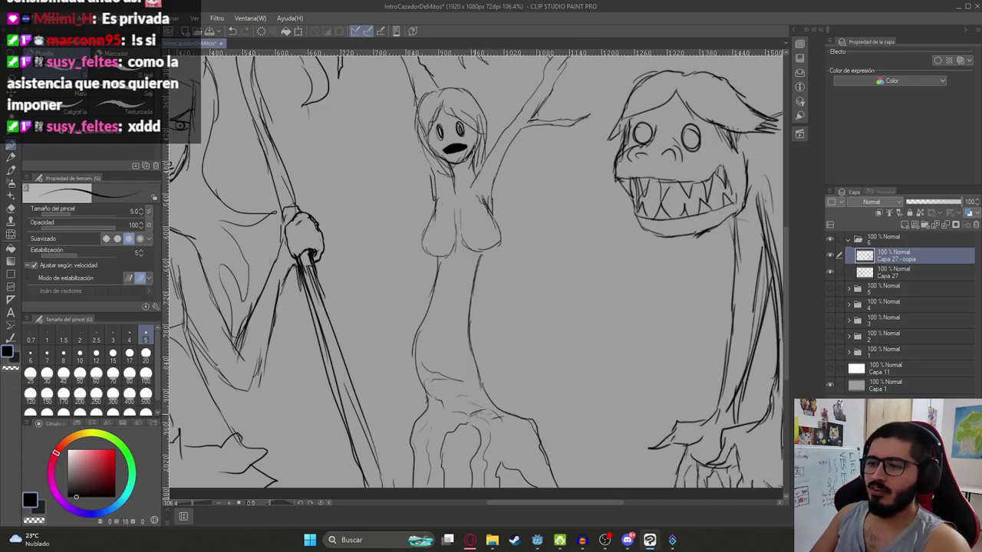
pyautogui.scroll(2, 456, 313)
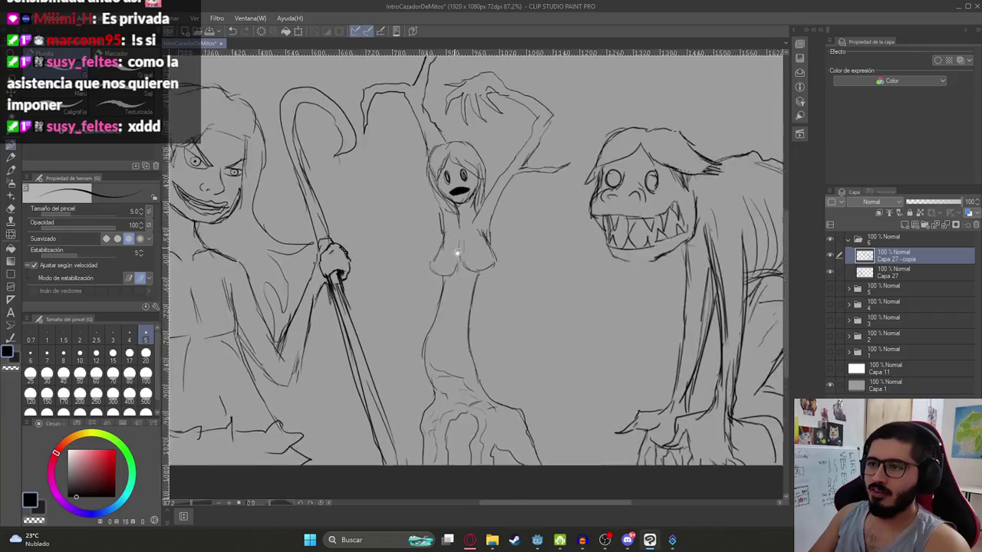
pyautogui.scroll(2, 452, 235)
pyautogui.scroll(-10, 446, 240)
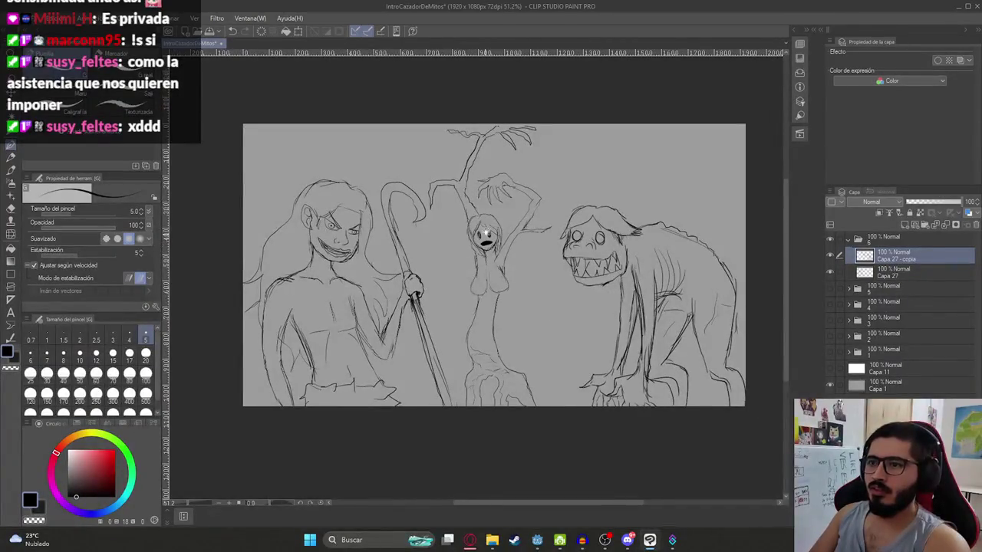
pyautogui.scroll(4, 492, 109)
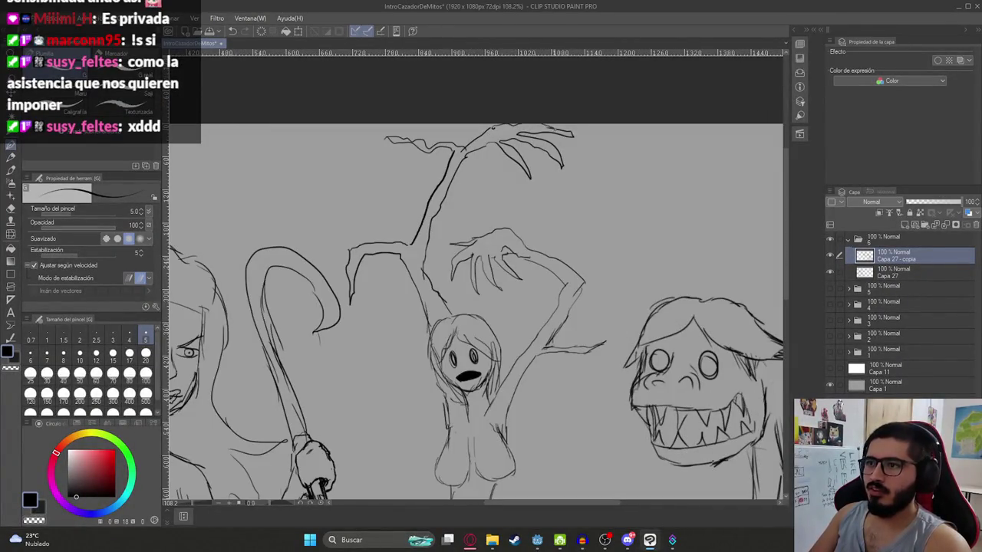
pyautogui.scroll(-3, 492, 246)
pyautogui.scroll(-2, 492, 247)
pyautogui.scroll(-1, 491, 247)
pyautogui.scroll(2, 492, 247)
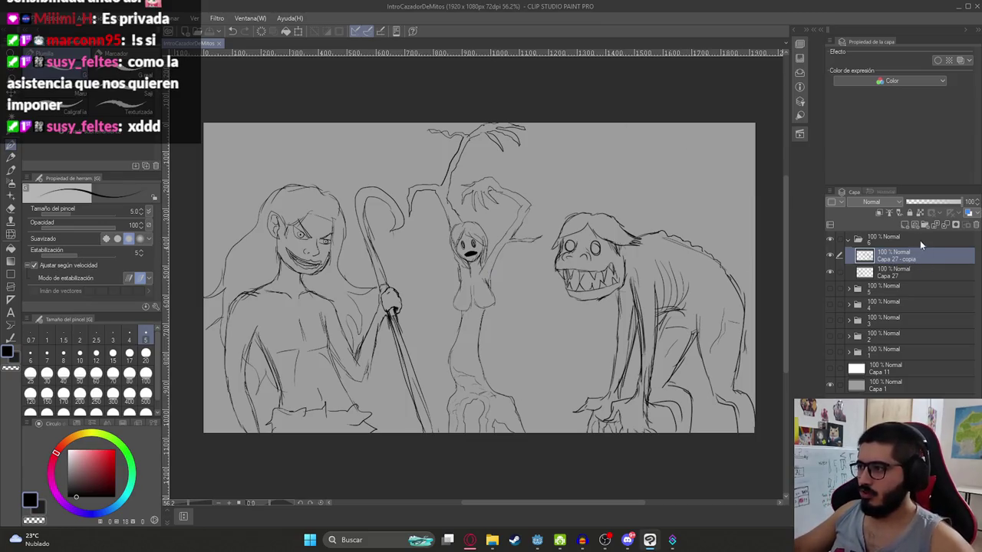
pyautogui.click(830, 255)
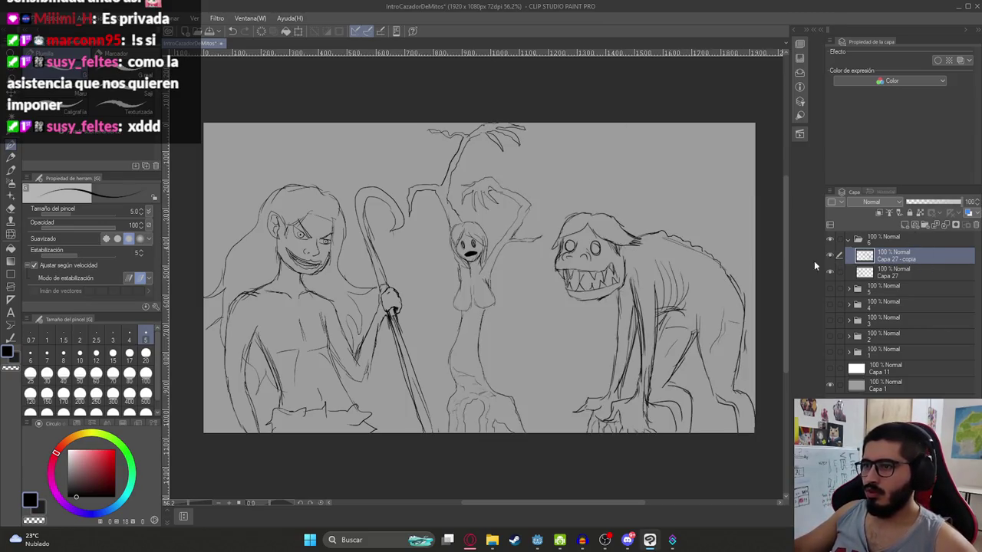
pyautogui.press('m')
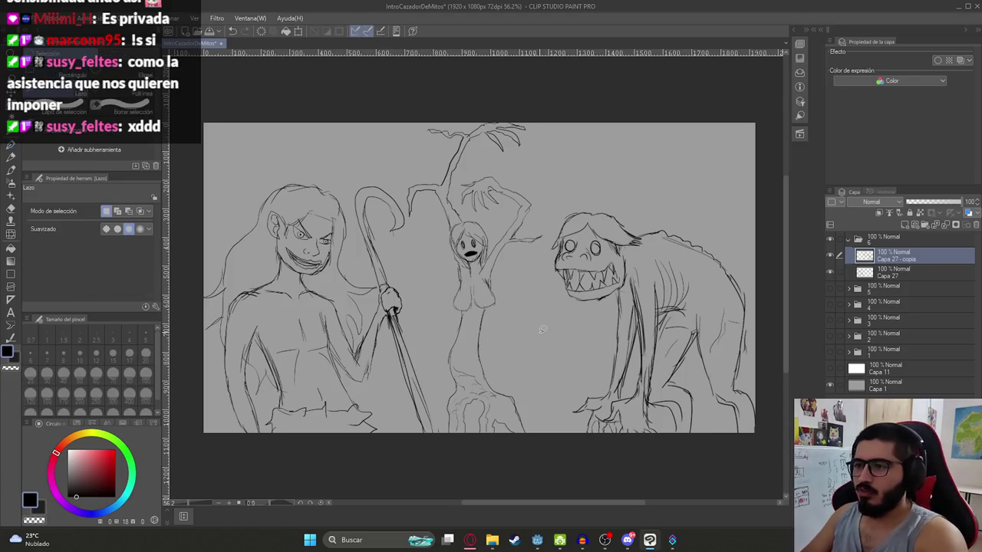
# Step: Lasso the tree-woman, cut it and paste it onto its own new layer
pyautogui.moveTo(563, 467)
pyautogui.mouseDown()
pyautogui.moveTo(536, 254)
pyautogui.moveTo(551, 142)
pyautogui.moveTo(416, 116)
pyautogui.moveTo(408, 178)
pyautogui.mouseUp()
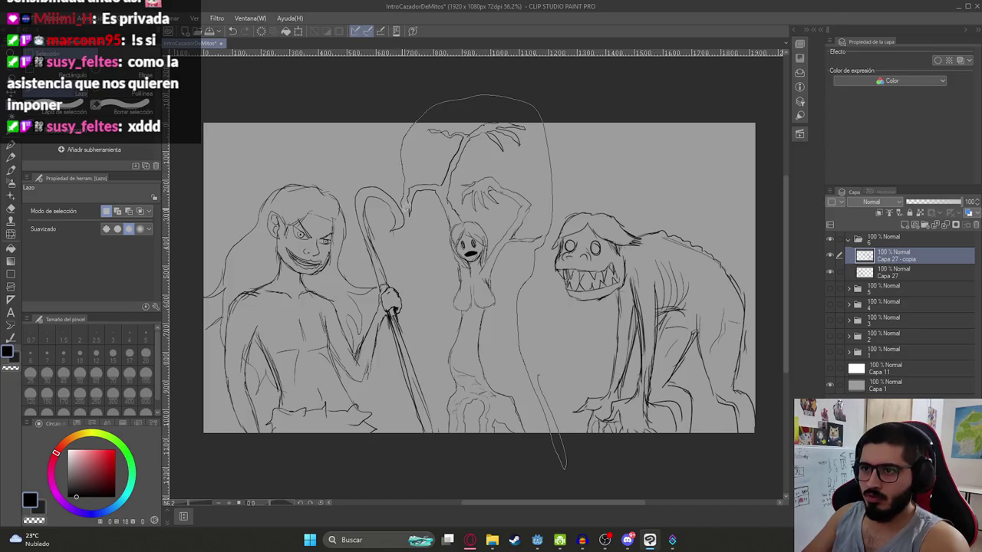
pyautogui.moveTo(433, 260); pyautogui.dragTo(570, 456)
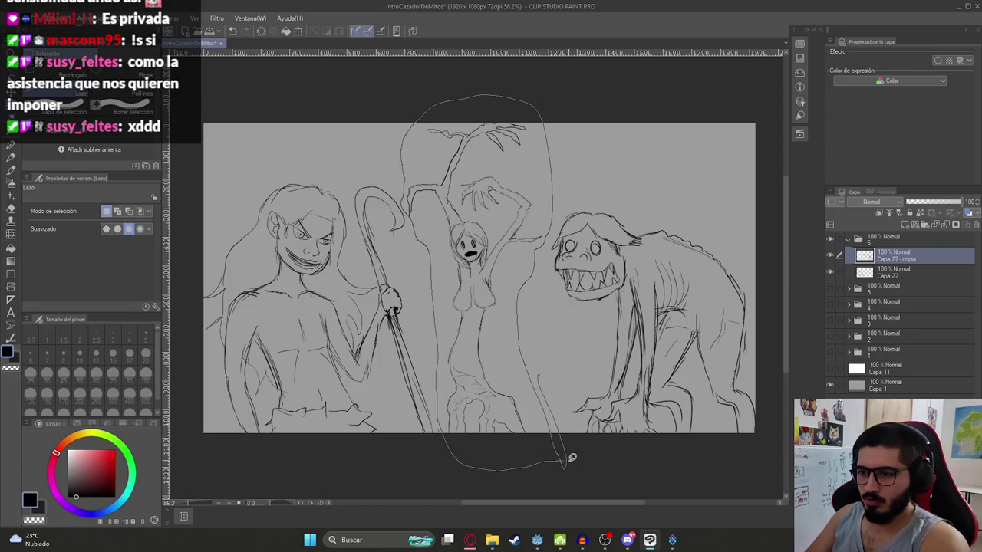
pyautogui.click(547, 449)
pyautogui.hotkey('ctrl', 'd')
pyautogui.hotkey('ctrl', 'v')
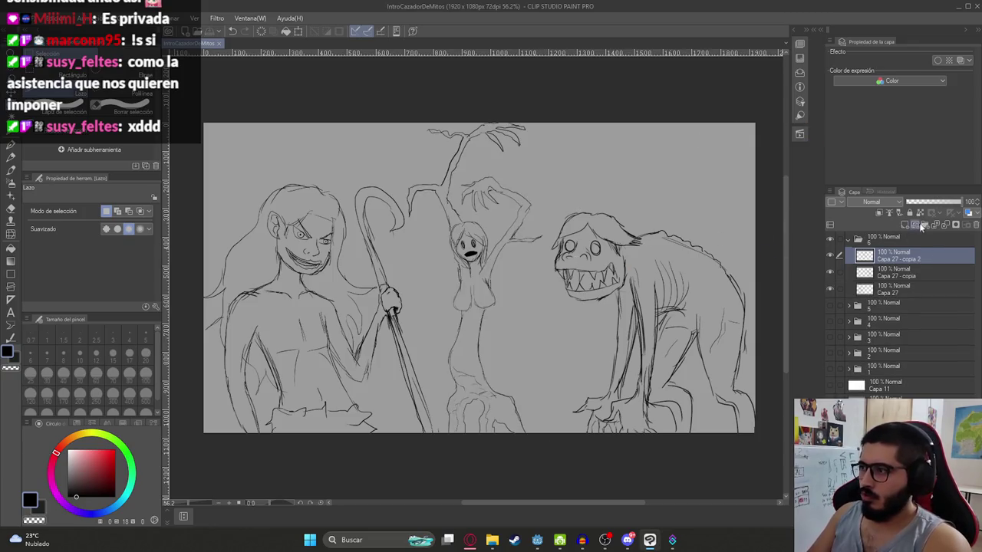
# Step: Add folder Carpeta 9 with blank layer Capa 28 and pick a pale pink colour
pyautogui.click(921, 226)
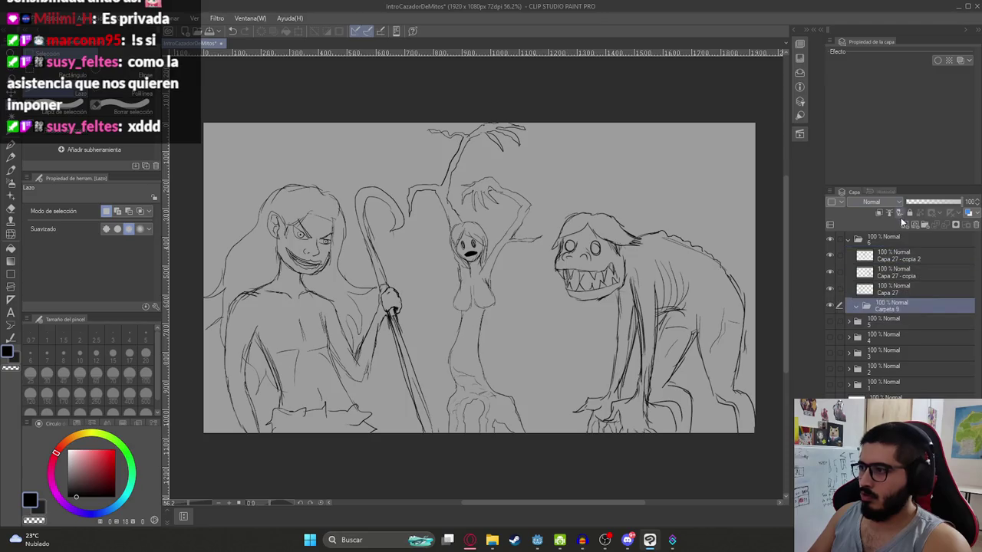
pyautogui.click(903, 221)
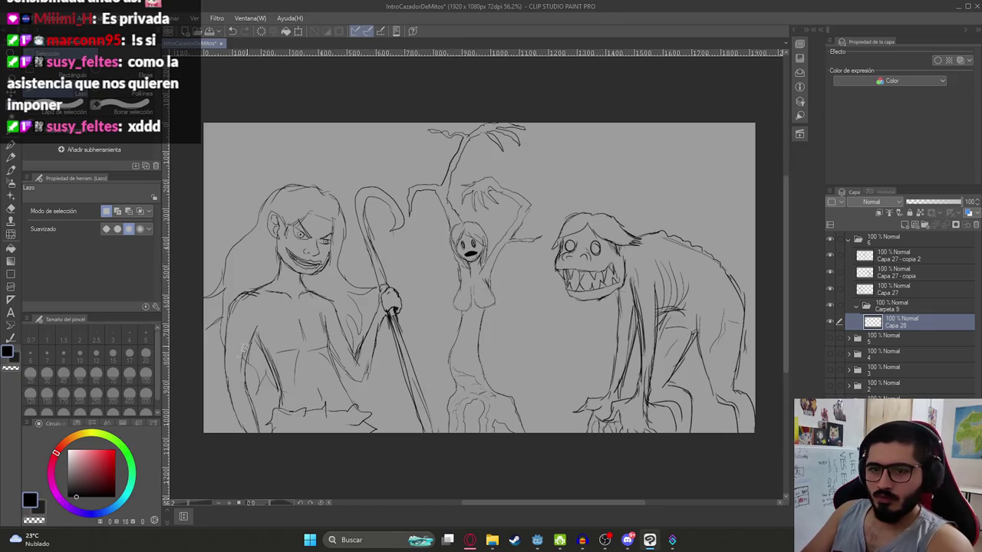
pyautogui.click(81, 459)
pyautogui.moveTo(81, 459); pyautogui.dragTo(77, 459)
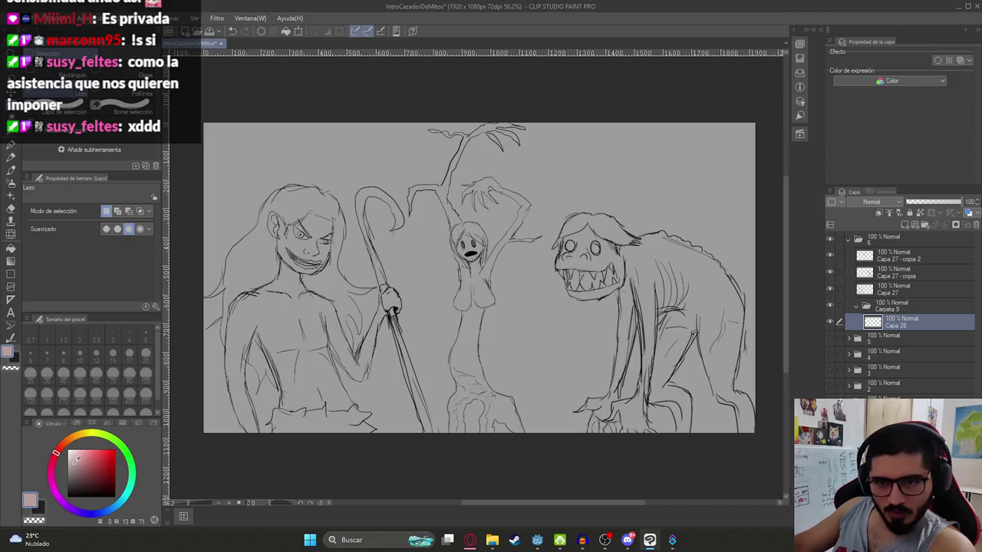
pyautogui.hotkey('alt', 'Tab')
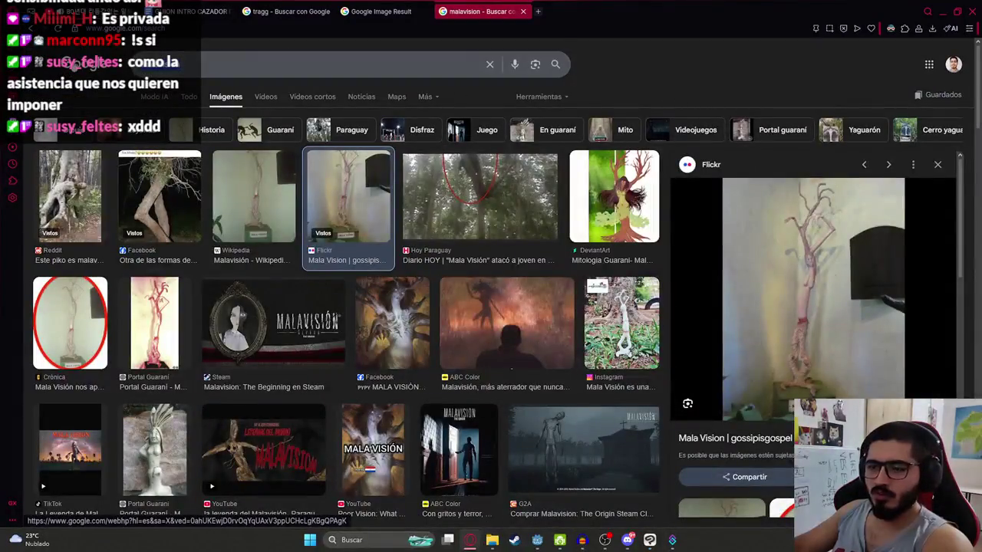
# Step: Search Google Images for 'jasy jatere'
pyautogui.write('jasy')
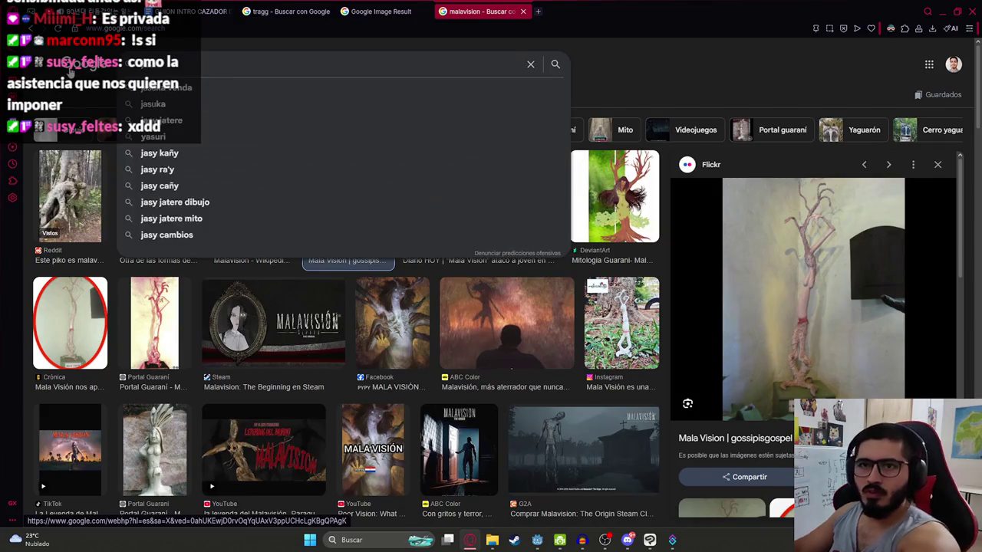
pyautogui.write(' jatere')
pyautogui.press('Return')
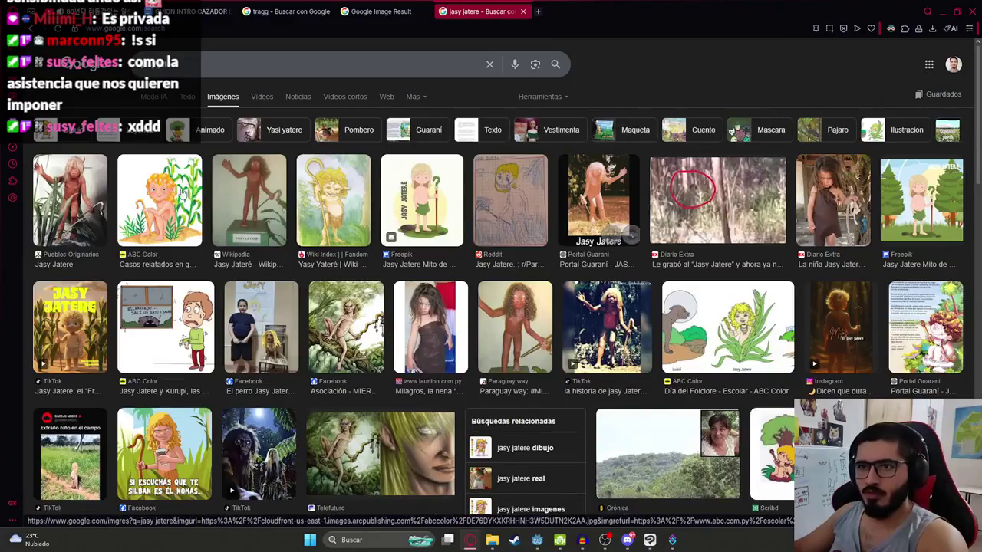
# Step: Copy the Yasy Yateré illustration, paste it into the canvas and sample its skin tone
pyautogui.click(341, 202)
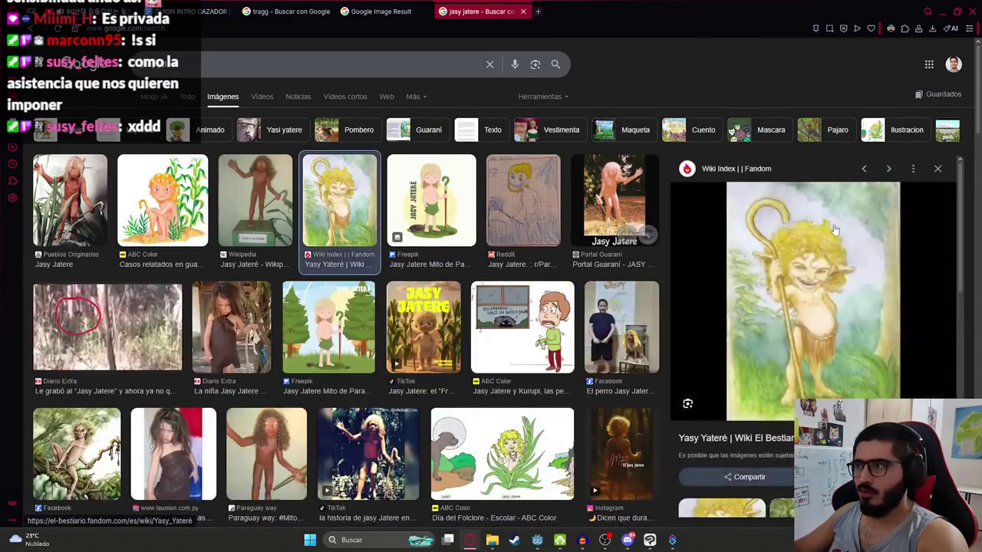
pyautogui.rightClick(804, 266)
pyautogui.click(652, 332)
pyautogui.hotkey('alt', 'Tab')
pyautogui.hotkey('ctrl', 'v')
pyautogui.moveTo(252, 193); pyautogui.dragTo(256, 192)
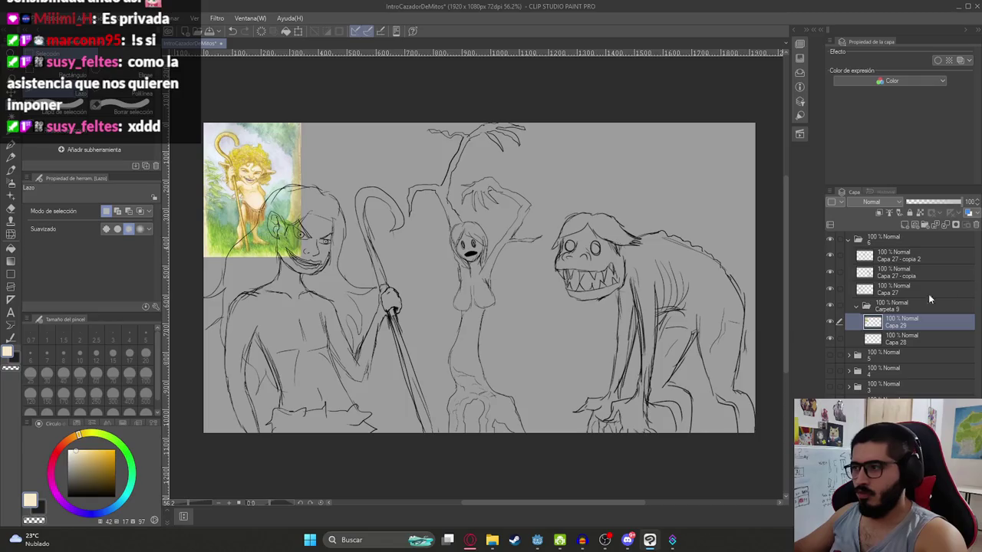
# Step: Hide the reference, select layer Capa 28, and undo a cream fill that flooded the canvas
pyautogui.click(830, 322)
pyautogui.click(901, 339)
pyautogui.press('g')
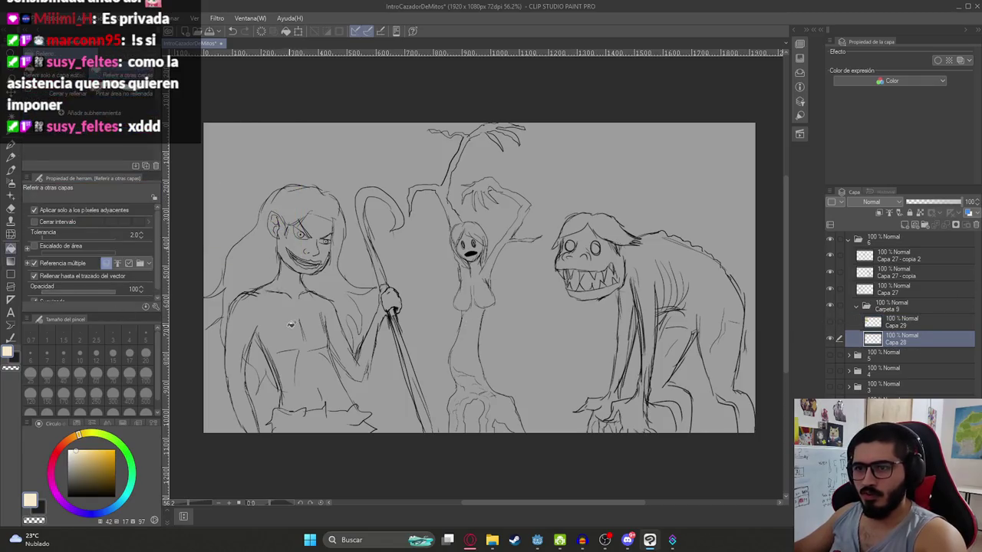
pyautogui.click(289, 324)
pyautogui.hotkey('ctrl', 'z')
pyautogui.press('p')
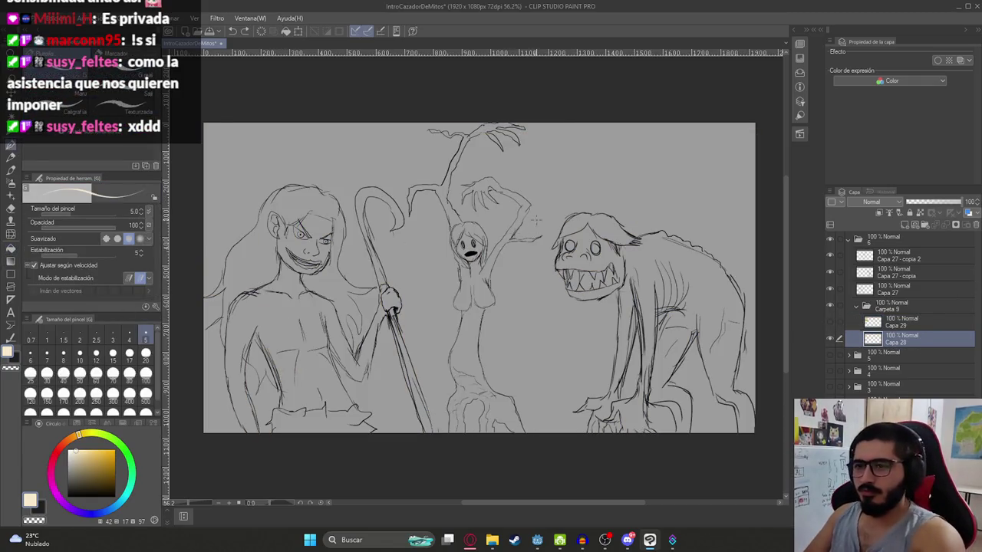
# Step: Retry the cream torso fill and undo it after it spills onto the background
pyautogui.scroll(1, 338, 330)
pyautogui.scroll(3, 353, 322)
pyautogui.scroll(1, 372, 316)
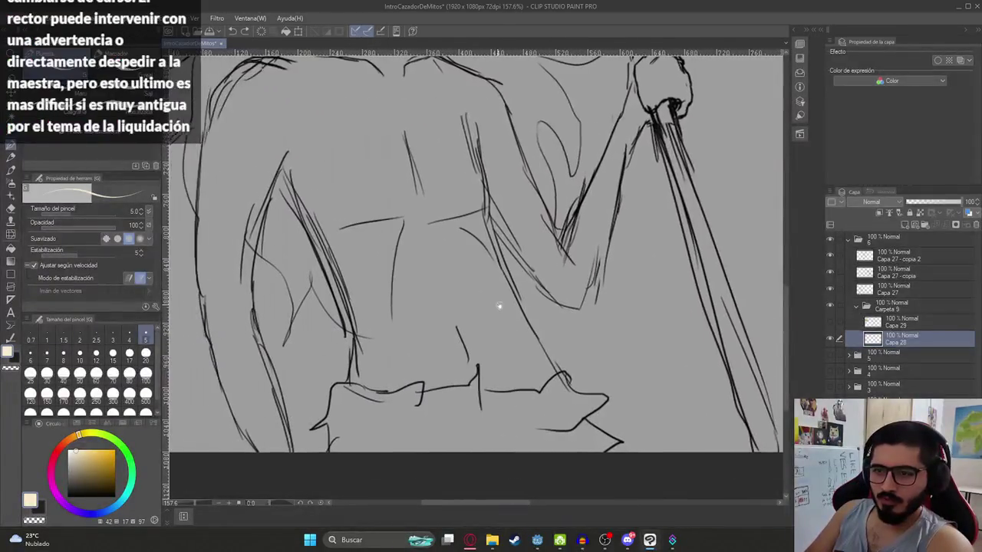
pyautogui.press('g')
pyautogui.click(375, 316)
pyautogui.hotkey('ctrl', 'z')
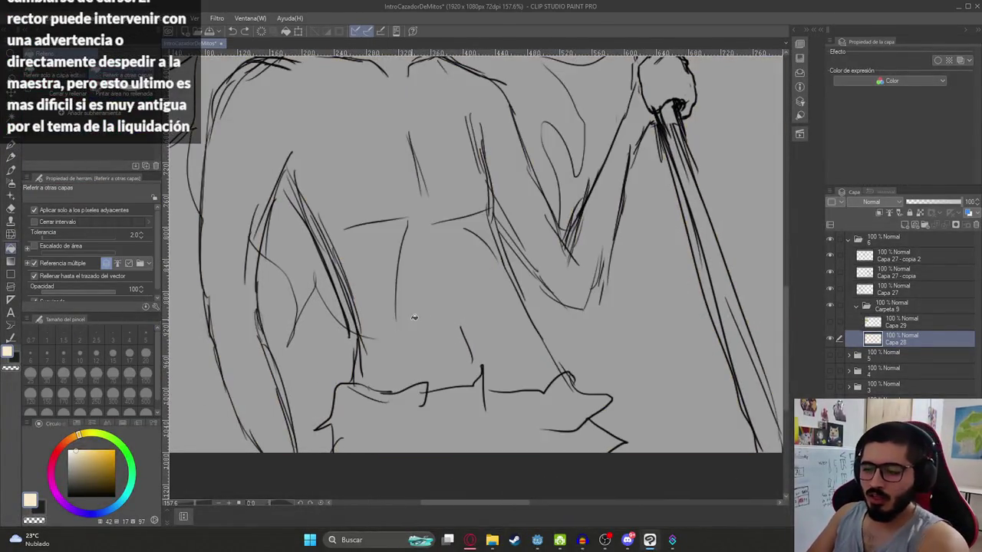
pyautogui.press('p')
# Step: Seal the arm outline and a shoulder gap with cream strokes, undoing another leaking fill
pyautogui.scroll(-1, 414, 230)
pyautogui.scroll(1, 460, 230)
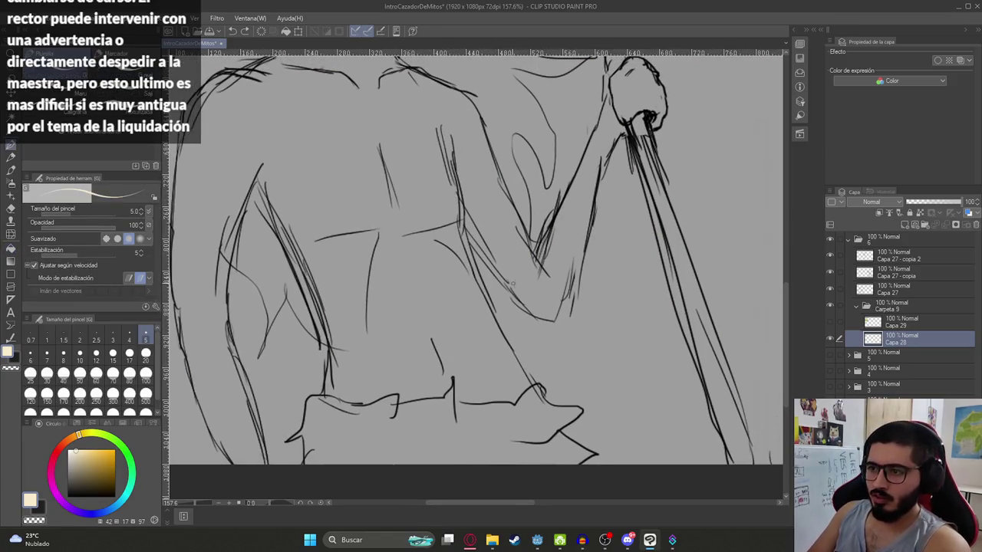
pyautogui.moveTo(465, 227); pyautogui.dragTo(503, 284)
pyautogui.moveTo(475, 247); pyautogui.dragTo(518, 297)
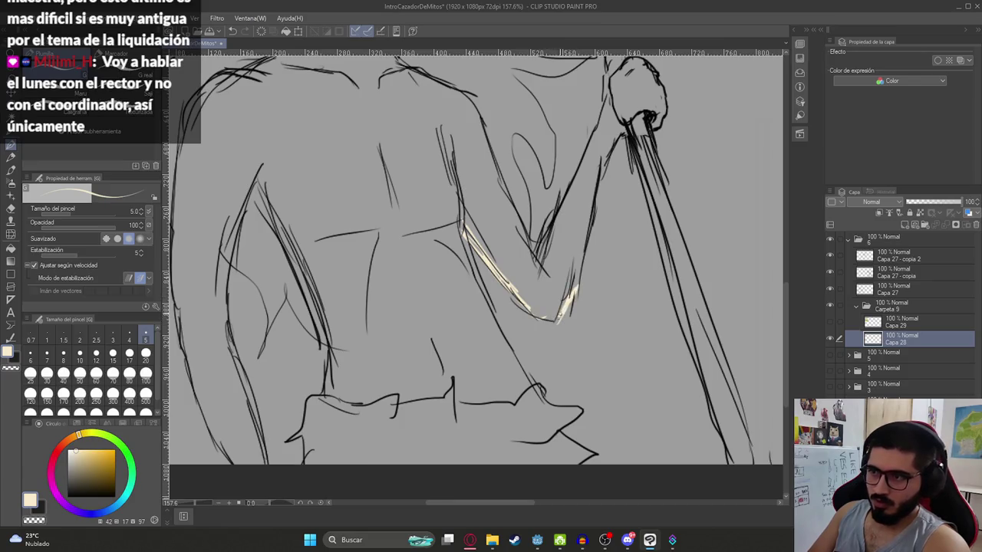
pyautogui.scroll(1, 521, 234)
pyautogui.press('g')
pyautogui.click(558, 288)
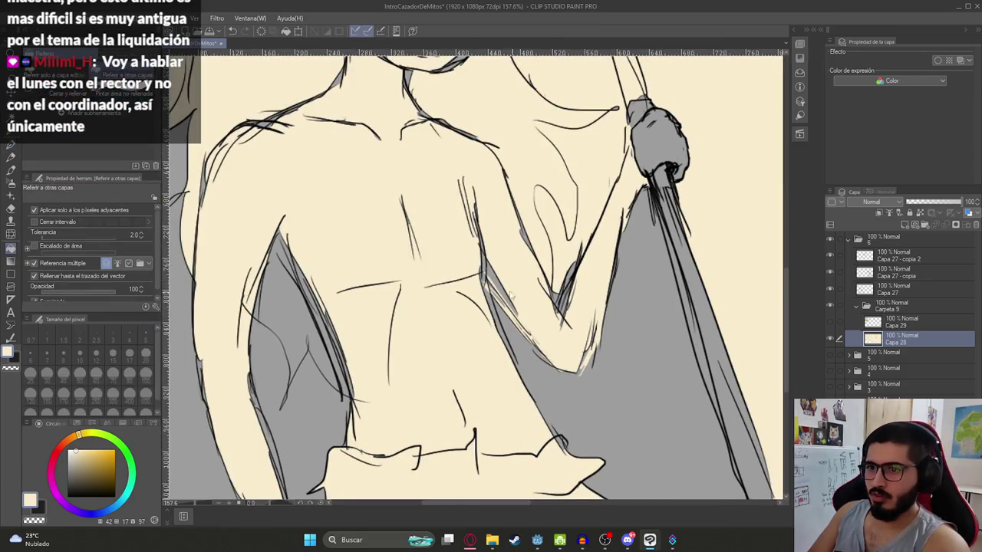
pyautogui.hotkey('ctrl', 'z')
pyautogui.press('b')
pyautogui.moveTo(475, 205); pyautogui.dragTo(485, 160)
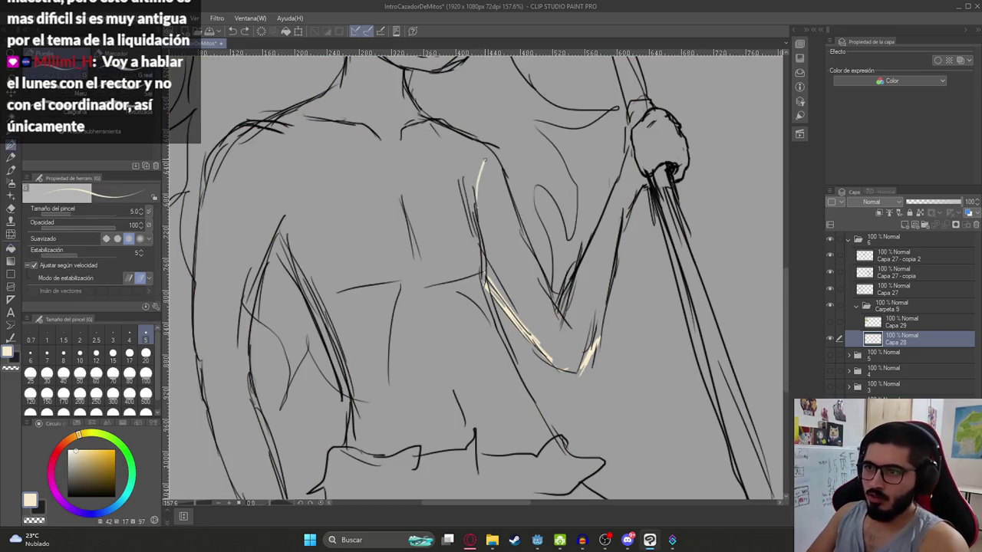
# Step: Undo a leaking torso fill and seal the waistline gap with a cream stroke
pyautogui.press('g')
pyautogui.click(459, 172)
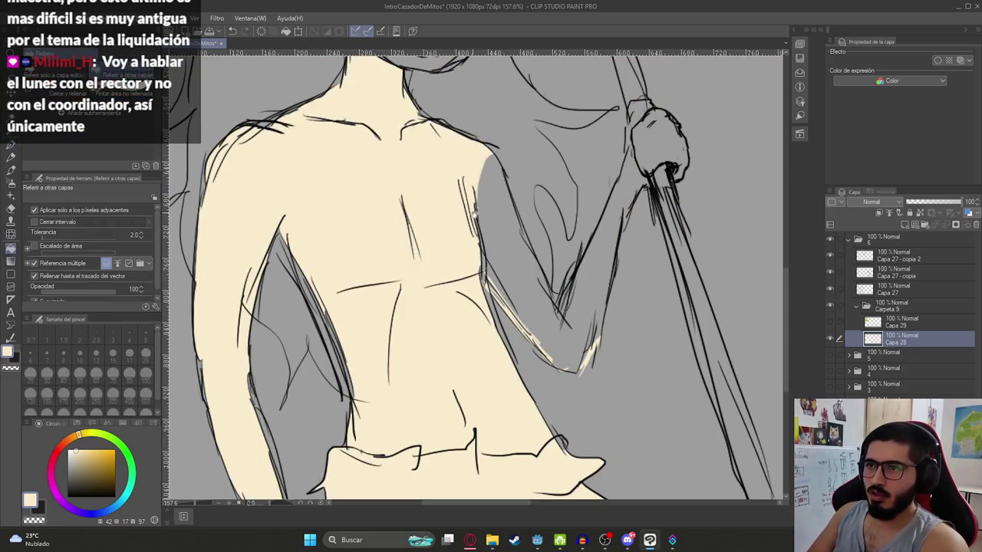
pyautogui.scroll(-3, 419, 387)
pyautogui.scroll(2, 418, 387)
pyautogui.hotkey('ctrl', 'z')
pyautogui.press('b')
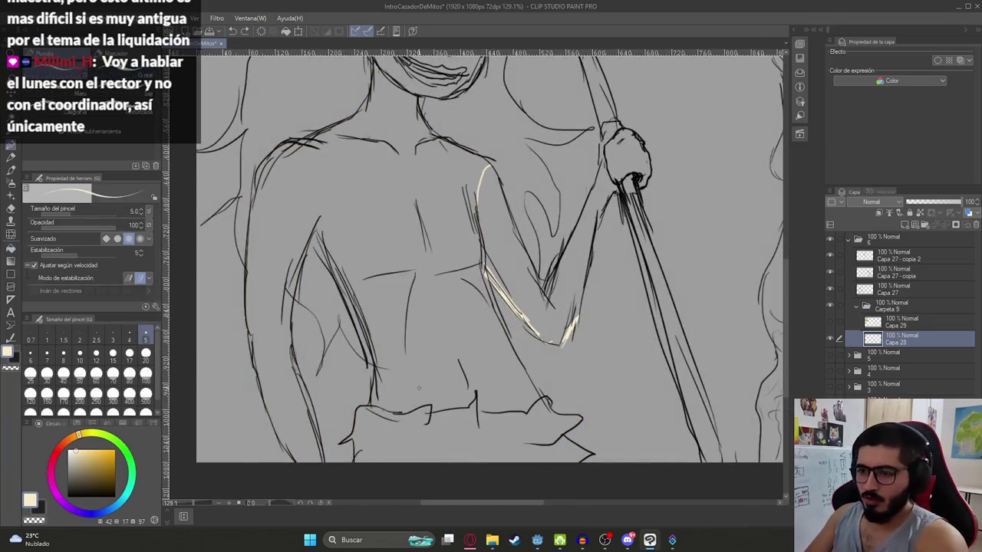
pyautogui.moveTo(372, 407); pyautogui.dragTo(428, 408)
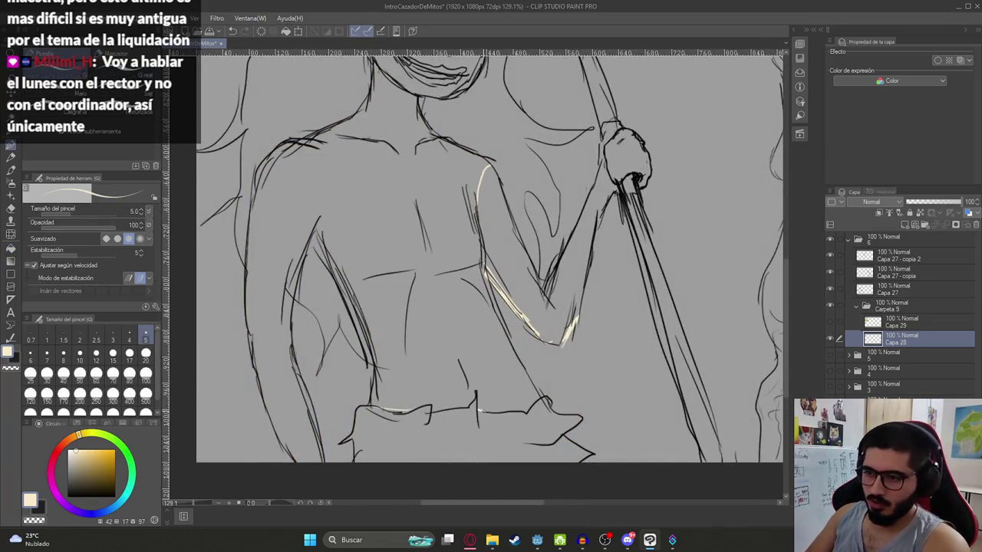
# Step: Fill the torso cream and undo the arm fill that spilled into the background
pyautogui.press('g')
pyautogui.click(460, 340)
pyautogui.click(515, 258)
pyautogui.hotkey('ctrl', 'z')
pyautogui.press('b')
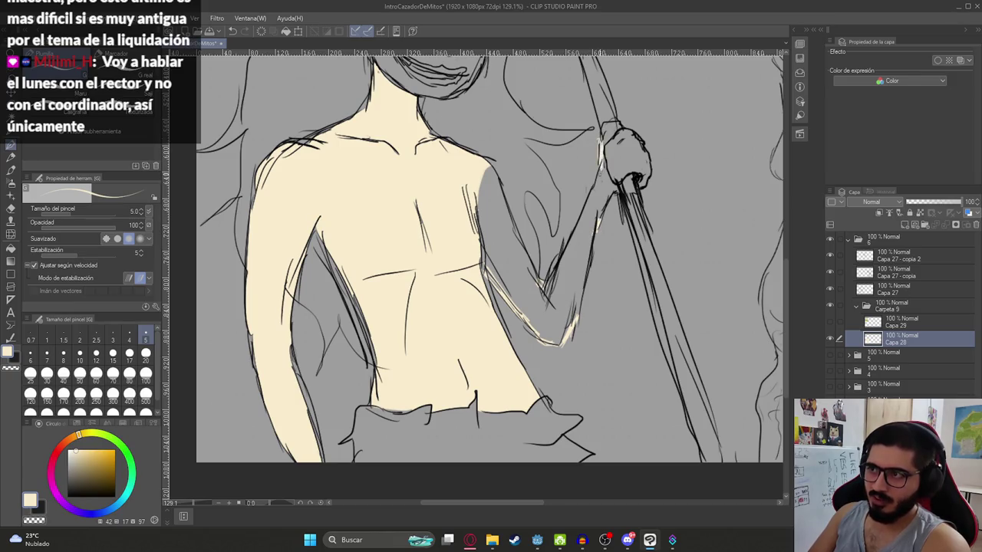
# Step: Fill the arm cream, undoing failed fills in the gap between arm and staff
pyautogui.press('g')
pyautogui.click(600, 190)
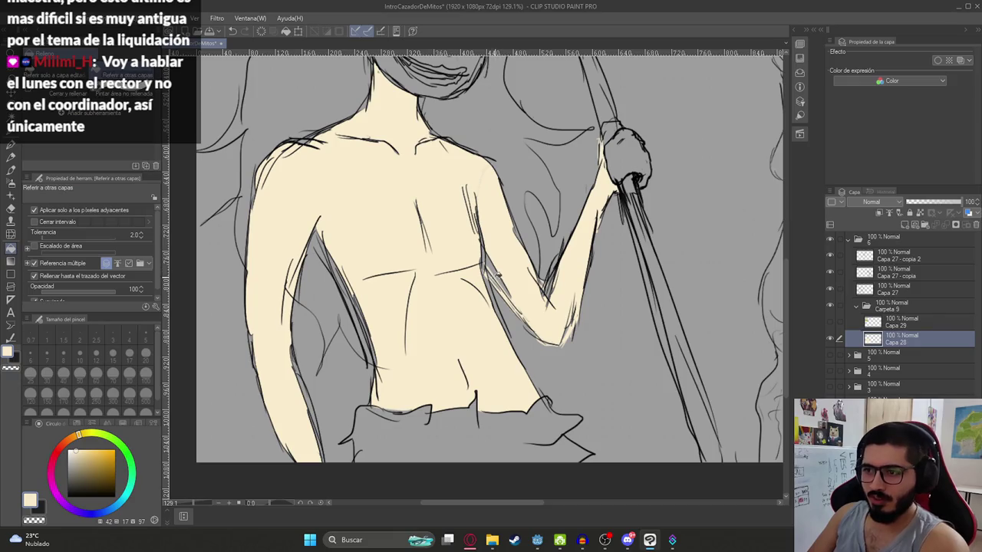
pyautogui.click(482, 252)
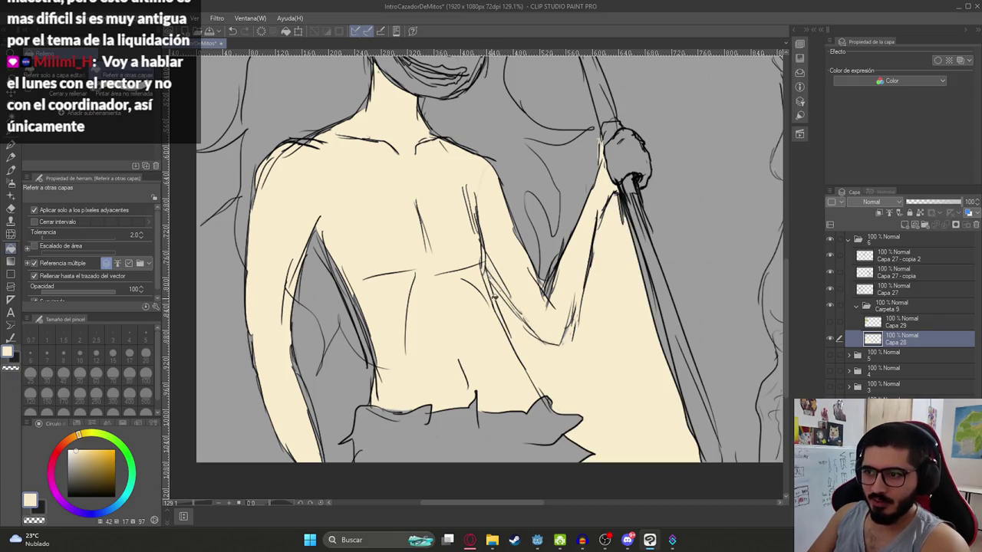
pyautogui.hotkey('ctrl', 'z')
pyautogui.click(496, 272)
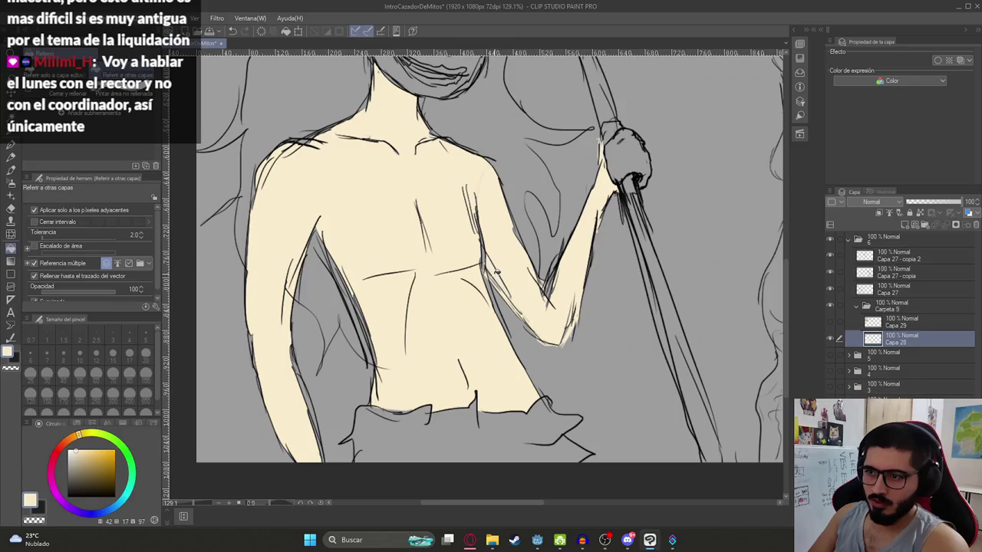
pyautogui.click(491, 287)
pyautogui.hotkey('ctrl', 'z')
pyautogui.press('p')
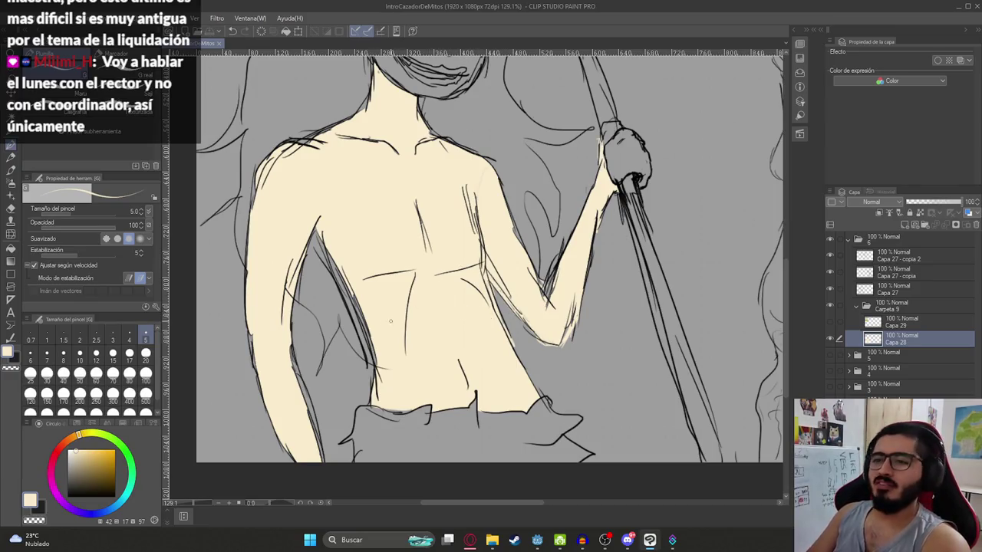
# Step: Hand-paint cream along the back's left contour at size 20, then the shoulder line at size 5
pyautogui.click(145, 353)
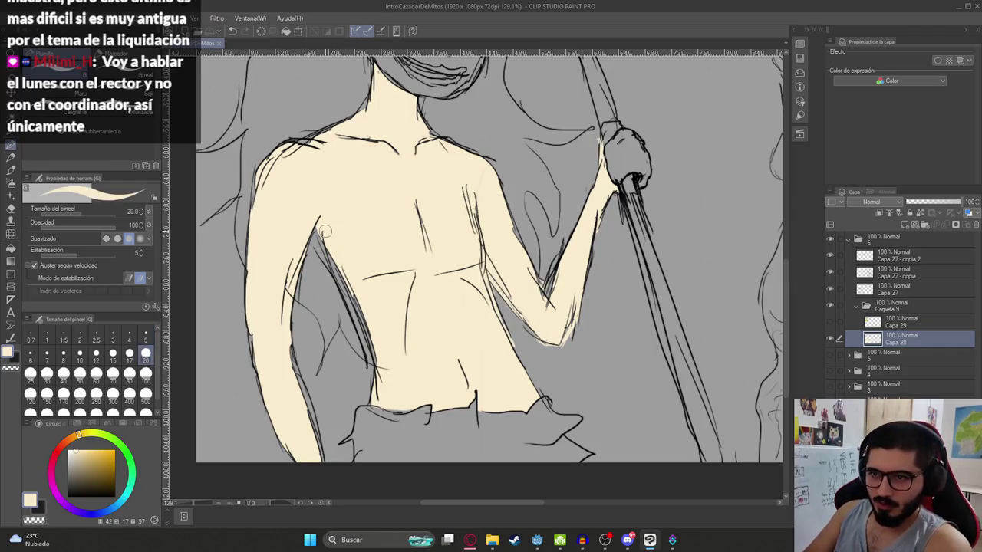
pyautogui.moveTo(309, 223)
pyautogui.mouseDown()
pyautogui.moveTo(373, 353)
pyautogui.moveTo(367, 374)
pyautogui.mouseUp()
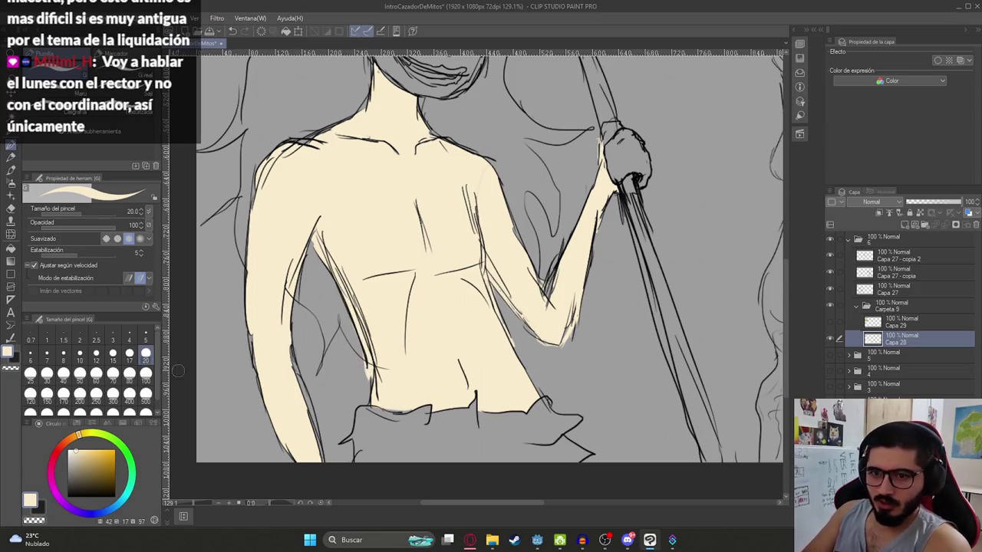
pyautogui.click(145, 337)
pyautogui.scroll(-3, 392, 212)
pyautogui.scroll(5, 393, 212)
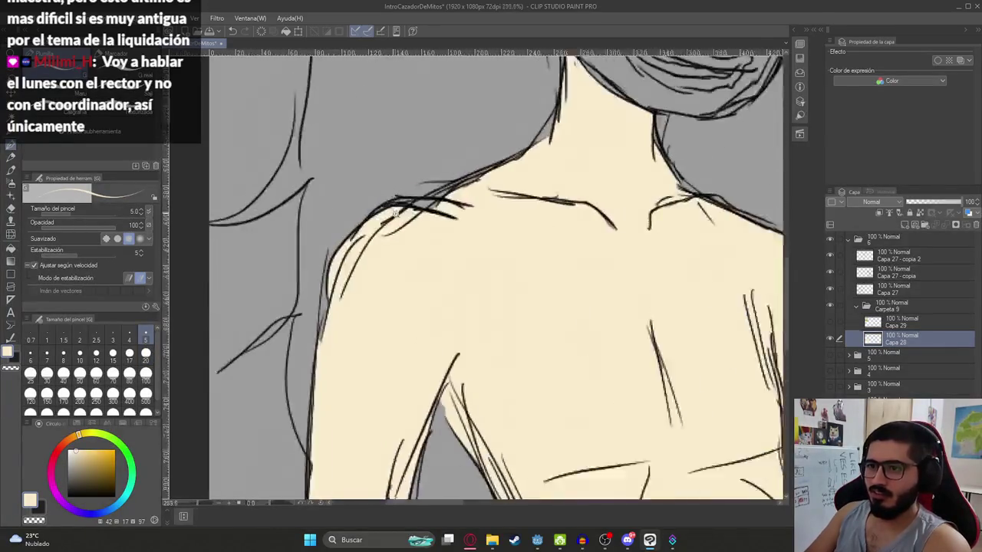
pyautogui.scroll(-1, 395, 212)
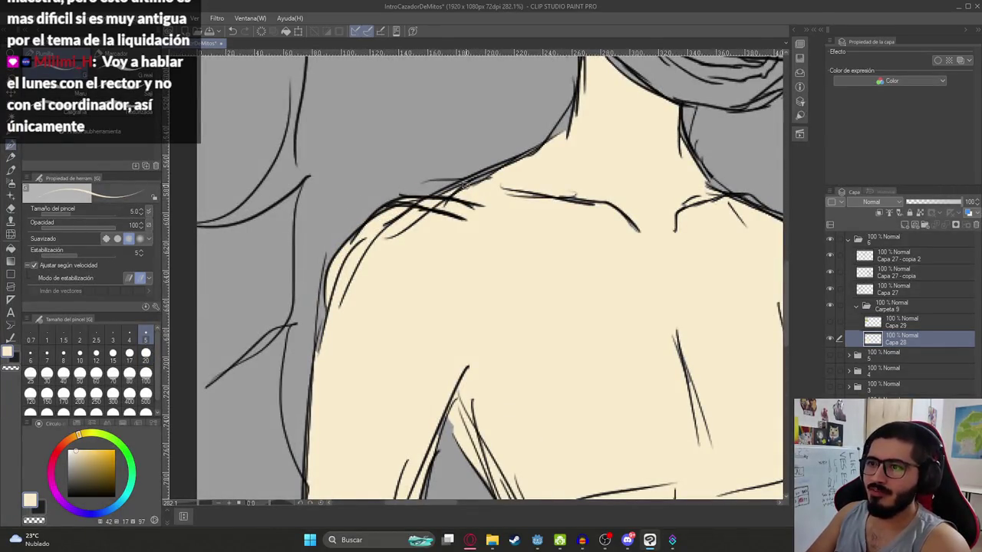
pyautogui.moveTo(546, 137); pyautogui.dragTo(569, 124)
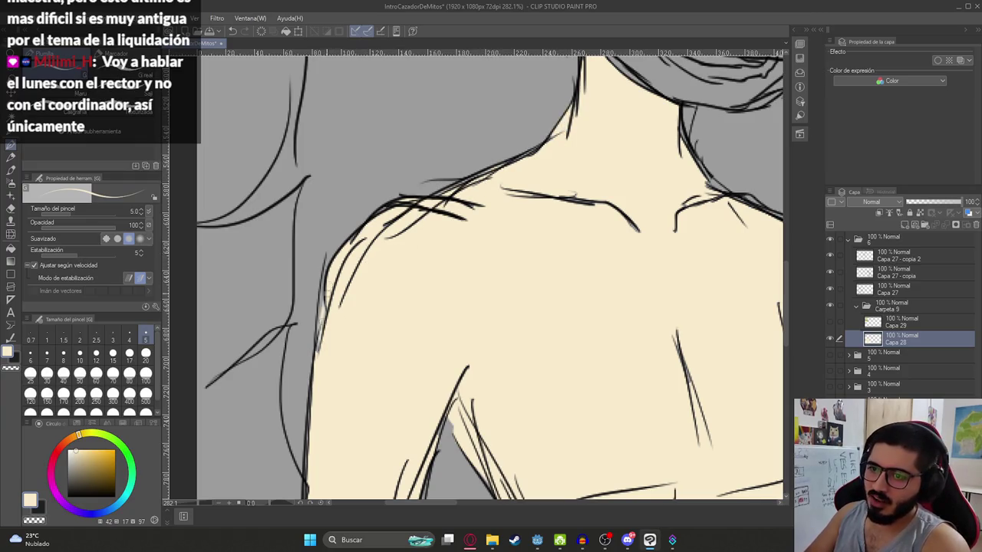
pyautogui.scroll(-8, 368, 304)
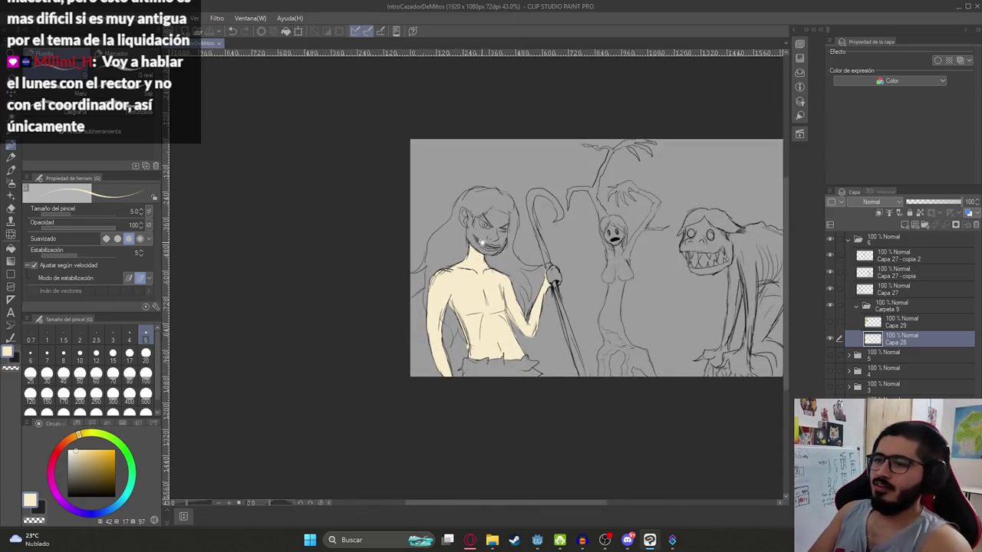
pyautogui.scroll(2, 485, 227)
pyautogui.scroll(3, 485, 227)
# Step: Try a cream face fill and a forehead stroke, undoing both
pyautogui.press('g')
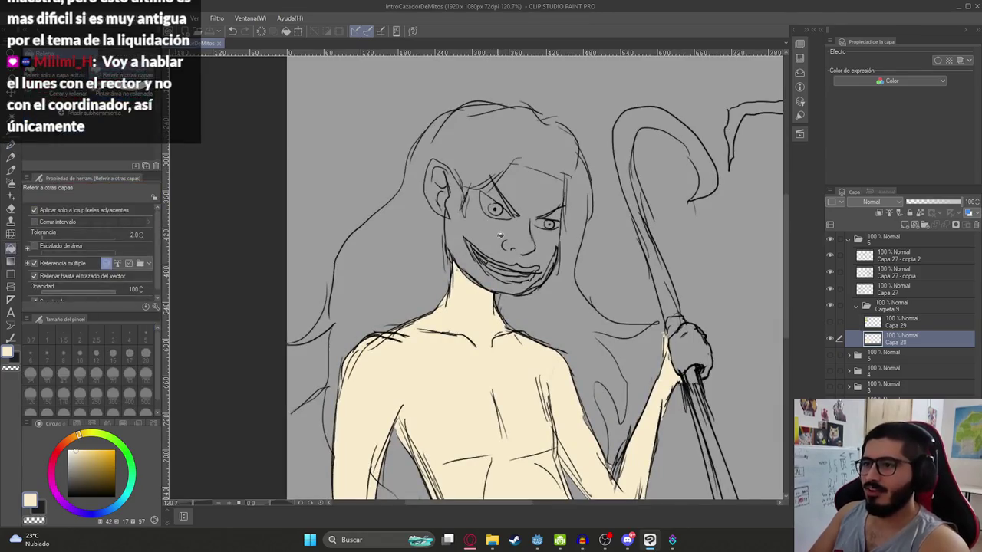
pyautogui.click(497, 230)
pyautogui.hotkey('ctrl', 'z')
pyautogui.press('p')
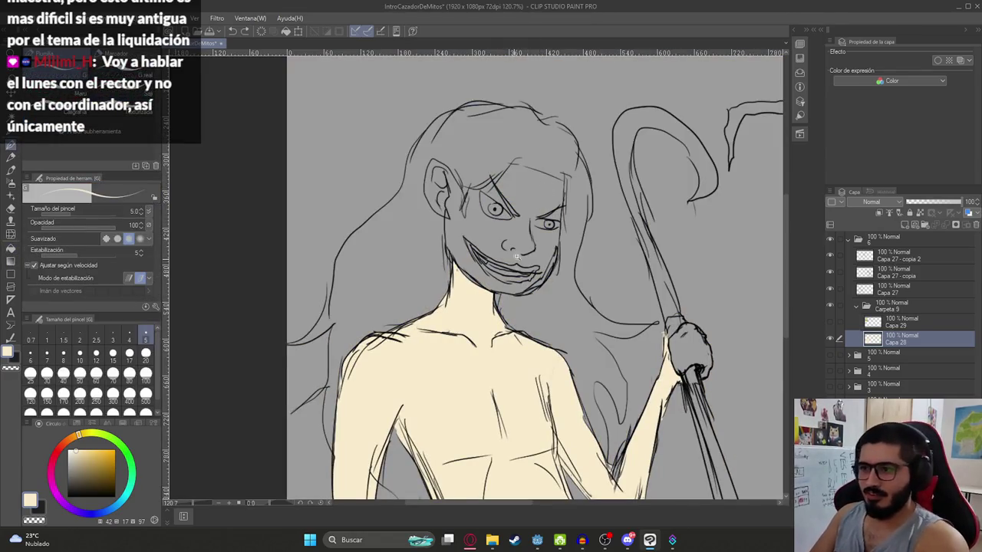
pyautogui.scroll(2, 514, 248)
pyautogui.scroll(1, 515, 248)
pyautogui.moveTo(539, 134); pyautogui.dragTo(547, 140)
pyautogui.hotkey('ctrl', 'z')
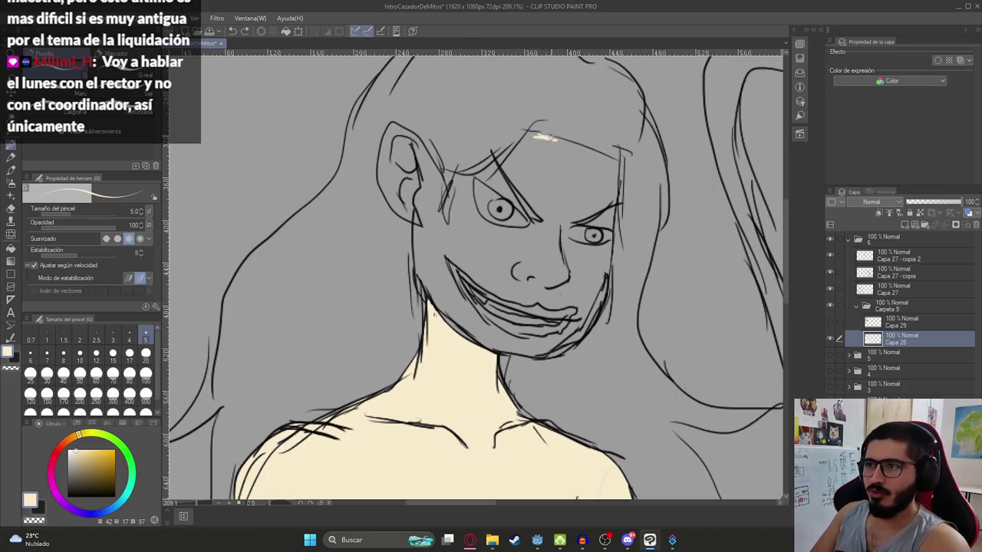
# Step: Fill the face and the gaps beside both eyes and brows with cream skin colour
pyautogui.press('g')
pyautogui.click(527, 179)
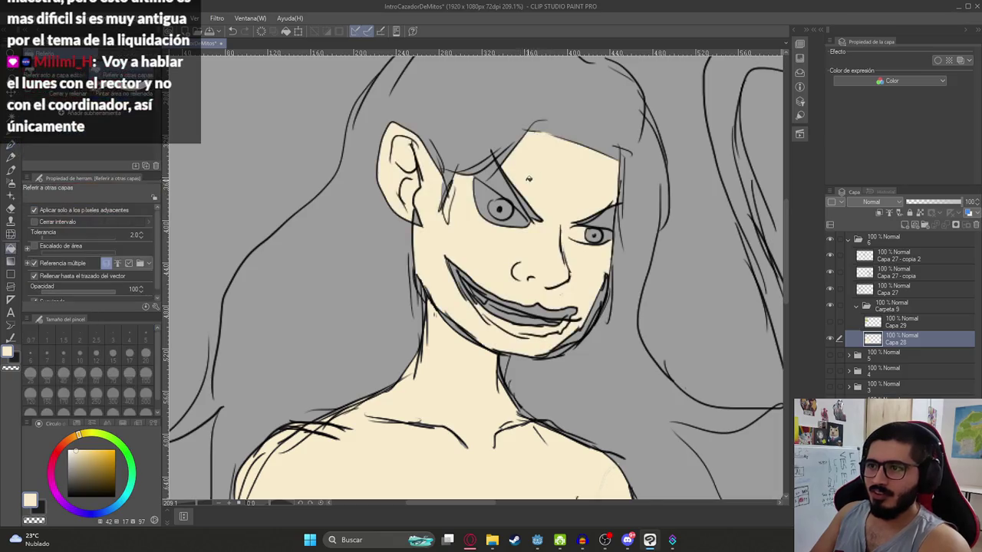
pyautogui.click(490, 187)
pyautogui.click(598, 207)
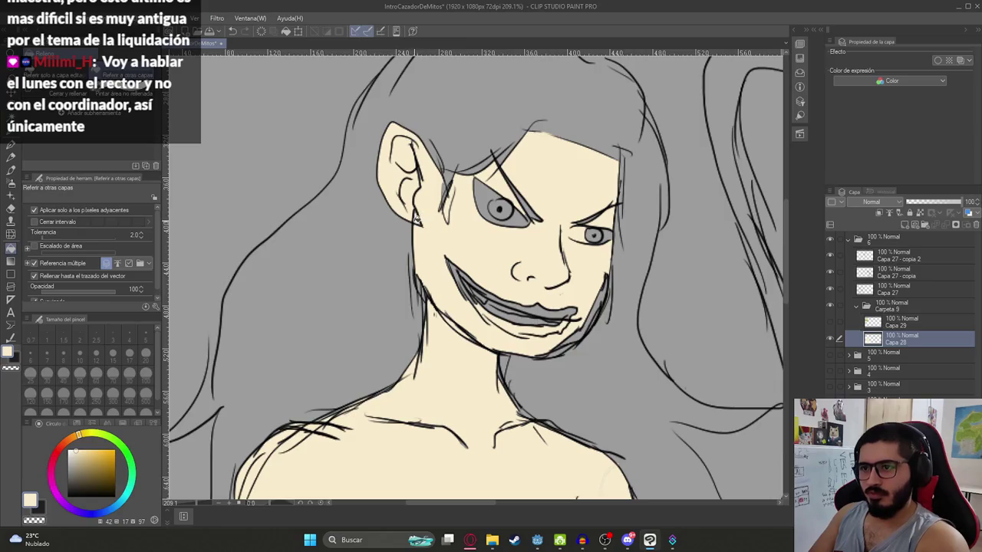
pyautogui.press('p')
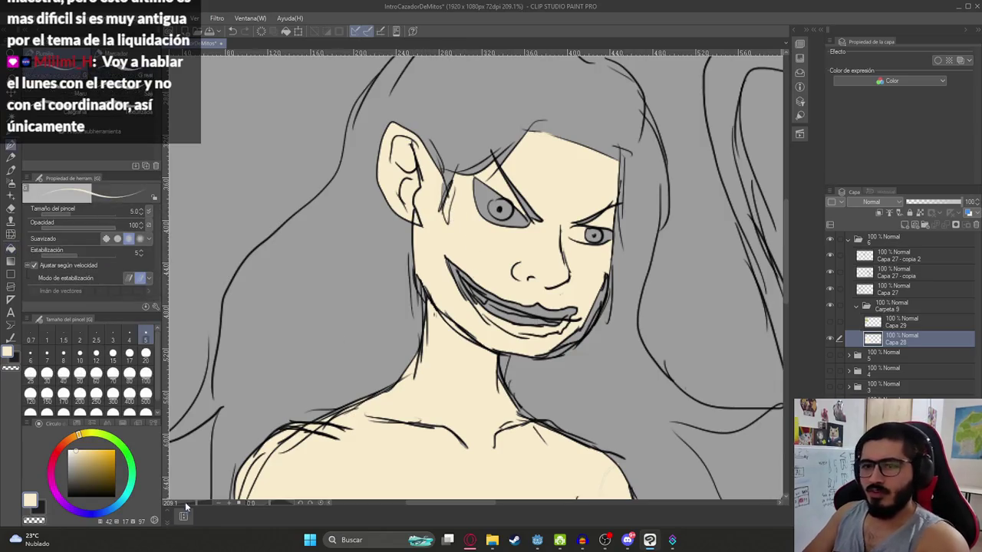
# Step: Fill the left eye white and pen-paint white into the right eye's inner corner
pyautogui.press('g')
pyautogui.click(499, 207)
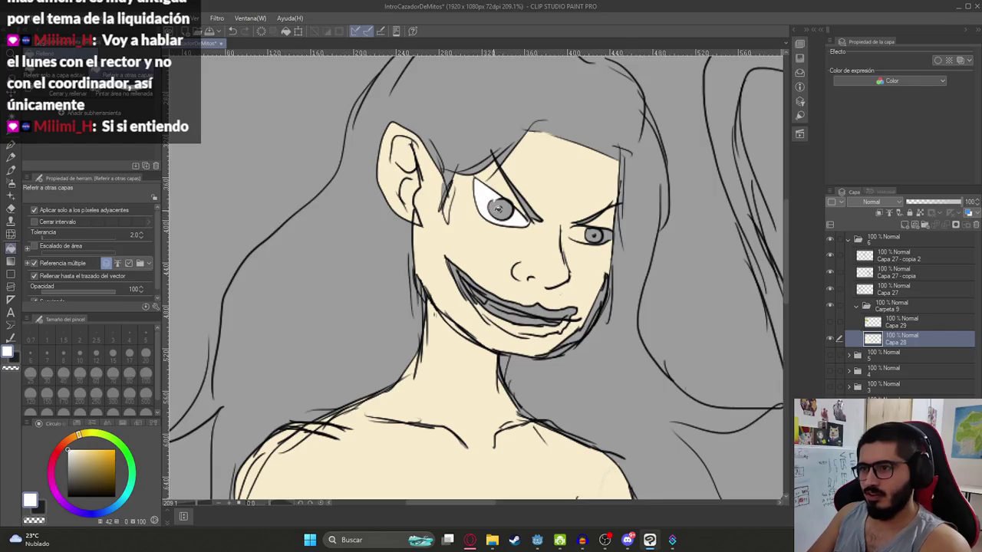
pyautogui.scroll(5, 599, 219)
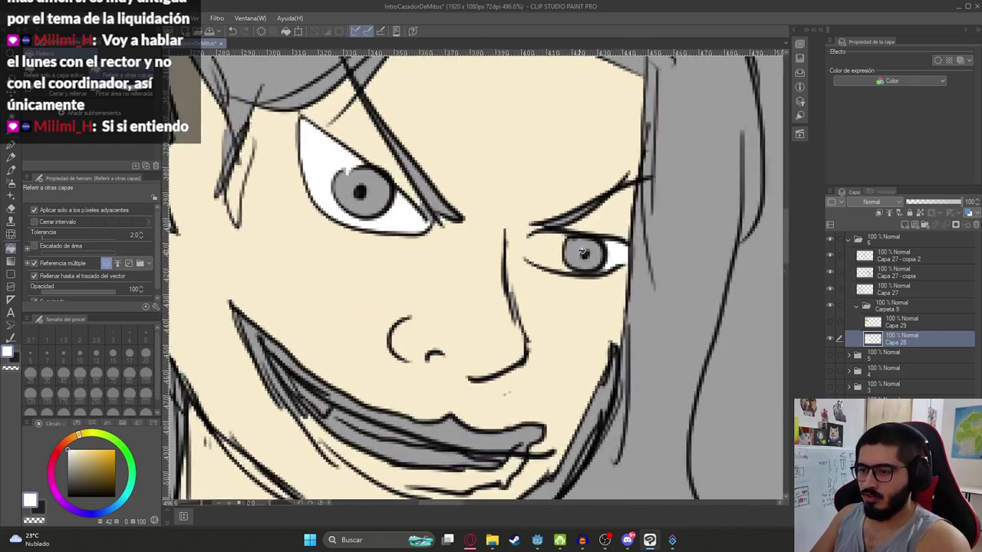
pyautogui.press('p')
pyautogui.moveTo(529, 248); pyautogui.dragTo(564, 264)
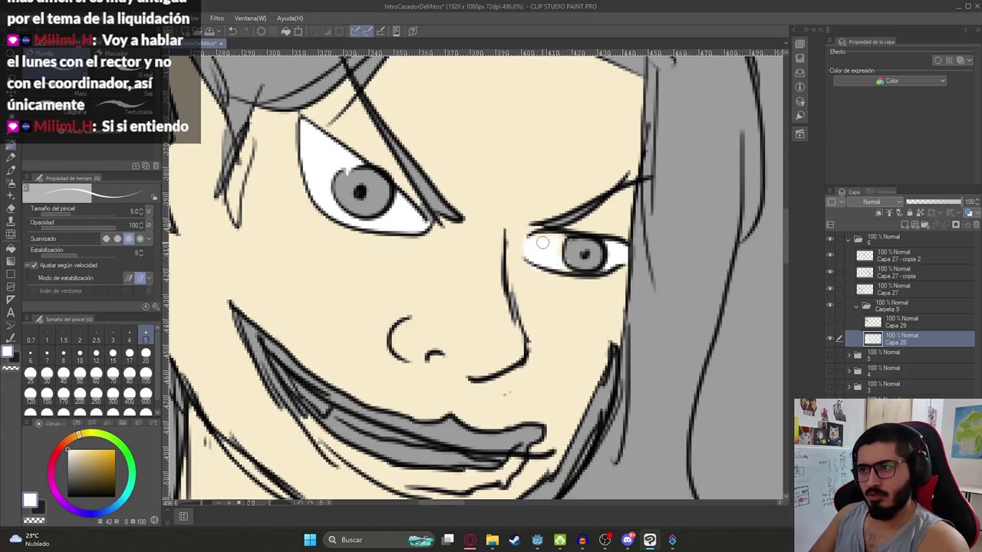
pyautogui.scroll(-5, 537, 261)
pyautogui.scroll(-2, 464, 319)
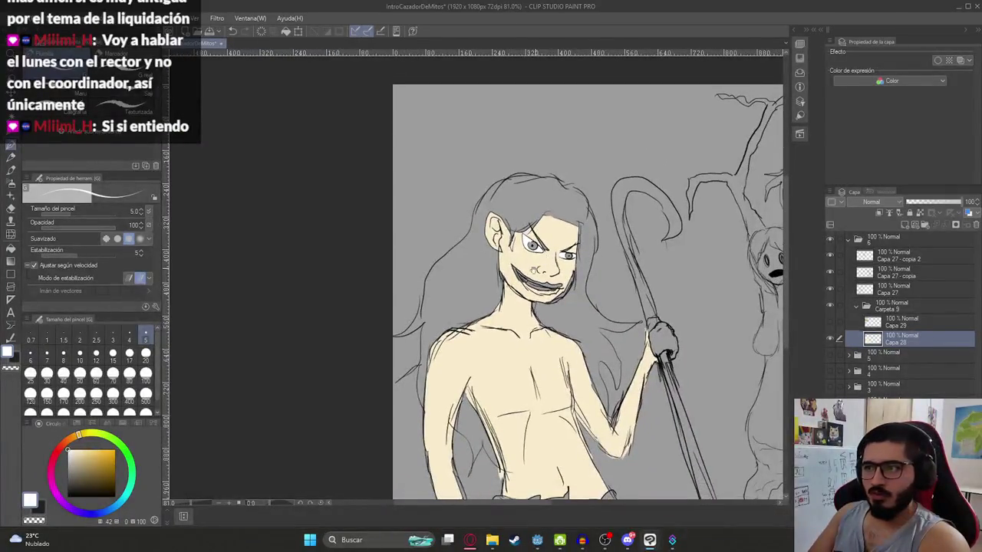
# Step: Pan to the elf reference and eyedrop a light peach skin tone from its face
pyautogui.scroll(6, 464, 319)
pyautogui.scroll(2, 456, 353)
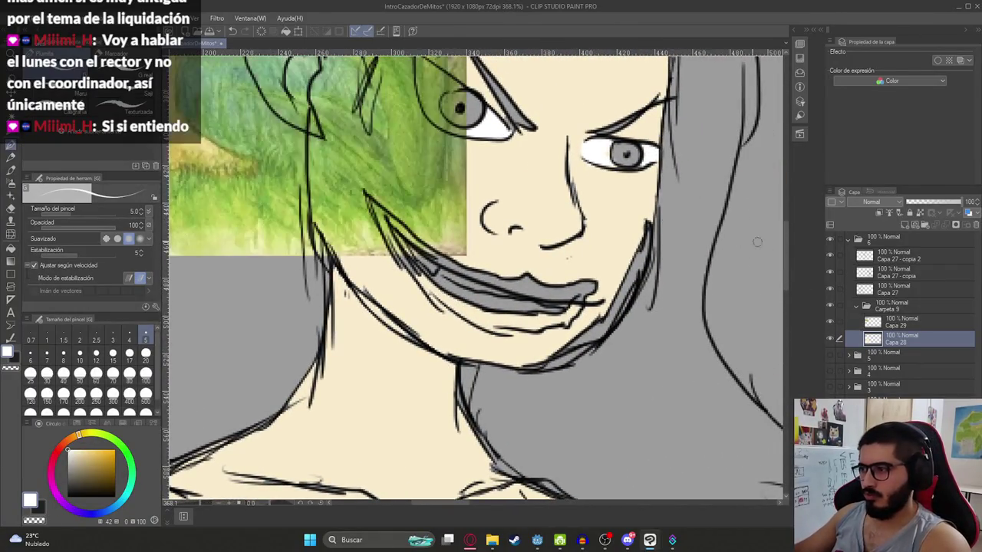
pyautogui.moveTo(454, 365); pyautogui.dragTo(503, 417)
pyautogui.moveTo(384, 230); pyautogui.dragTo(683, 253)
pyautogui.keyDown('alt'); pyautogui.click(457, 145); pyautogui.keyUp('alt')
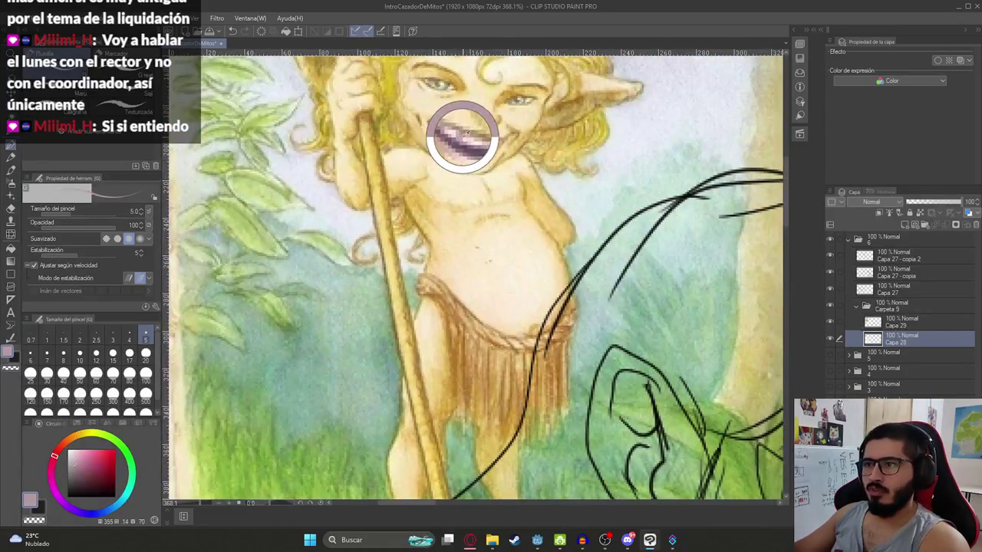
pyautogui.moveTo(459, 141); pyautogui.dragTo(456, 153)
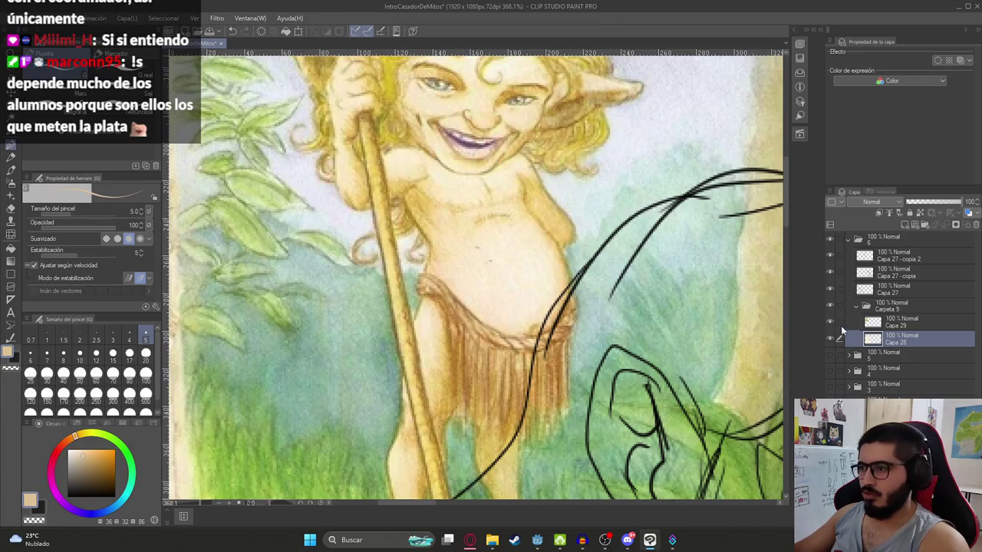
# Step: Hide the elf reference layer Capa 29, select Capa 28, and undo a stray stroke
pyautogui.click(897, 329)
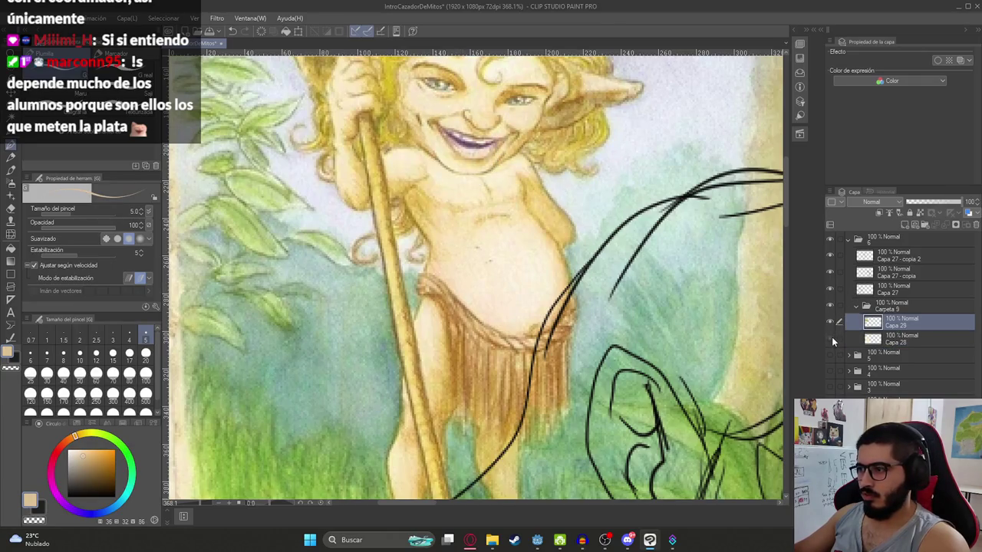
pyautogui.click(829, 322)
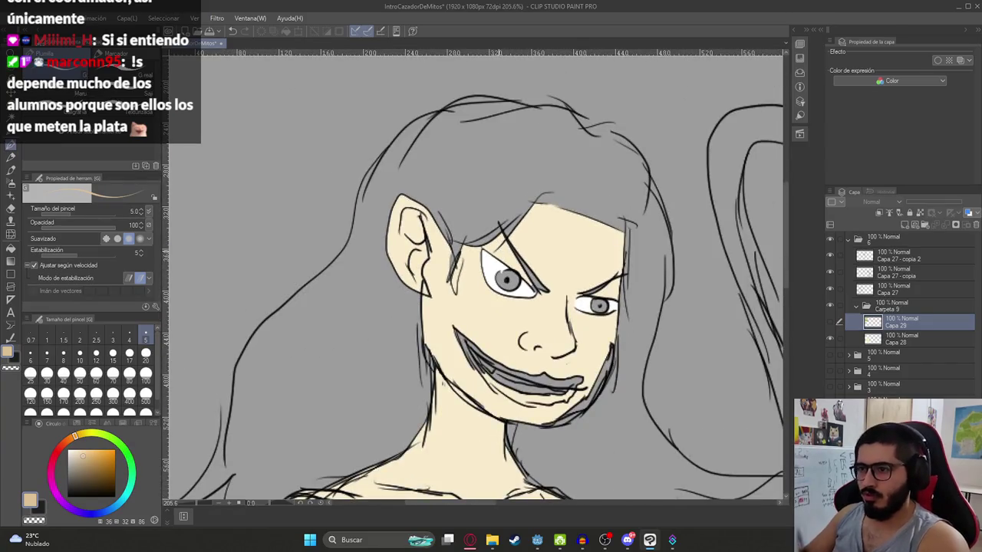
pyautogui.press('p')
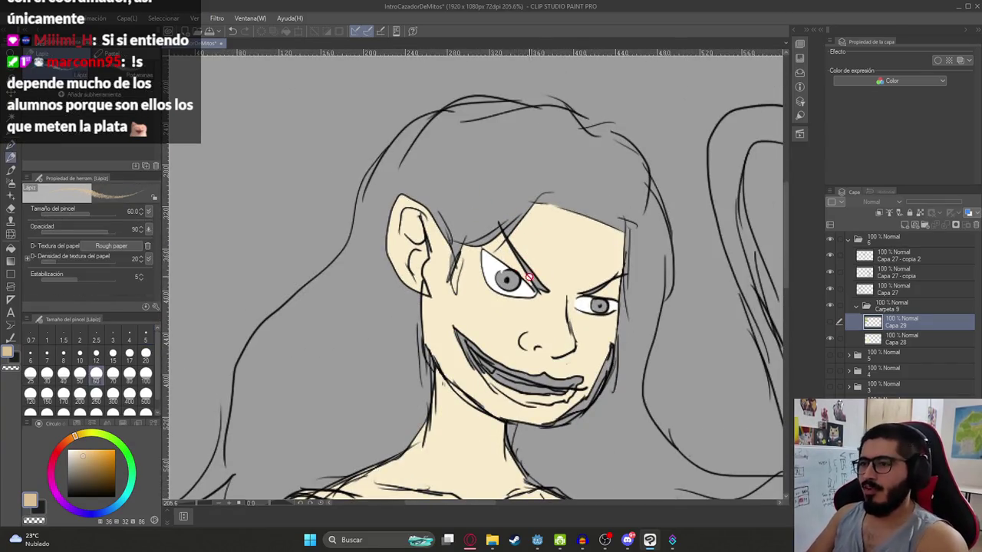
pyautogui.click(904, 352)
pyautogui.moveTo(598, 306); pyautogui.dragTo(567, 260)
pyautogui.press('p')
pyautogui.hotkey('ctrl', 'z')
pyautogui.scroll(3, 476, 276)
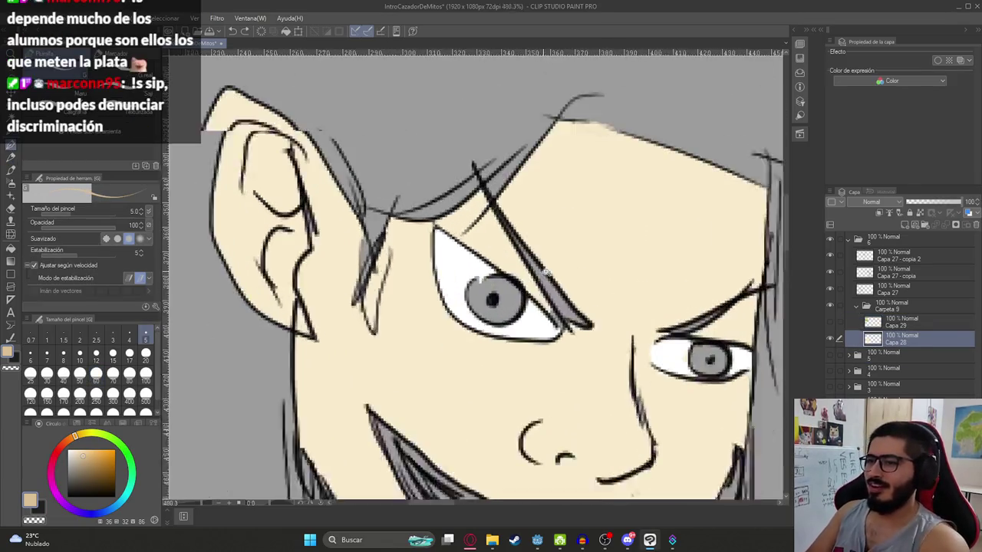
pyautogui.scroll(-4, 476, 276)
pyautogui.scroll(5, 515, 342)
# Step: Fill the upper and lower lips tan, touching up the lip edges with the pen
pyautogui.press('g')
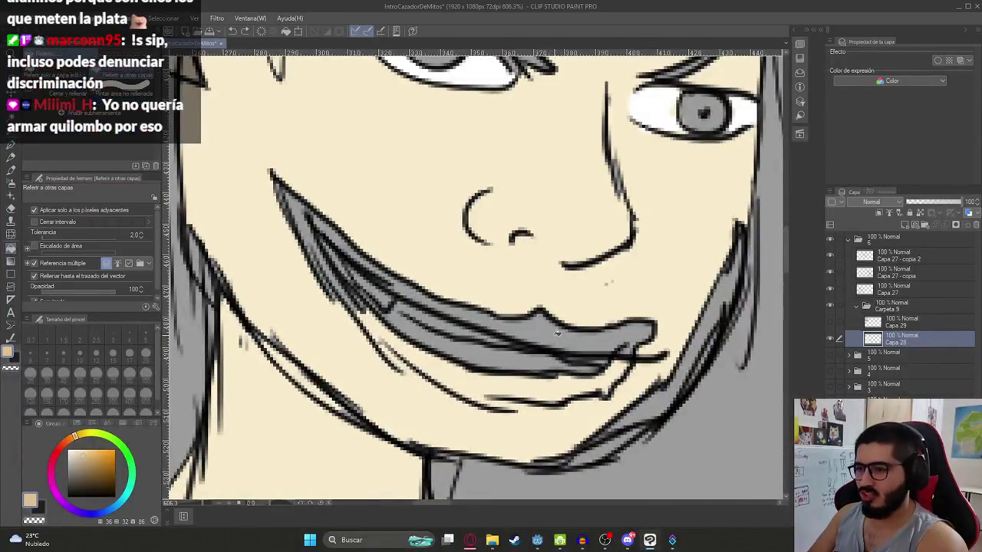
pyautogui.click(537, 328)
pyautogui.moveTo(302, 210); pyautogui.dragTo(385, 273)
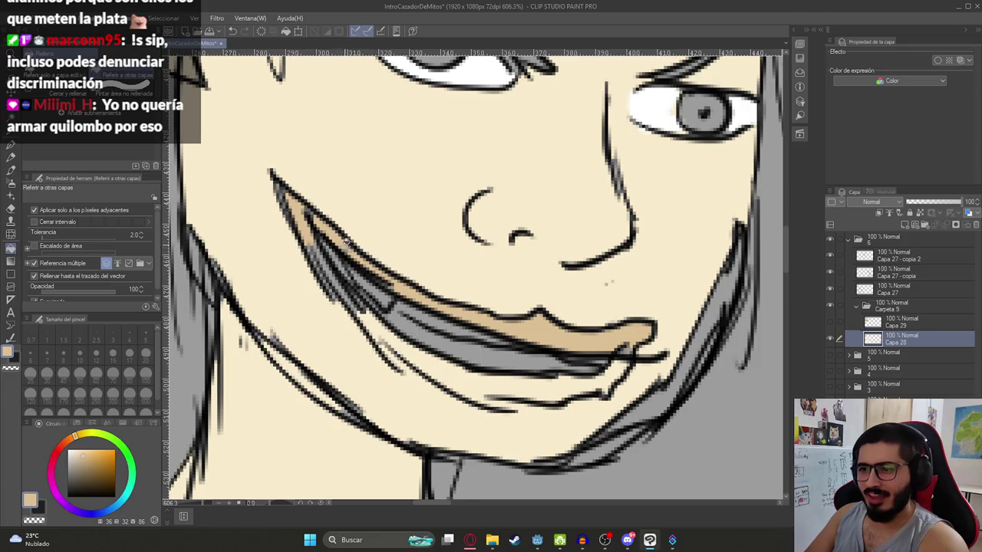
pyautogui.moveTo(308, 213); pyautogui.dragTo(319, 247)
pyautogui.press('p')
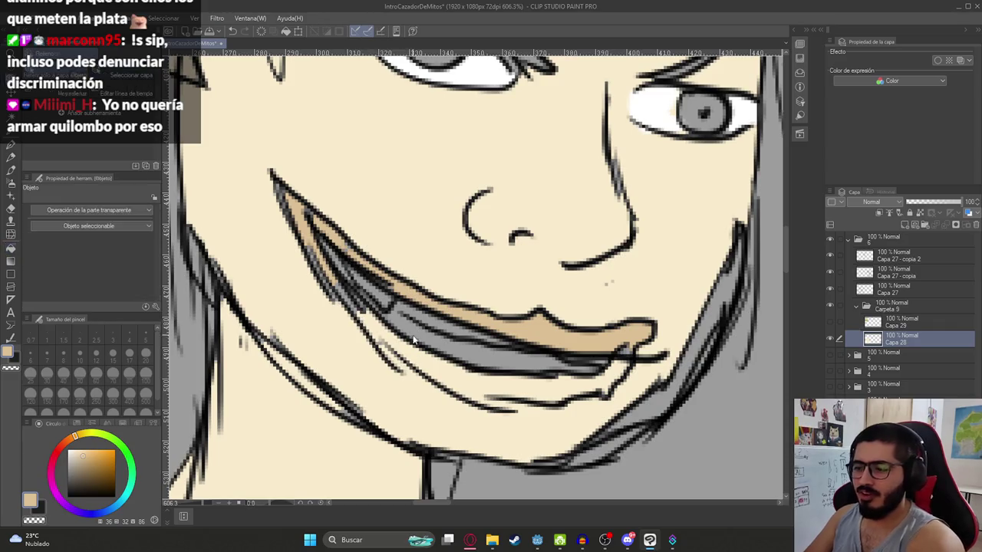
pyautogui.moveTo(506, 401); pyautogui.dragTo(465, 405)
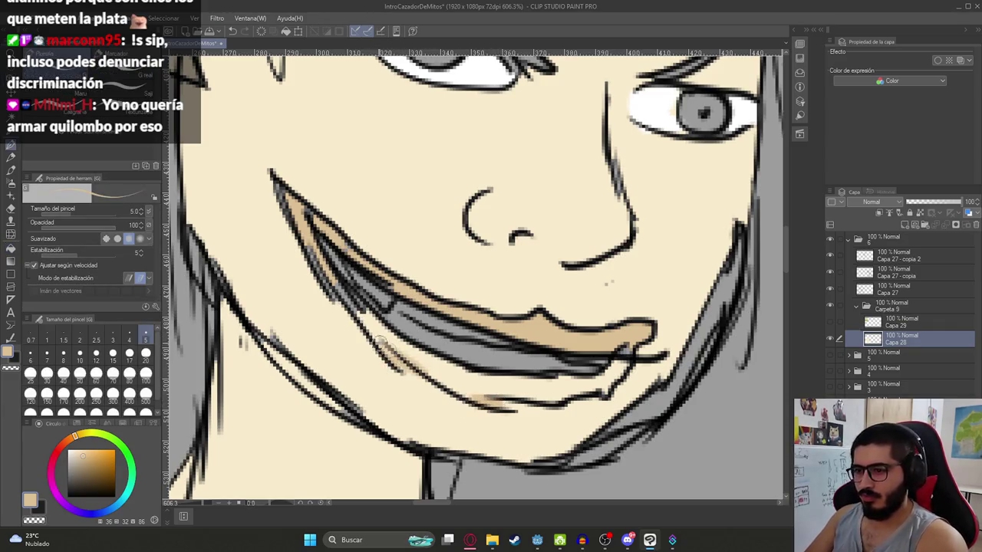
pyautogui.moveTo(383, 344); pyautogui.dragTo(420, 368)
pyautogui.press('g')
pyautogui.click(532, 350)
pyautogui.scroll(-3, 515, 331)
pyautogui.scroll(5, 529, 342)
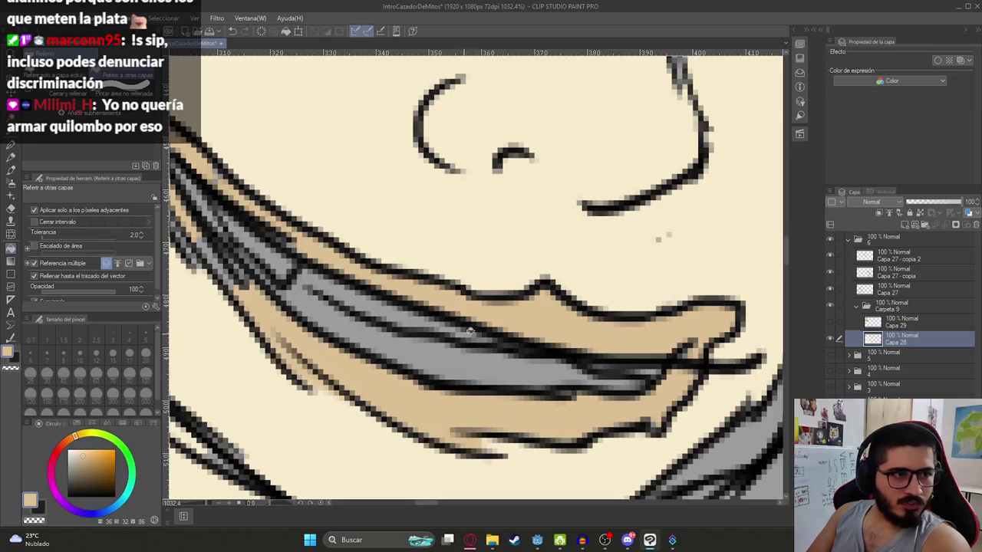
pyautogui.scroll(-4, 470, 331)
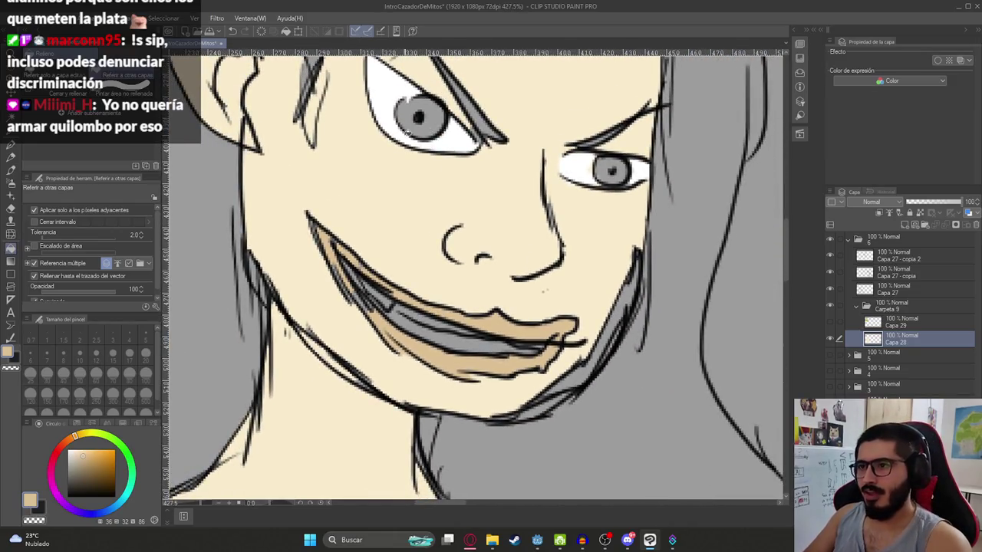
# Step: Eyedrop white and fill the teeth, pen-painting the grey teeth corner white
pyautogui.keyDown('alt'); pyautogui.click(378, 81); pyautogui.keyUp('alt')
pyautogui.click(441, 328)
pyautogui.click(375, 295)
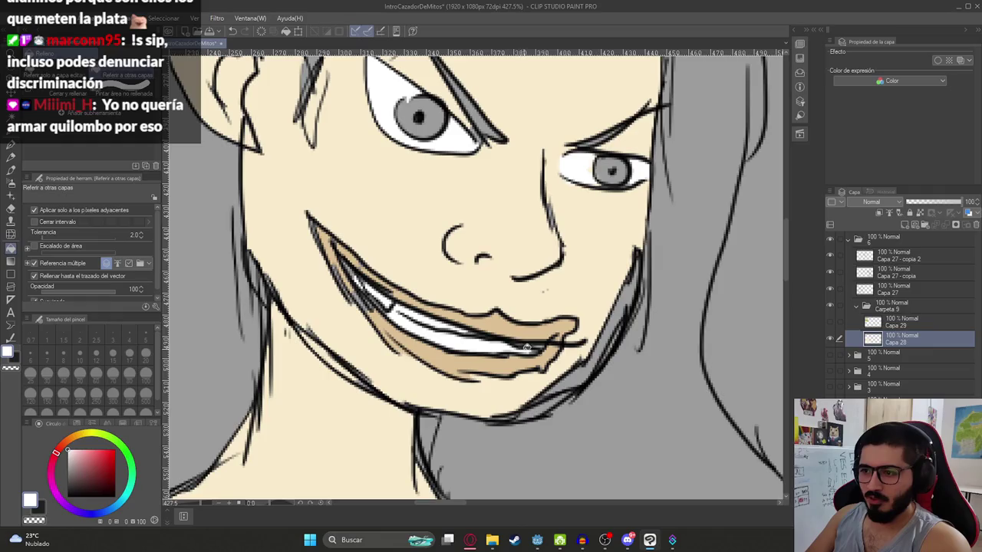
pyautogui.press('p')
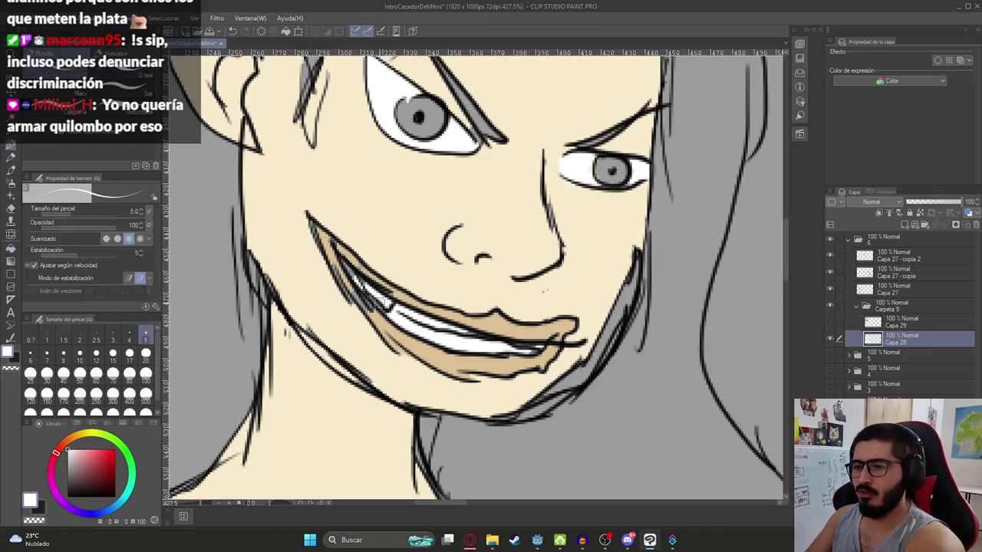
pyautogui.scroll(2, 353, 272)
pyautogui.moveTo(392, 321)
pyautogui.mouseDown()
pyautogui.moveTo(437, 350)
pyautogui.moveTo(289, 323)
pyautogui.moveTo(356, 356)
pyautogui.mouseUp()
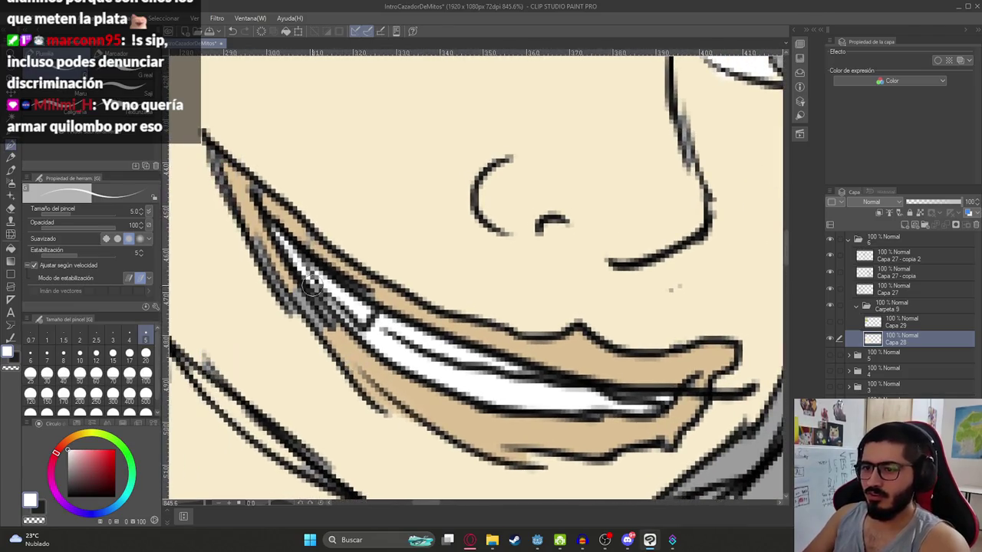
# Step: Eyedrop the tan lip tone and paint over stray dark pixels on the upper lip edge
pyautogui.keyDown('alt'); pyautogui.click(340, 344); pyautogui.keyUp('alt')
pyautogui.moveTo(290, 284); pyautogui.dragTo(253, 207)
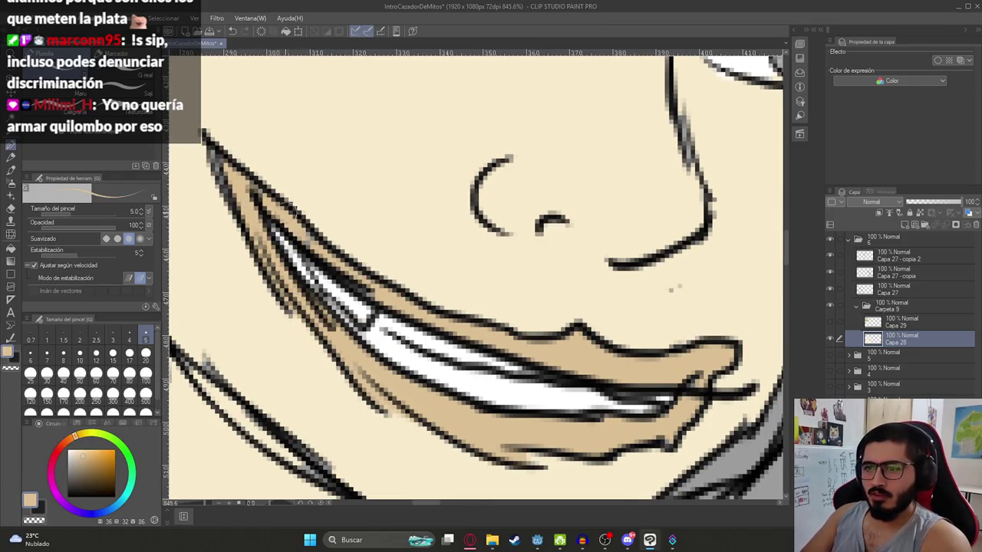
pyautogui.moveTo(255, 211); pyautogui.dragTo(254, 192)
pyautogui.scroll(-3, 522, 199)
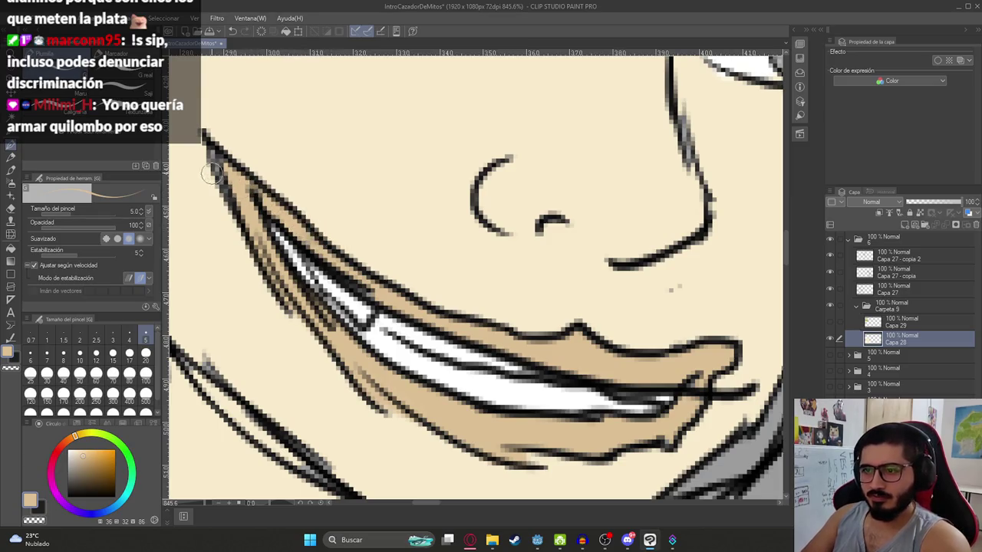
pyautogui.scroll(-5, 460, 245)
pyautogui.scroll(-1, 461, 246)
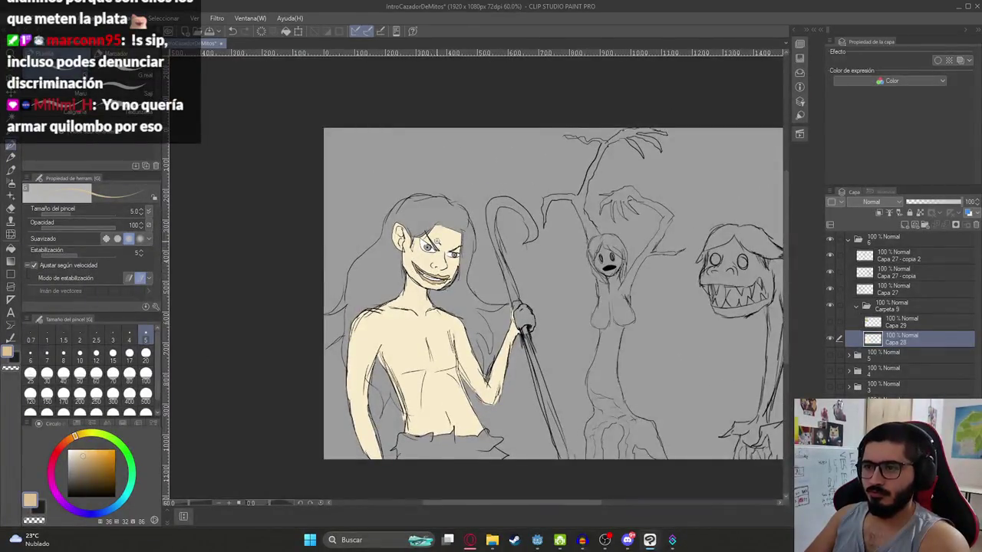
pyautogui.scroll(3, 436, 240)
pyautogui.scroll(2, 436, 240)
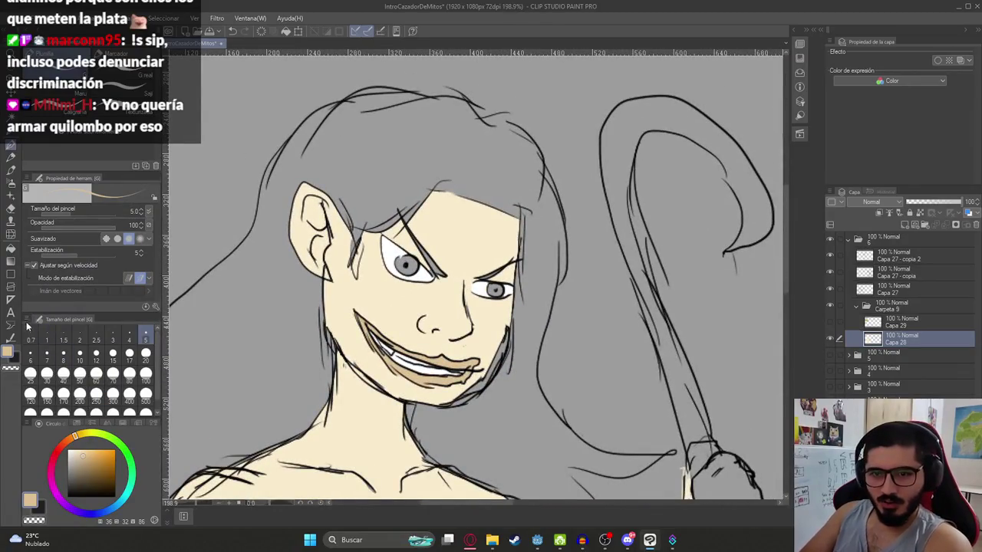
# Step: Pick cyan from the standard colour set and fill both irises with it
pyautogui.click(77, 423)
pyautogui.click(50, 453)
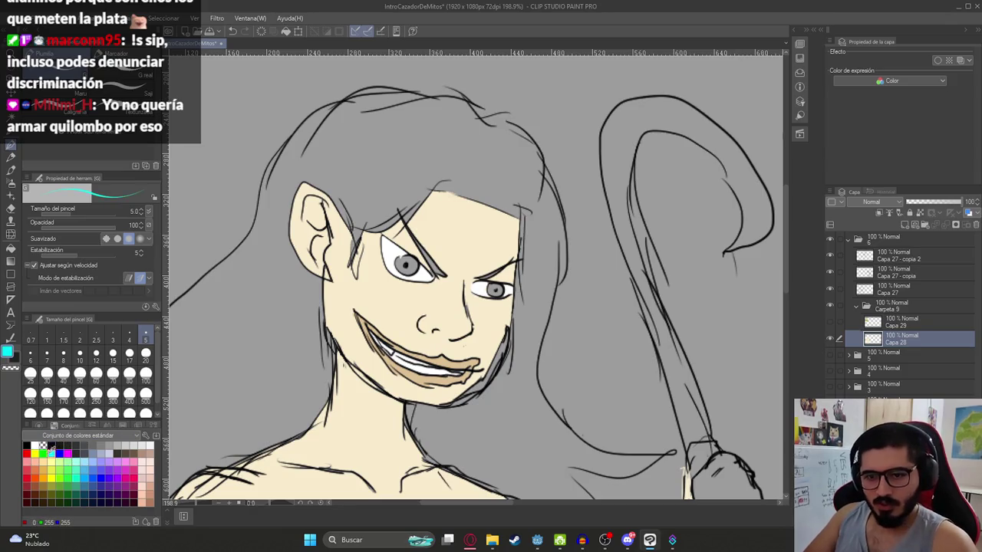
pyautogui.scroll(3, 414, 267)
pyautogui.press('g')
pyautogui.click(414, 272)
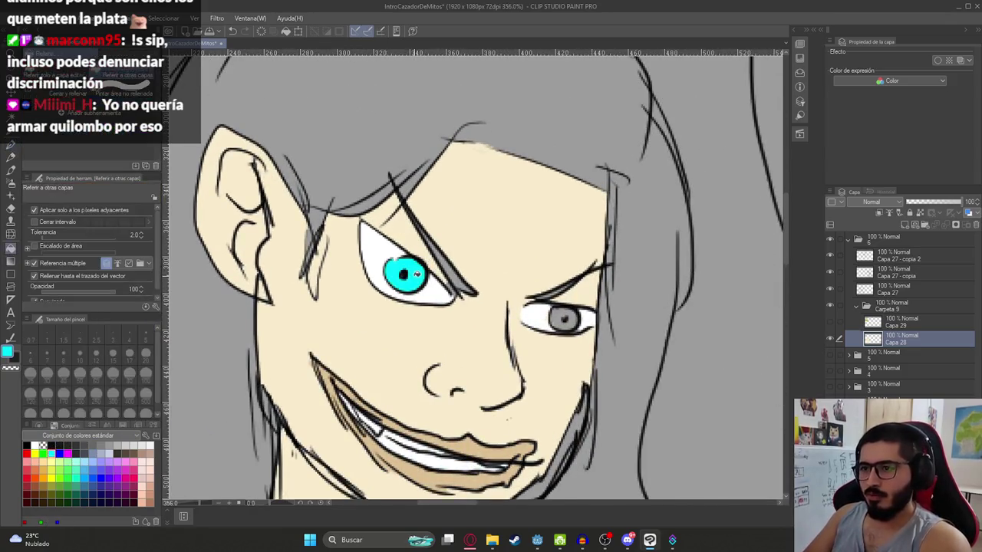
pyautogui.click(562, 318)
pyautogui.scroll(-5, 556, 316)
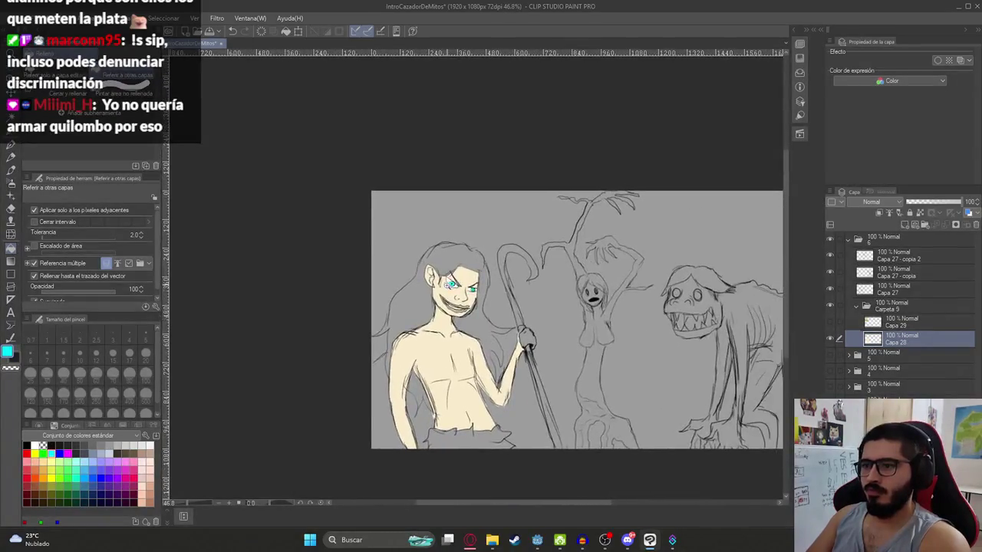
pyautogui.scroll(3, 491, 292)
pyautogui.scroll(-3, 491, 291)
# Step: Show the golden reference, sample pale yellow from its hair, and toggle the colour layer to check lines
pyautogui.click(829, 322)
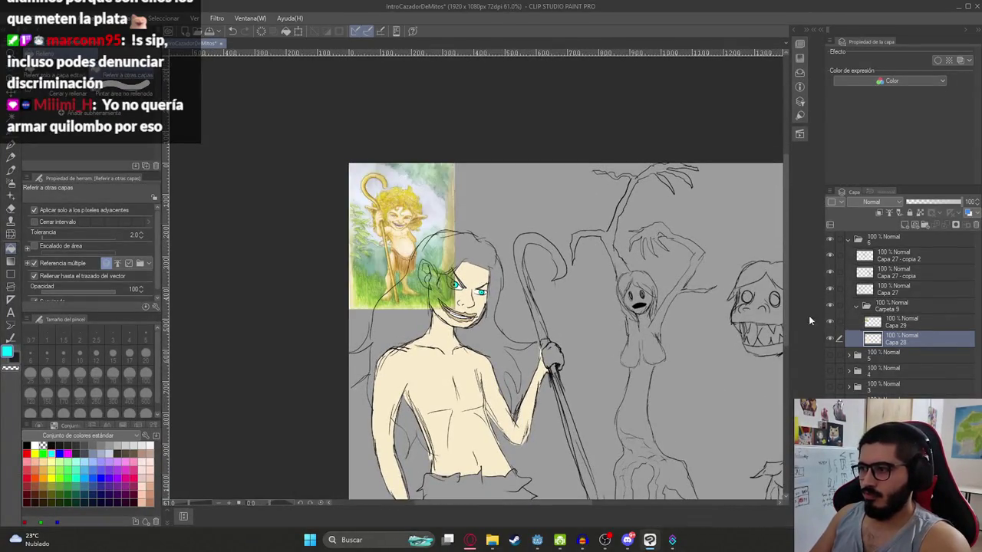
pyautogui.keyDown('alt'); pyautogui.click(396, 196); pyautogui.keyUp('alt')
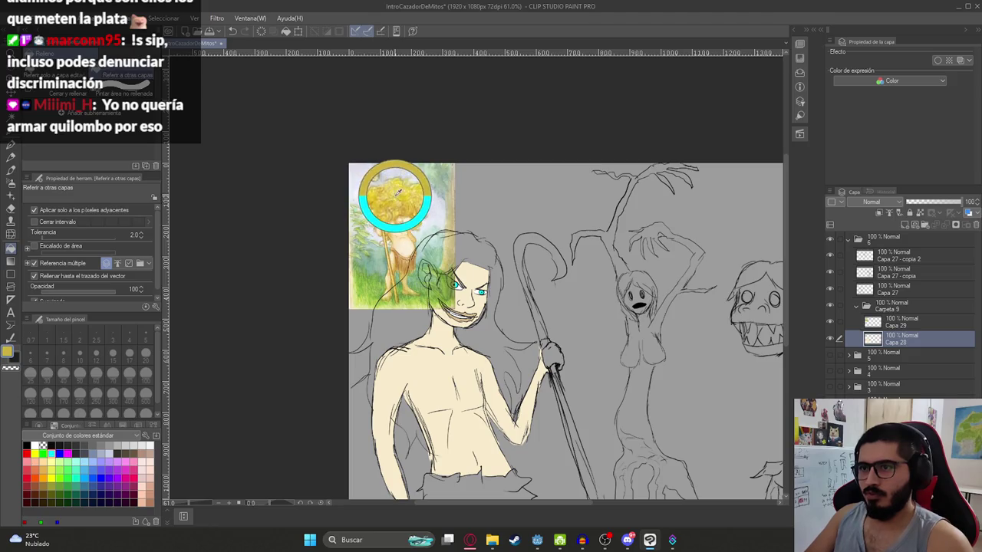
pyautogui.click(829, 339)
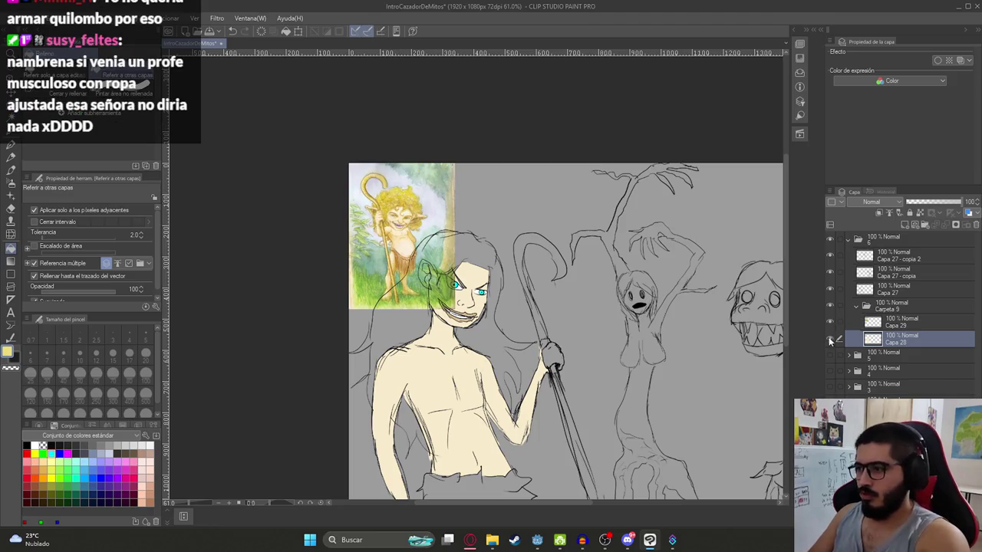
pyautogui.click(830, 338)
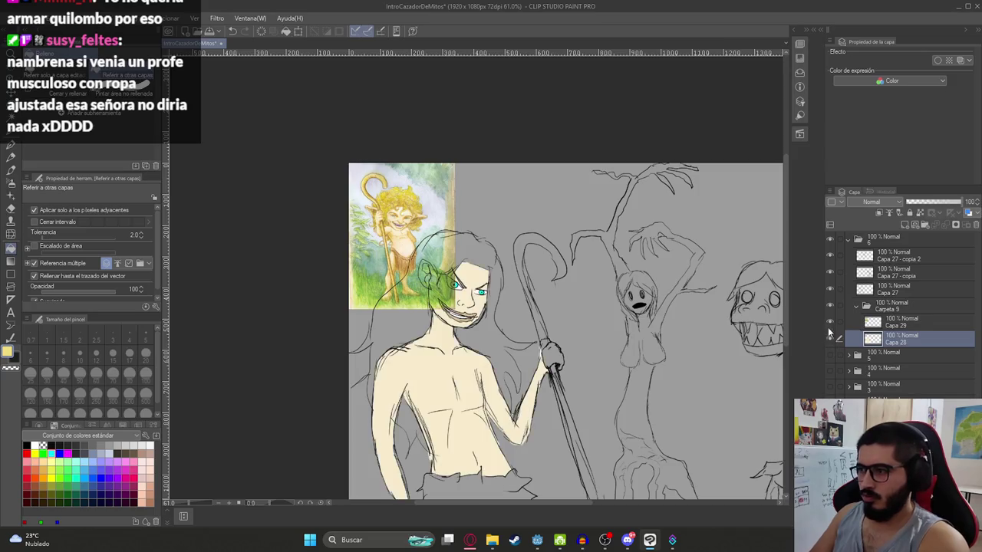
# Step: Try a yellow fill on the hair, undo the background leak, and pick a thin size-5 pen
pyautogui.click(442, 259)
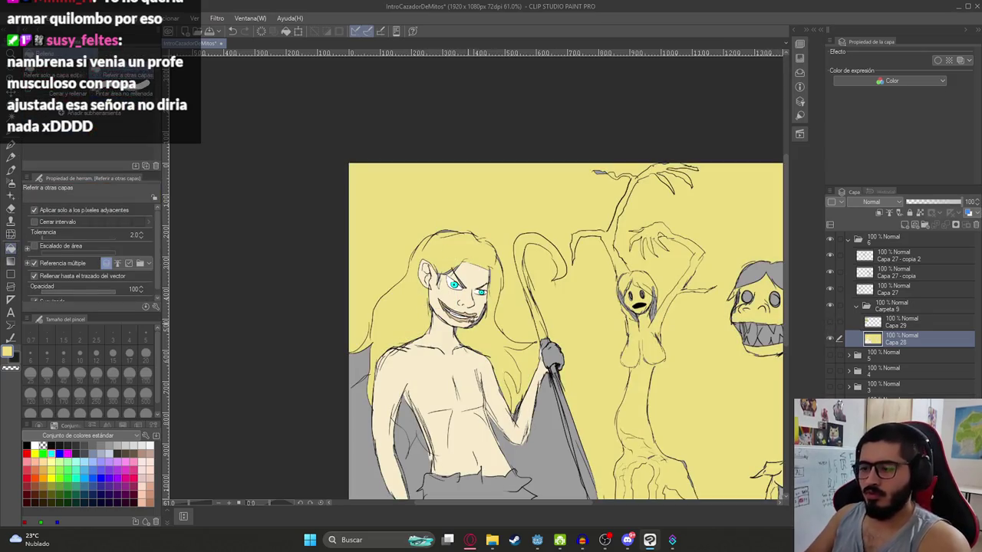
pyautogui.press('p')
pyautogui.hotkey('ctrl', 'z')
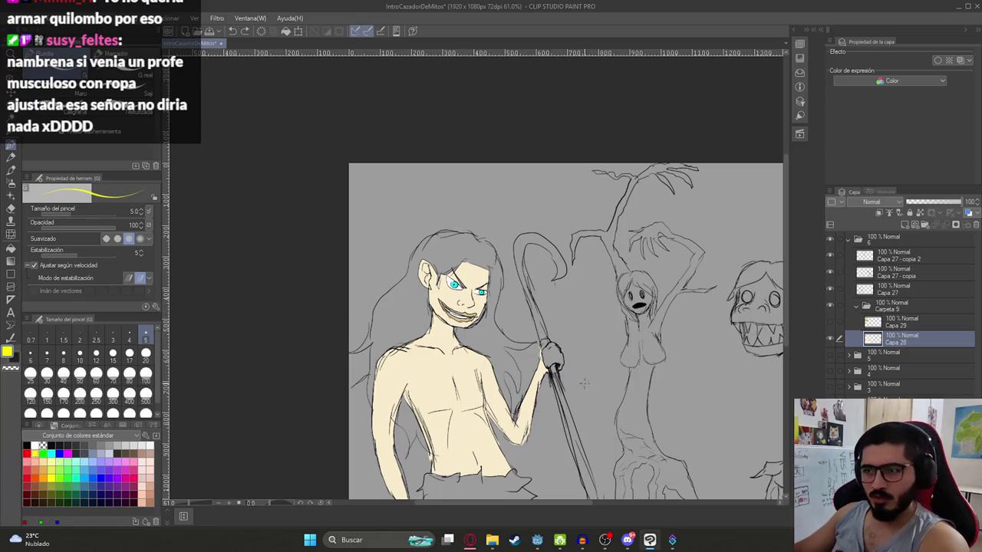
pyautogui.scroll(2, 529, 326)
pyautogui.scroll(2, 498, 353)
pyautogui.press('p')
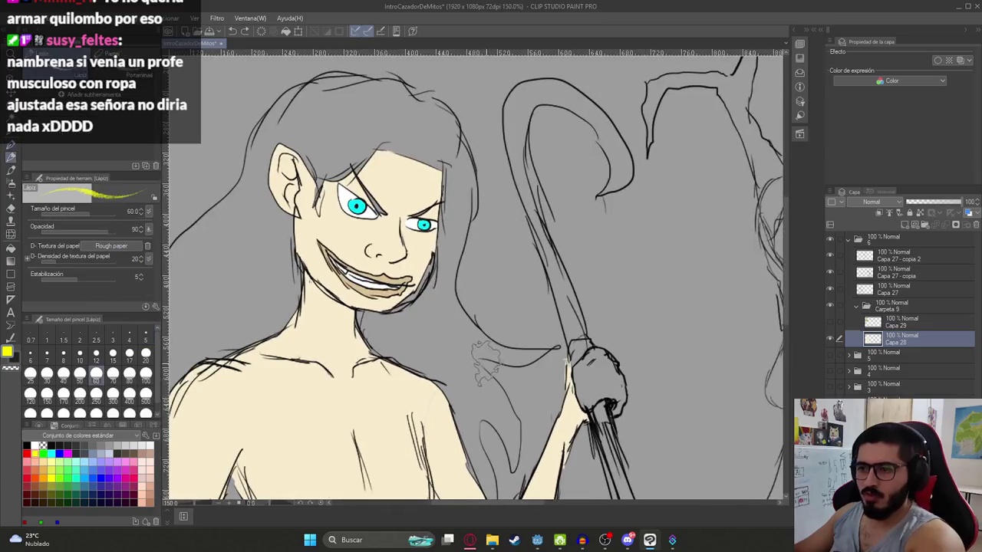
pyautogui.scroll(2, 468, 391)
pyautogui.press('p')
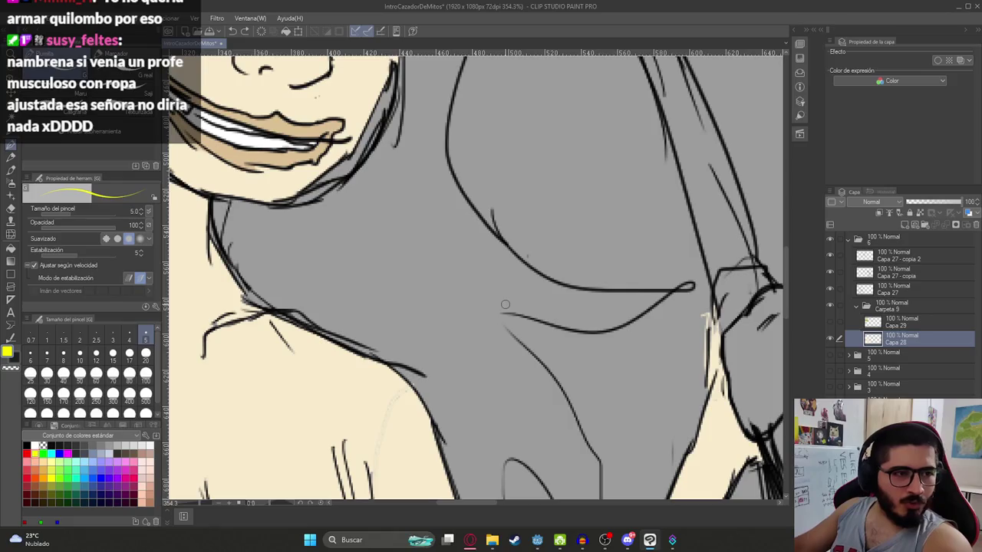
pyautogui.scroll(2, 545, 317)
# Step: Draw short yellow lines closing hair-outline gaps, undoing fills that still leak into the background
pyautogui.moveTo(496, 316)
pyautogui.mouseDown()
pyautogui.moveTo(517, 363)
pyautogui.moveTo(416, 259)
pyautogui.mouseUp()
pyautogui.press('g')
pyautogui.click(490, 364)
pyautogui.scroll(-5, 490, 364)
pyautogui.hotkey('ctrl', 'z')
pyautogui.scroll(5, 476, 334)
pyautogui.scroll(-3, 476, 333)
pyautogui.moveTo(486, 158); pyautogui.dragTo(581, 333)
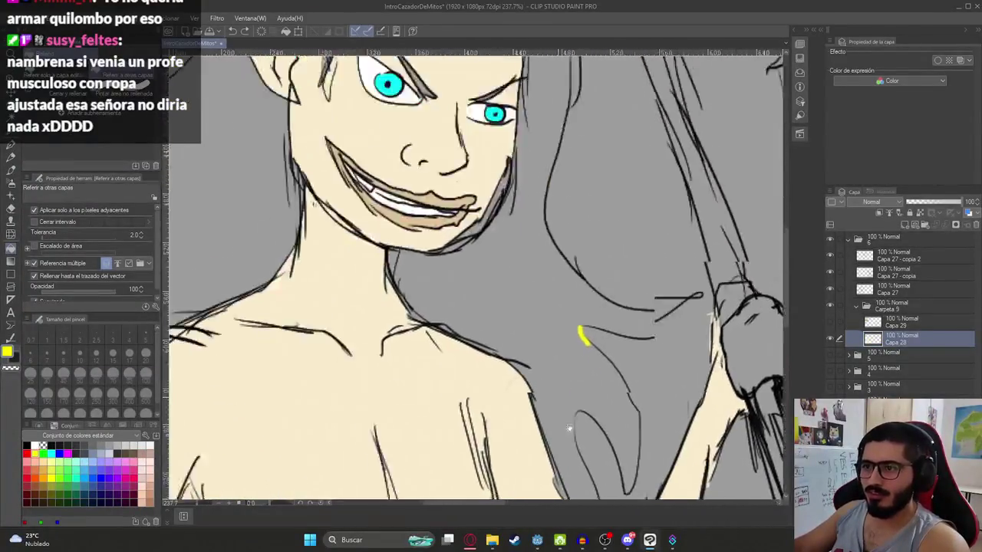
pyautogui.scroll(-2, 581, 333)
pyautogui.click(334, 289)
pyautogui.hotkey('ctrl', 'z')
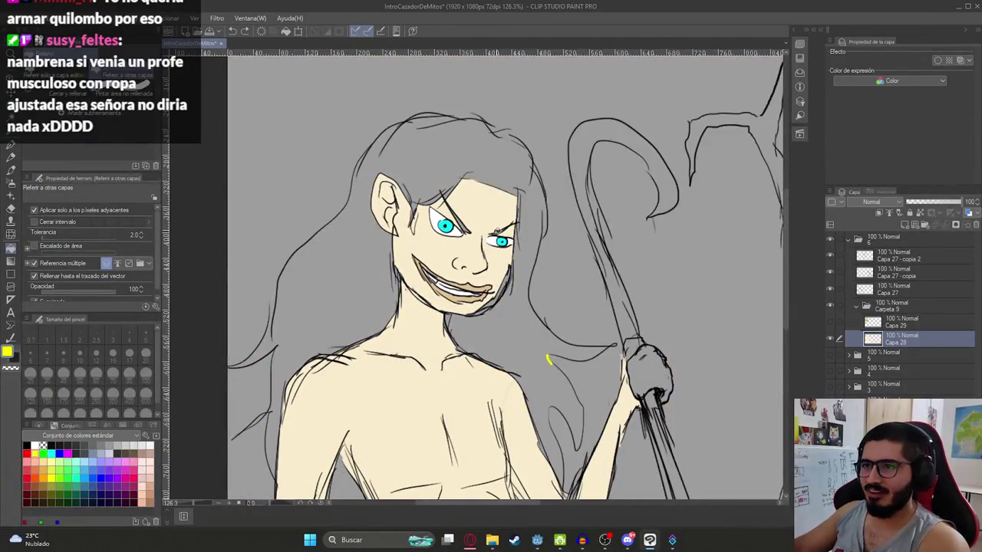
# Step: Retry the yellow hair fill, undo the leak, and bring the arm and shoulder into view
pyautogui.press('p')
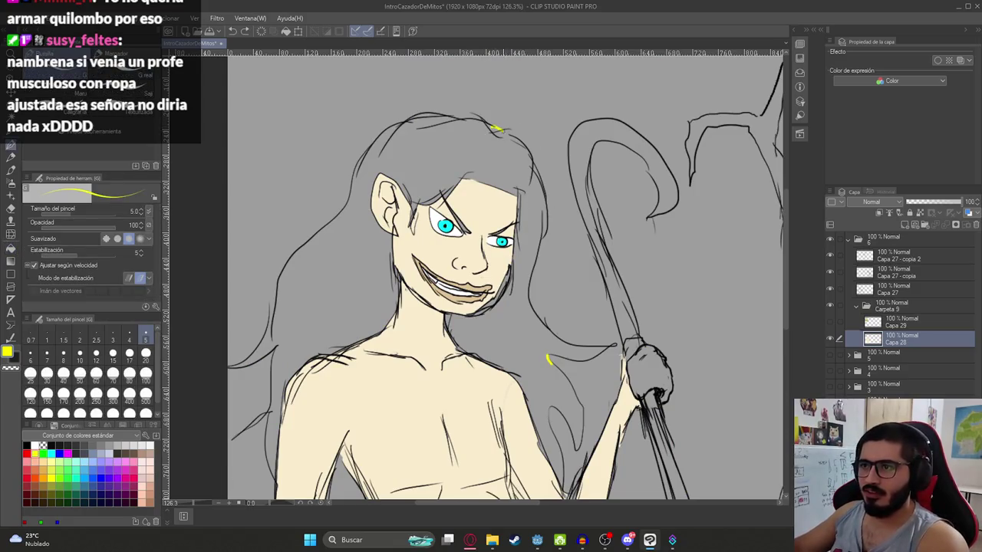
pyautogui.press('g')
pyautogui.click(555, 254)
pyautogui.hotkey('ctrl', 'z')
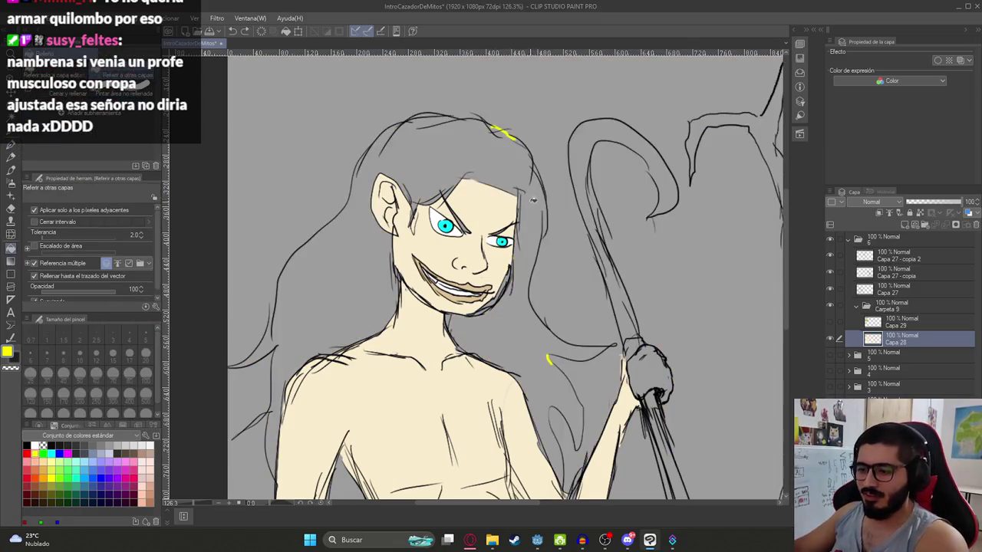
pyautogui.press('p')
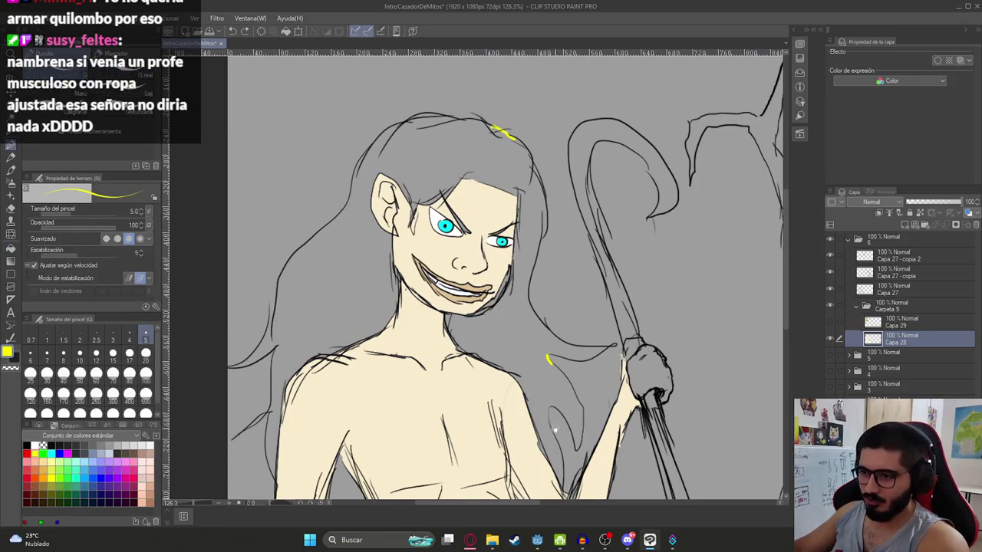
pyautogui.moveTo(554, 429); pyautogui.dragTo(521, 385)
pyautogui.scroll(3, 537, 322)
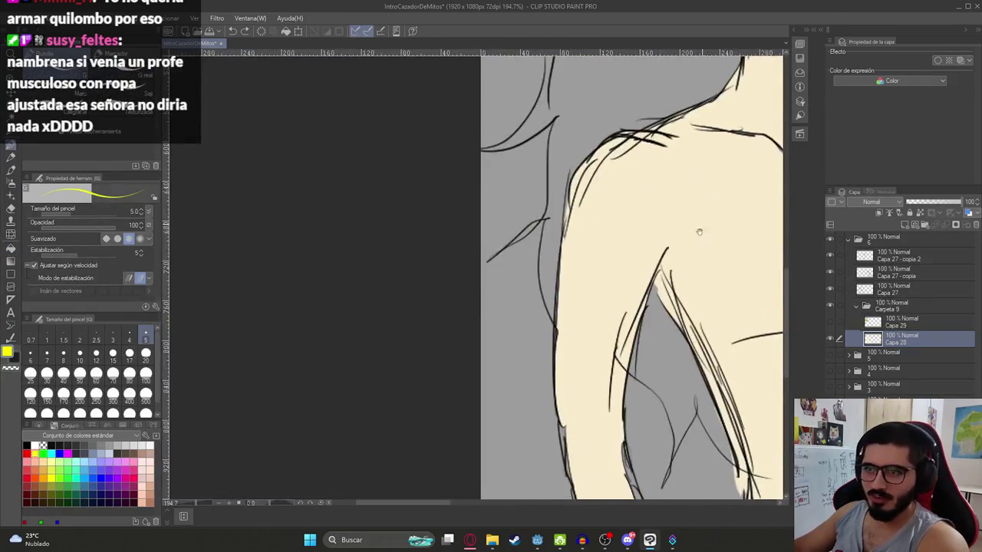
pyautogui.moveTo(601, 292); pyautogui.dragTo(556, 332)
# Step: Fill the gap between arm and body, then the hair on both sides of the face, yellow
pyautogui.press('g')
pyautogui.click(565, 321)
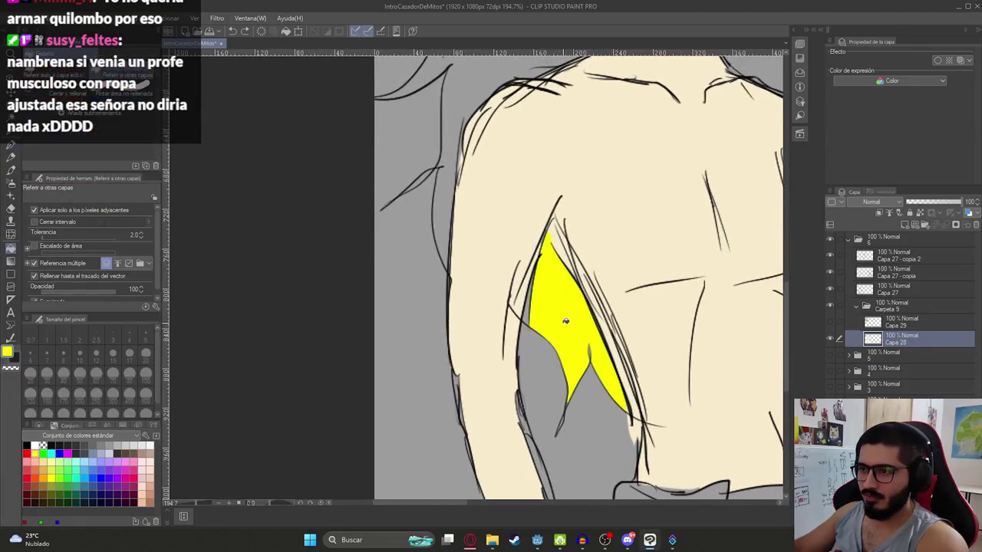
pyautogui.scroll(5, 527, 312)
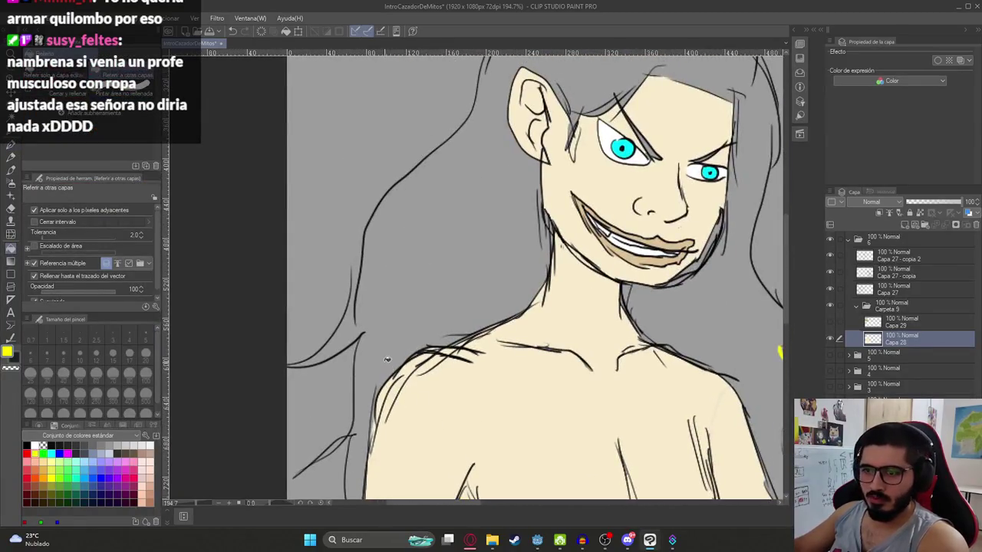
pyautogui.press('p')
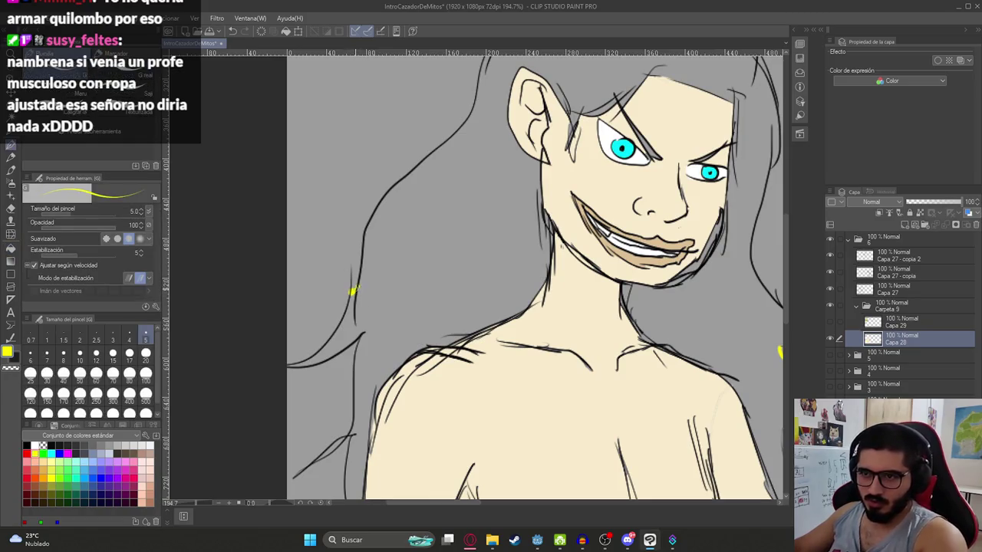
pyautogui.press('g')
pyautogui.click(411, 287)
pyautogui.scroll(-3, 563, 281)
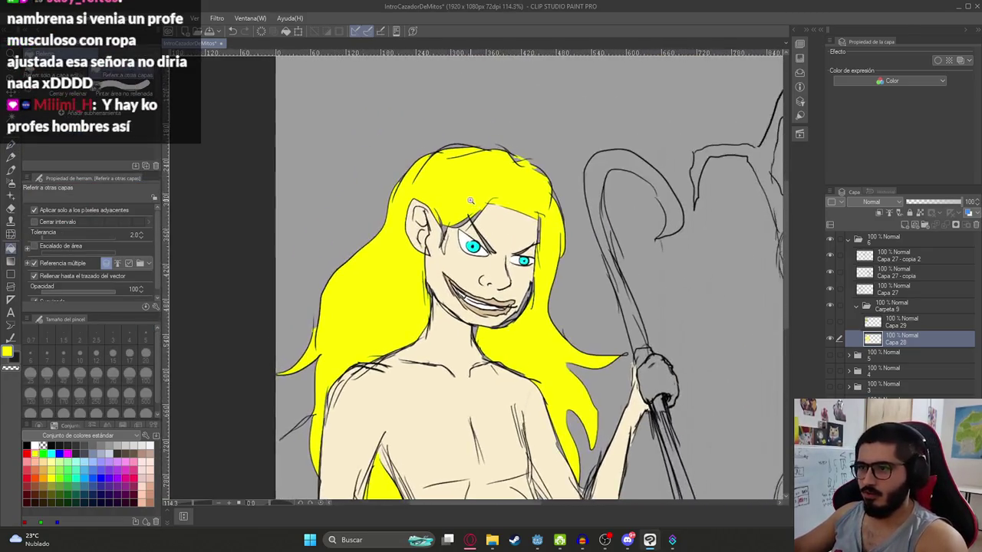
# Step: Fill the small gaps near the brow and beside the left eye yellow
pyautogui.scroll(5, 562, 281)
pyautogui.click(442, 262)
pyautogui.click(479, 243)
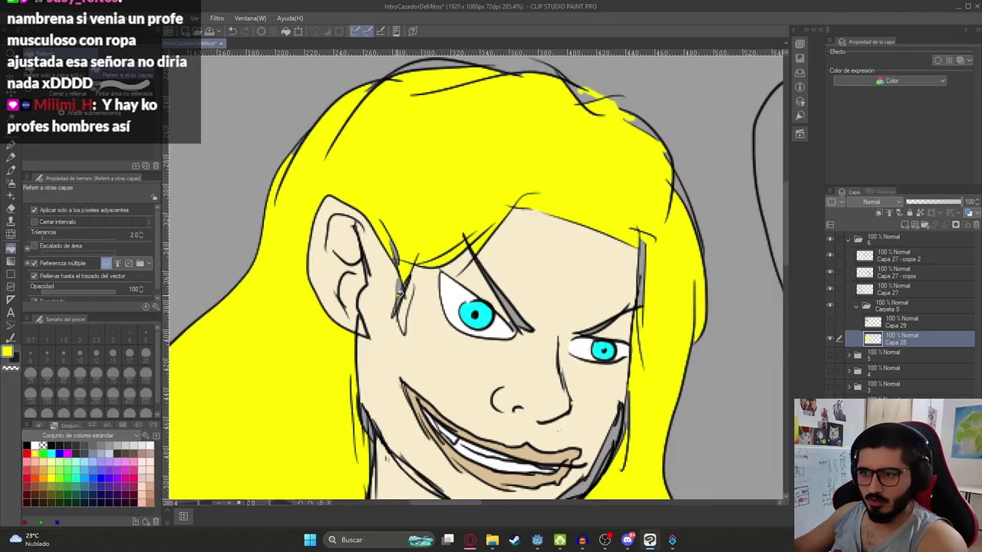
pyautogui.click(524, 321)
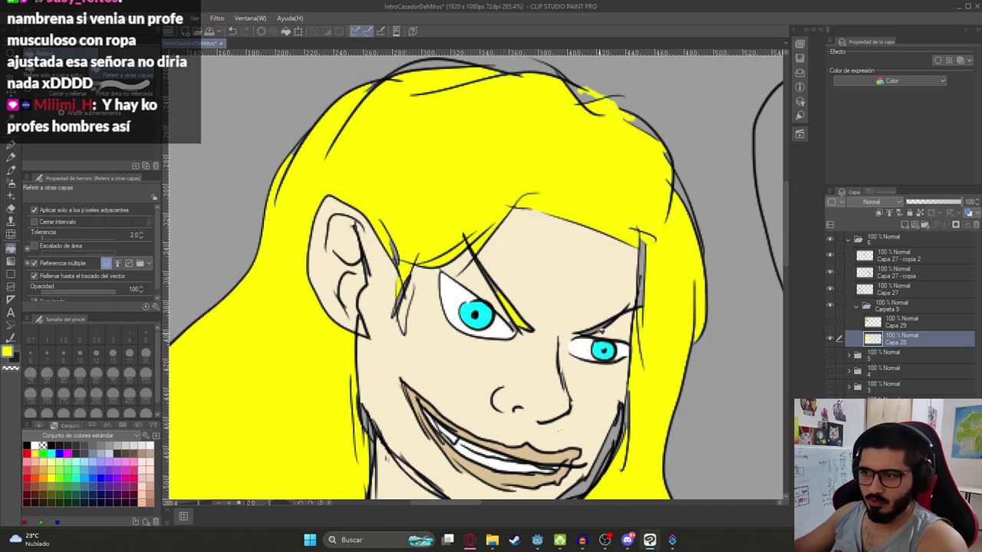
pyautogui.press('p')
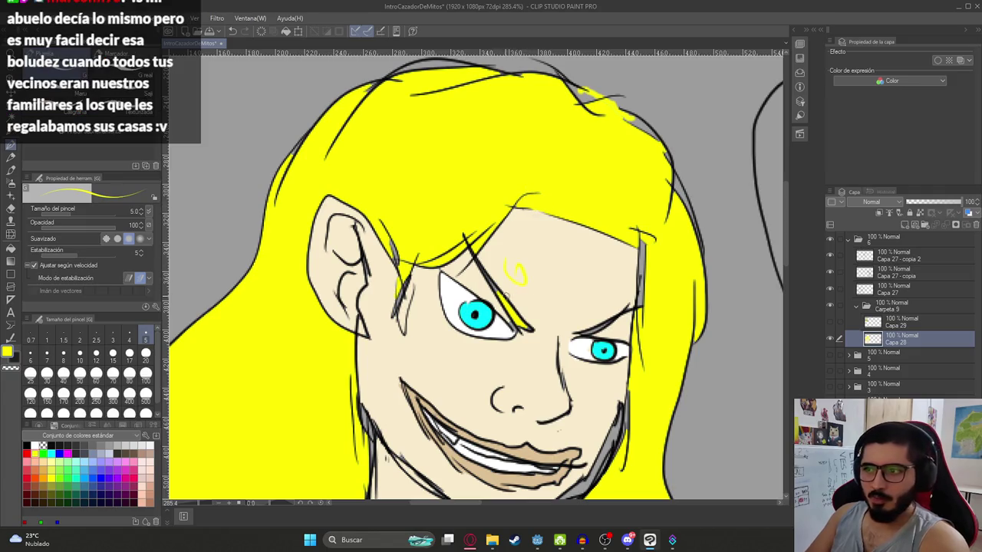
# Step: Paint yellow hair strands above the right eye and over the grey strand near the ear
pyautogui.scroll(2, 495, 292)
pyautogui.scroll(2, 495, 291)
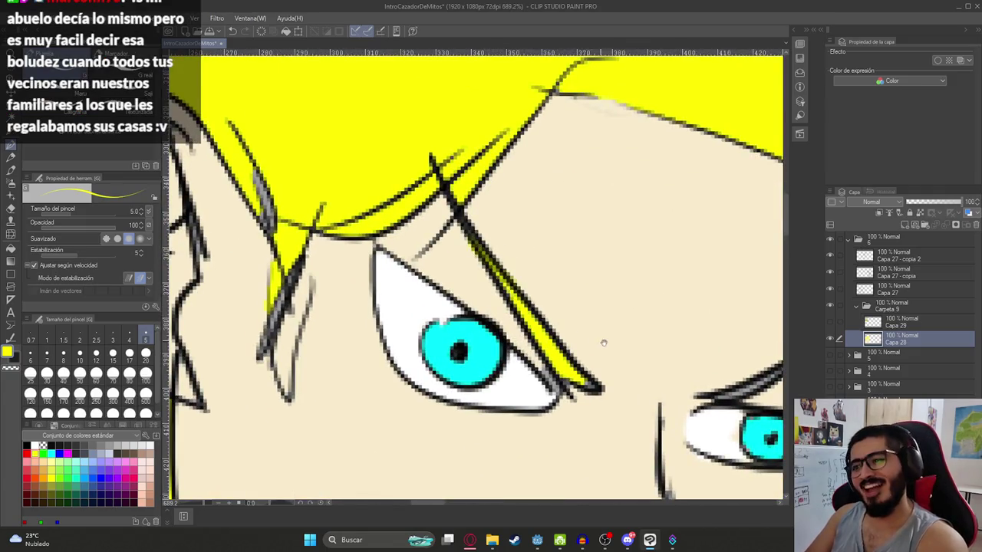
pyautogui.moveTo(603, 343); pyautogui.dragTo(480, 306)
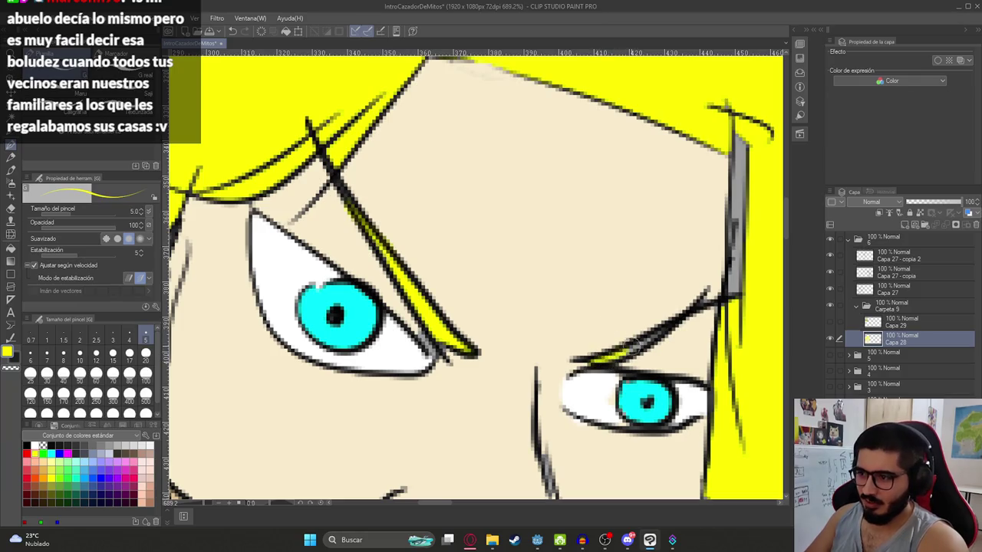
pyautogui.moveTo(666, 327); pyautogui.dragTo(603, 346)
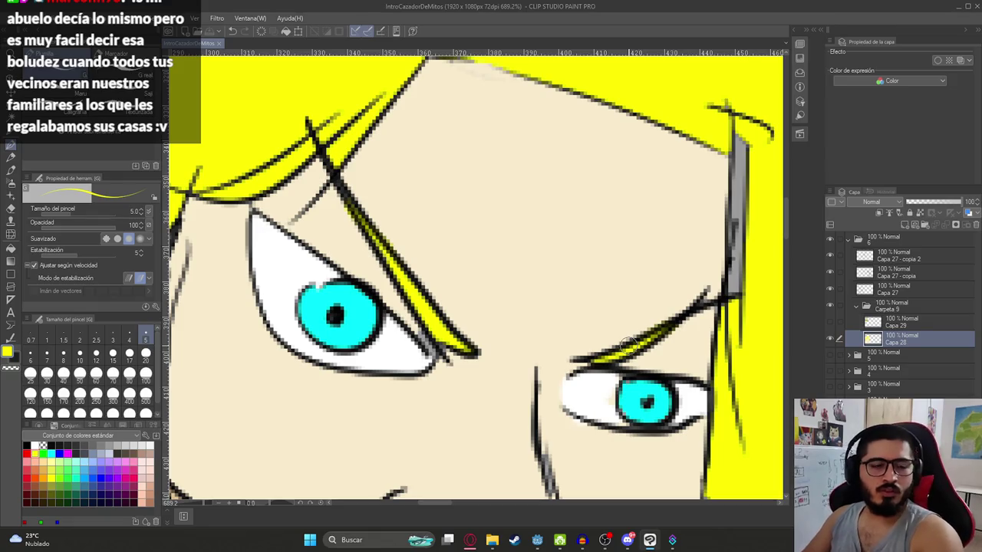
pyautogui.scroll(-5, 532, 264)
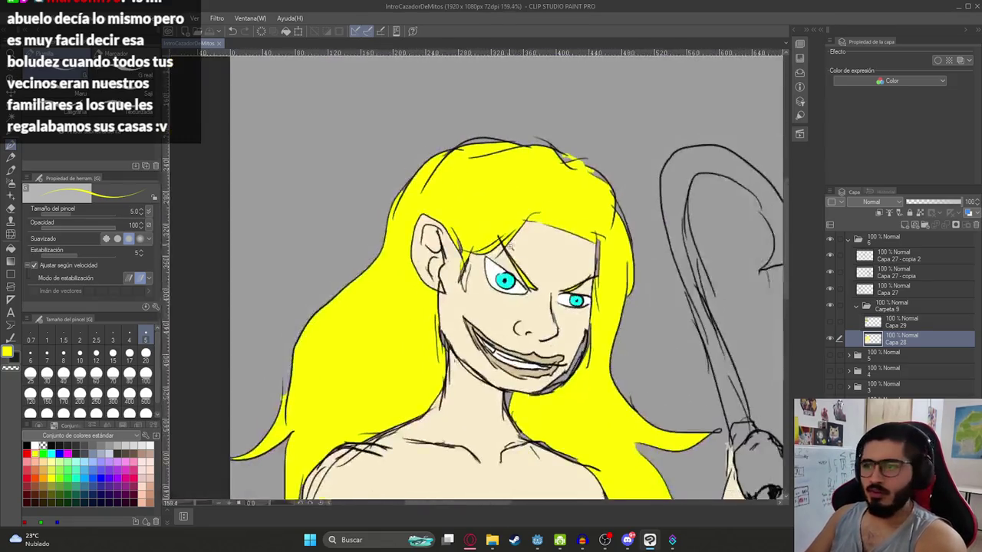
pyautogui.scroll(2, 598, 258)
pyautogui.scroll(2, 598, 258)
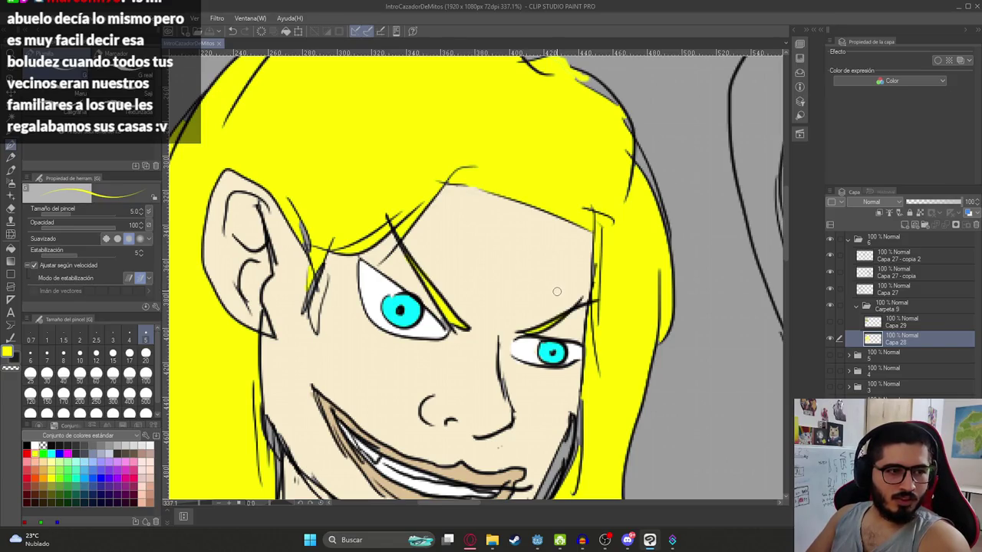
pyautogui.scroll(-2, 596, 282)
pyautogui.scroll(-2, 582, 230)
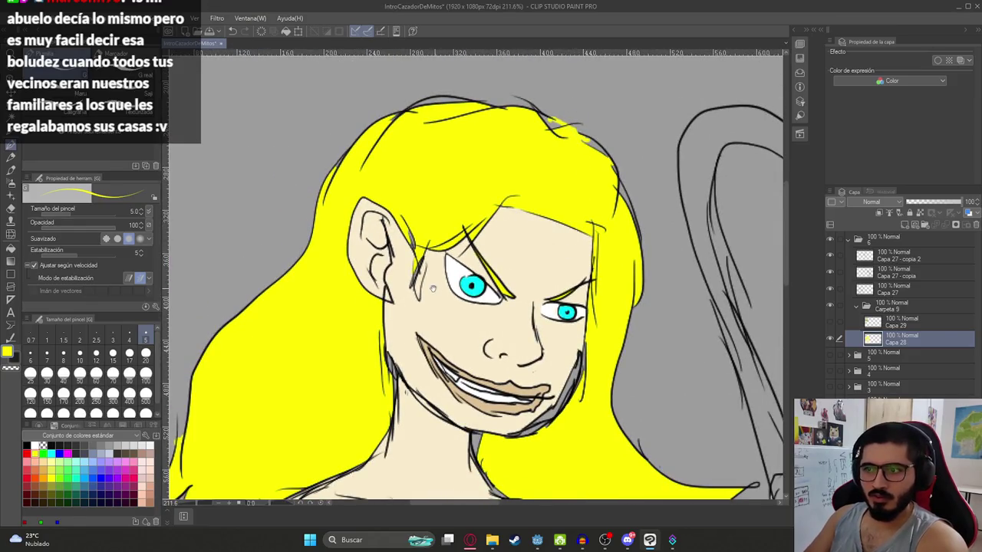
pyautogui.scroll(3, 433, 288)
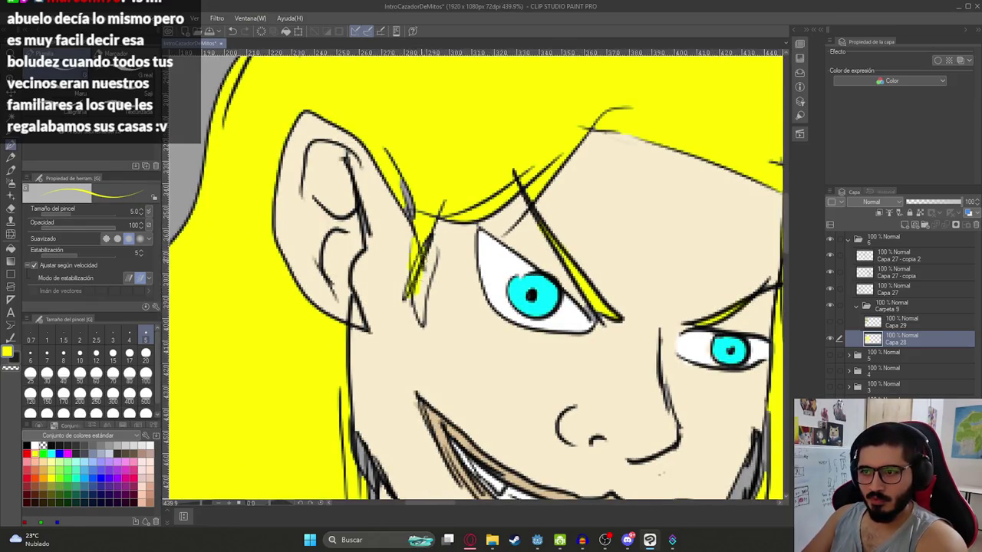
pyautogui.moveTo(411, 220); pyautogui.dragTo(404, 181)
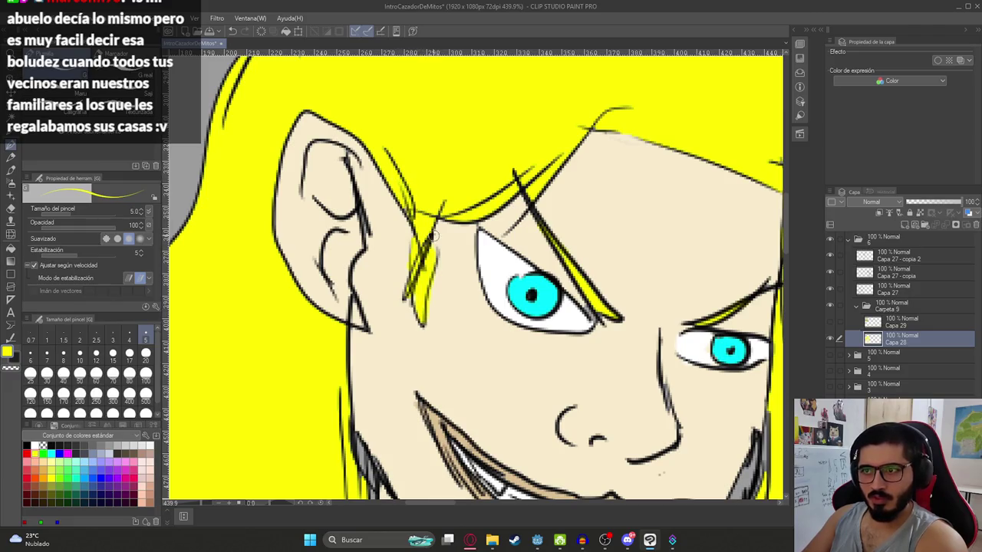
pyautogui.scroll(-3, 435, 235)
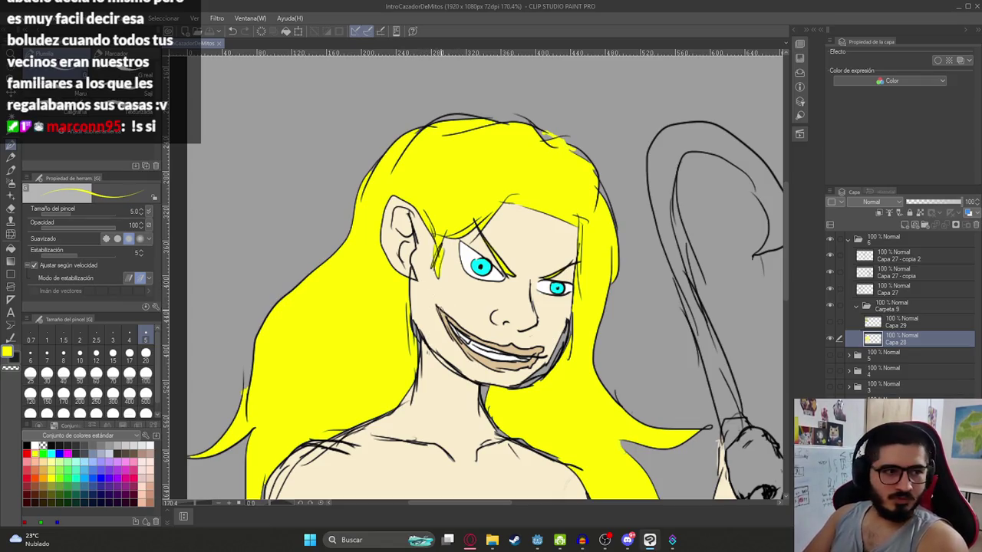
# Step: Switch to white and cover the chin's grey edge with skin colour
pyautogui.moveTo(540, 360); pyautogui.dragTo(456, 299)
pyautogui.scroll(5, 456, 299)
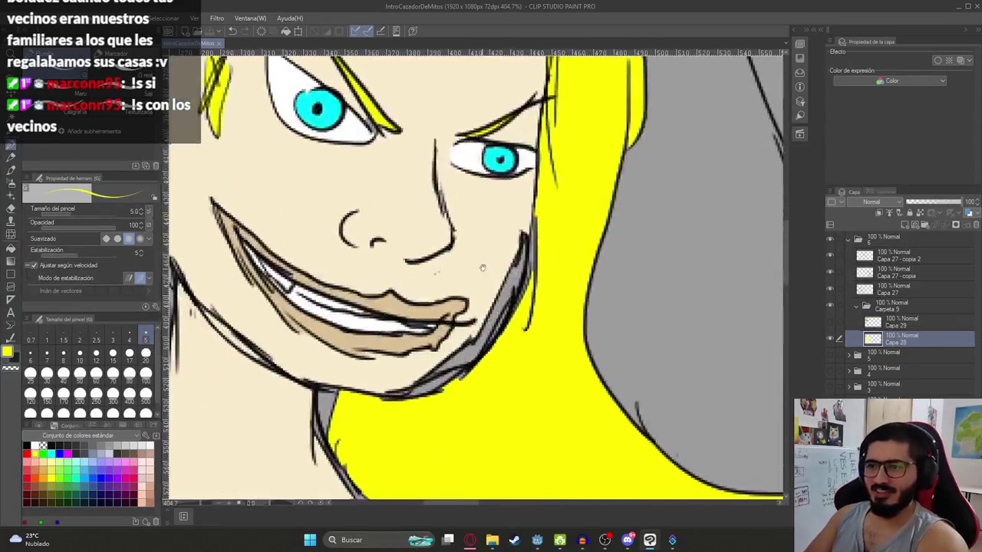
pyautogui.press('x')
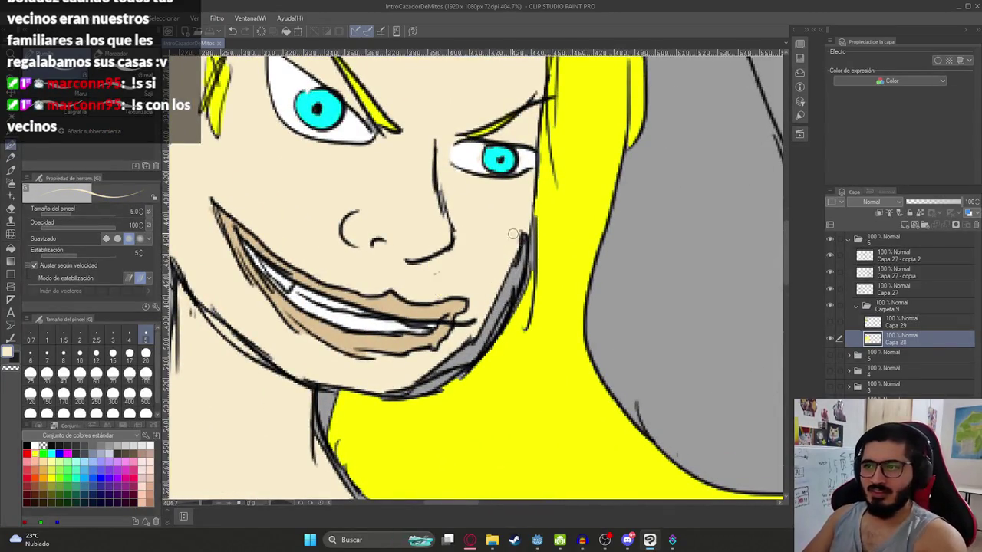
pyautogui.moveTo(515, 281); pyautogui.dragTo(428, 383)
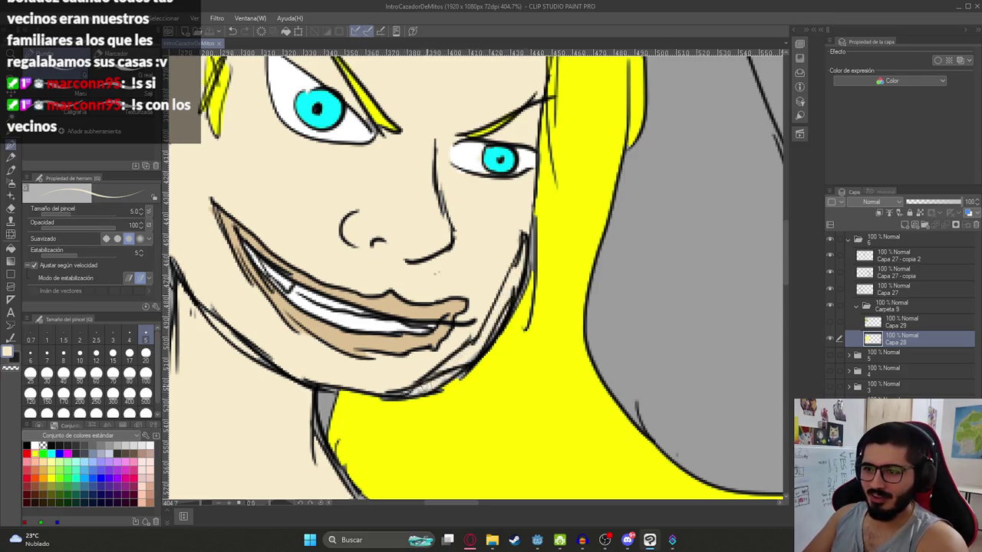
pyautogui.moveTo(504, 259); pyautogui.dragTo(471, 301)
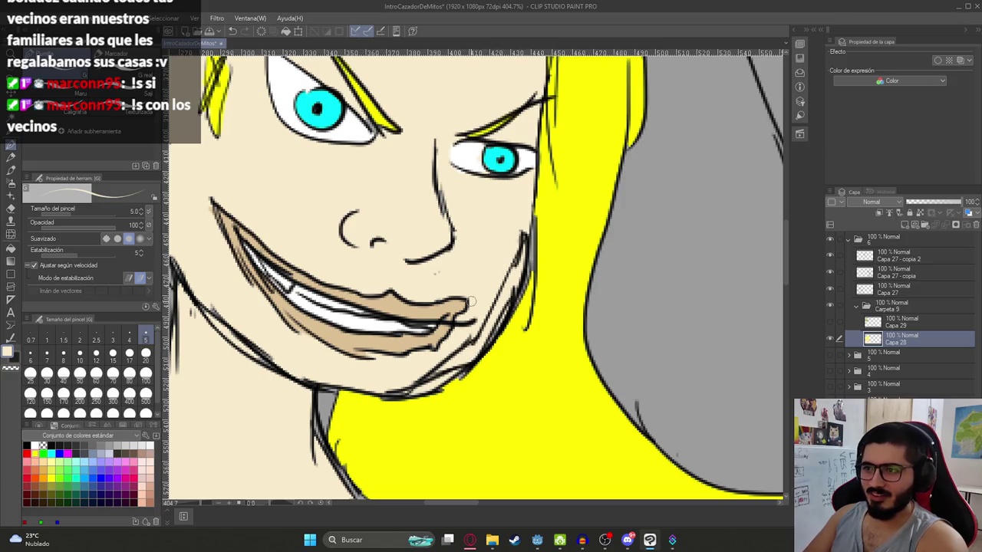
pyautogui.scroll(-3, 405, 382)
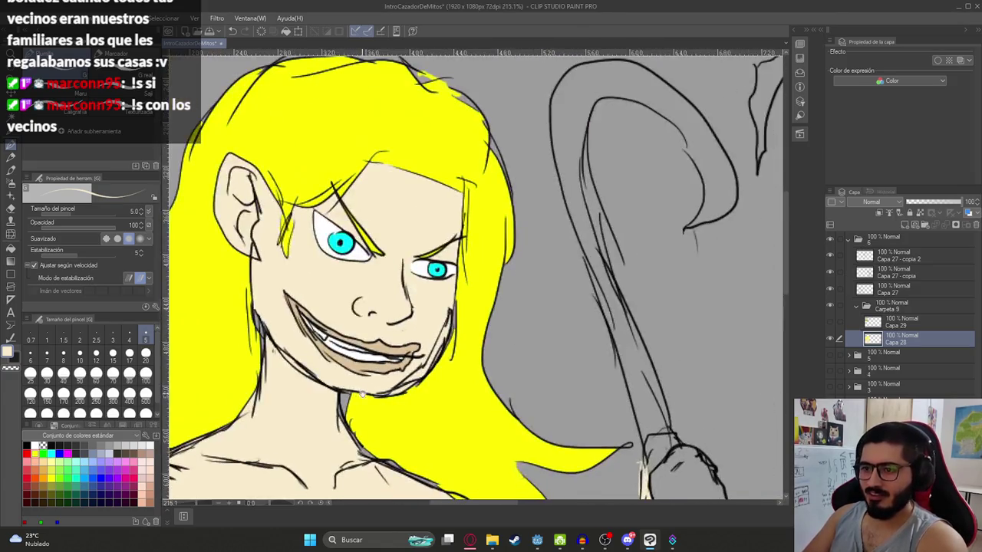
# Step: Eyedrop the hair's yellow and paint a yellow hair strand at the neck
pyautogui.keyDown('alt'); pyautogui.click(366, 428); pyautogui.keyUp('alt')
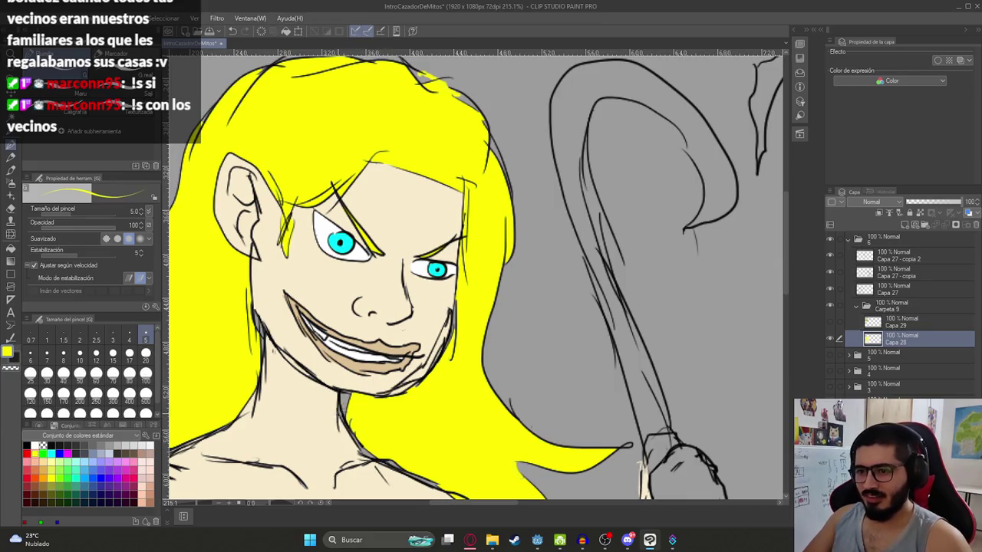
pyautogui.moveTo(345, 415); pyautogui.dragTo(343, 395)
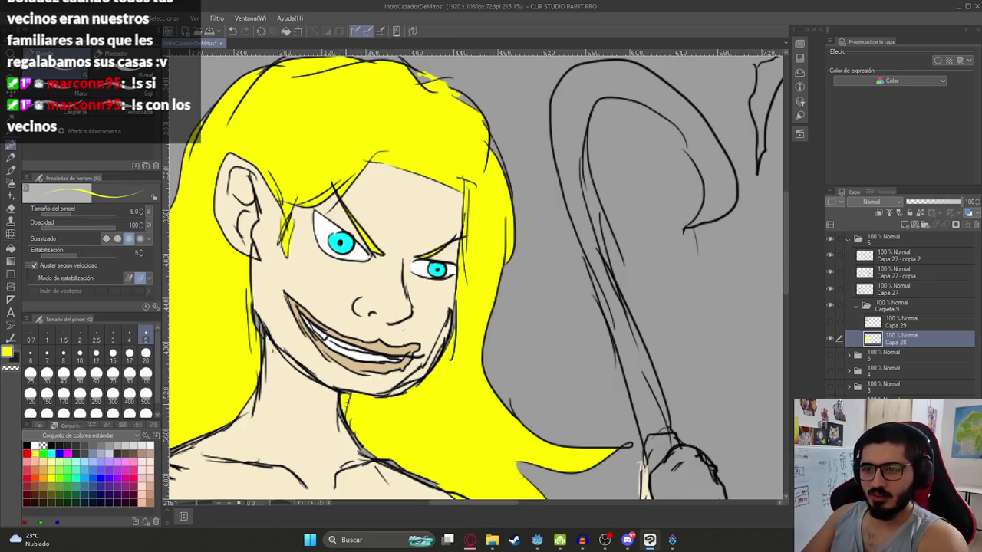
pyautogui.scroll(-3, 399, 386)
pyautogui.scroll(5, 443, 355)
pyautogui.scroll(-4, 437, 337)
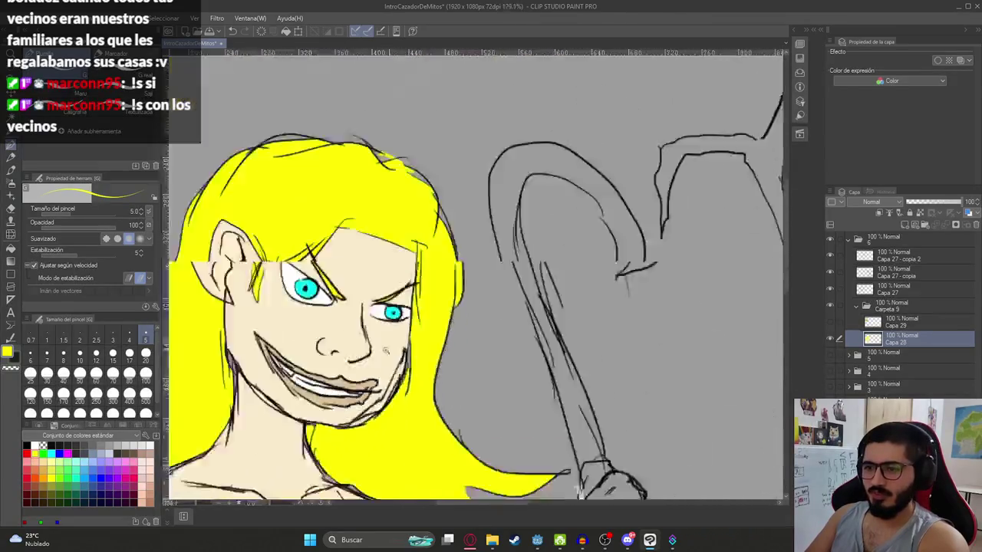
pyautogui.scroll(-3, 429, 322)
pyautogui.scroll(-2, 425, 313)
pyautogui.scroll(-1, 415, 338)
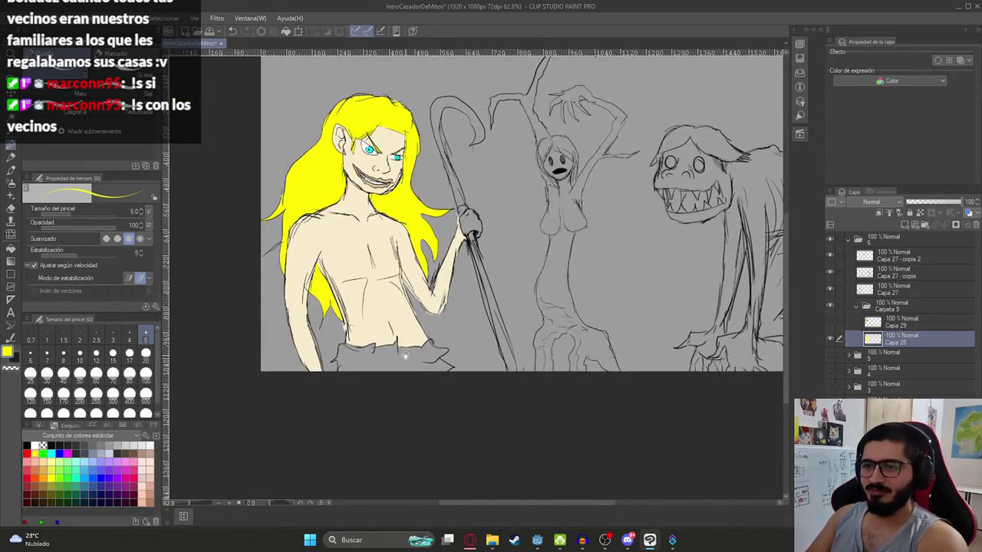
# Step: Fill the pants with lime green
pyautogui.click(68, 478)
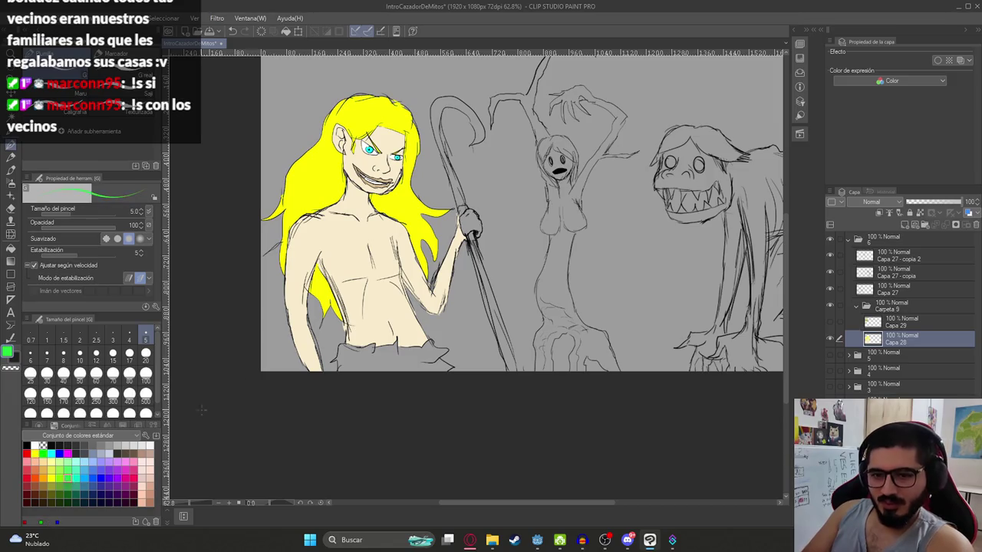
pyautogui.press('g')
pyautogui.click(379, 361)
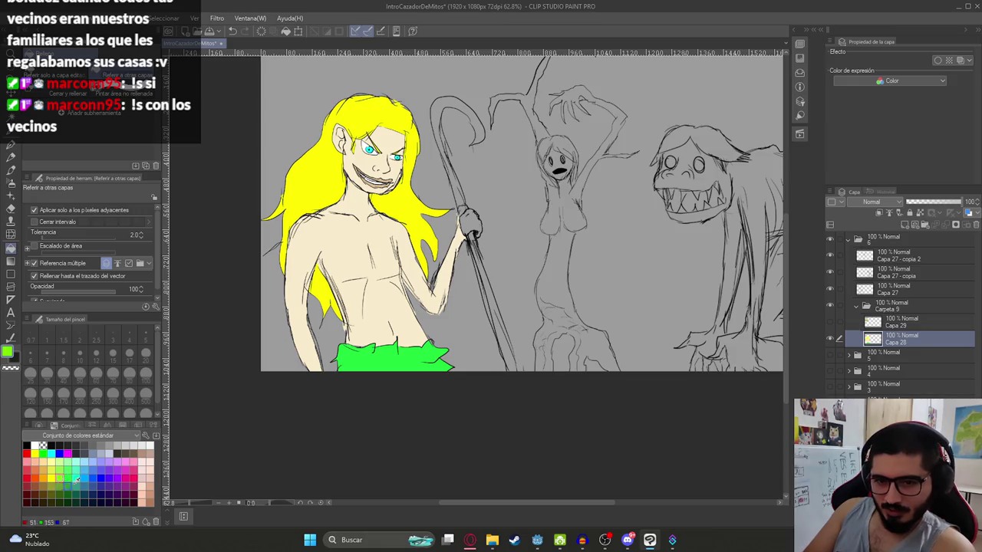
pyautogui.click(372, 361)
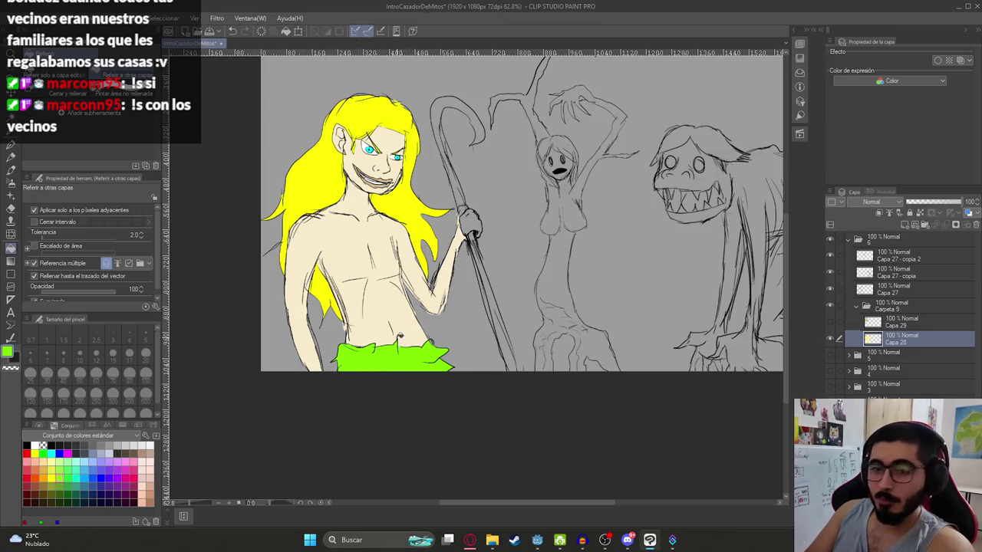
pyautogui.press('p')
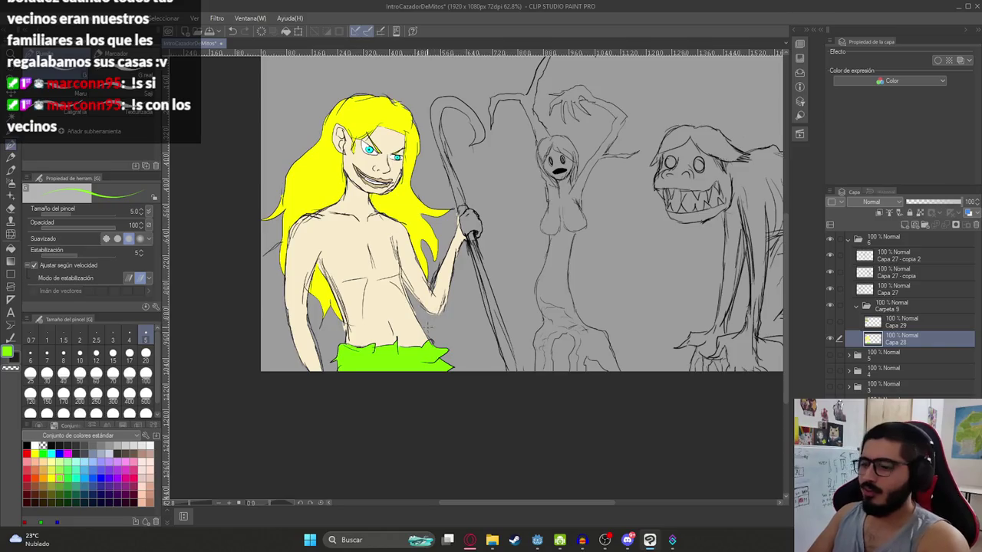
# Step: Sample the hand's skin colour and fill the fist and upper knuckles with it
pyautogui.scroll(1, 360, 313)
pyautogui.scroll(1, 361, 313)
pyautogui.scroll(1, 360, 313)
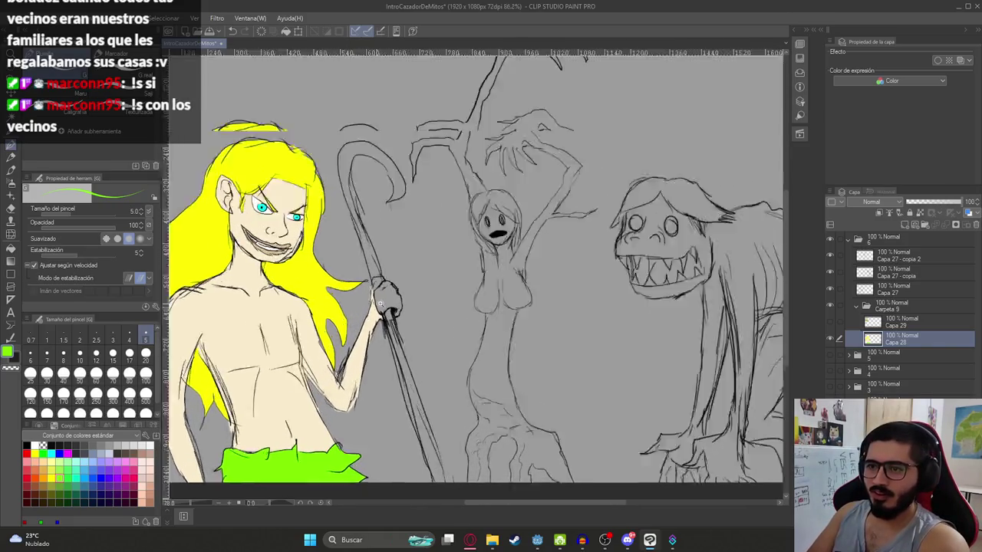
pyautogui.scroll(1, 376, 331)
pyautogui.keyDown('alt'); pyautogui.click(375, 345); pyautogui.keyUp('alt')
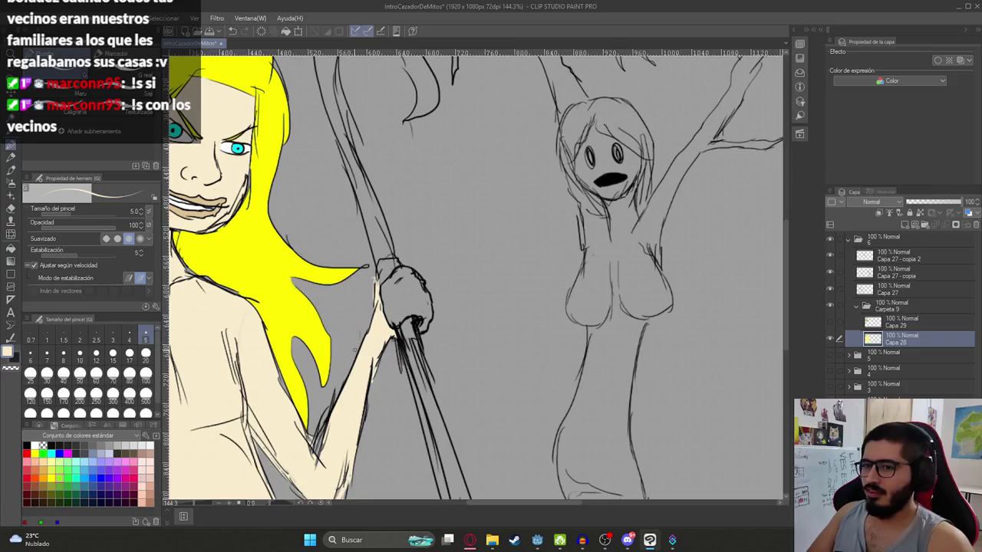
pyautogui.scroll(1, 344, 312)
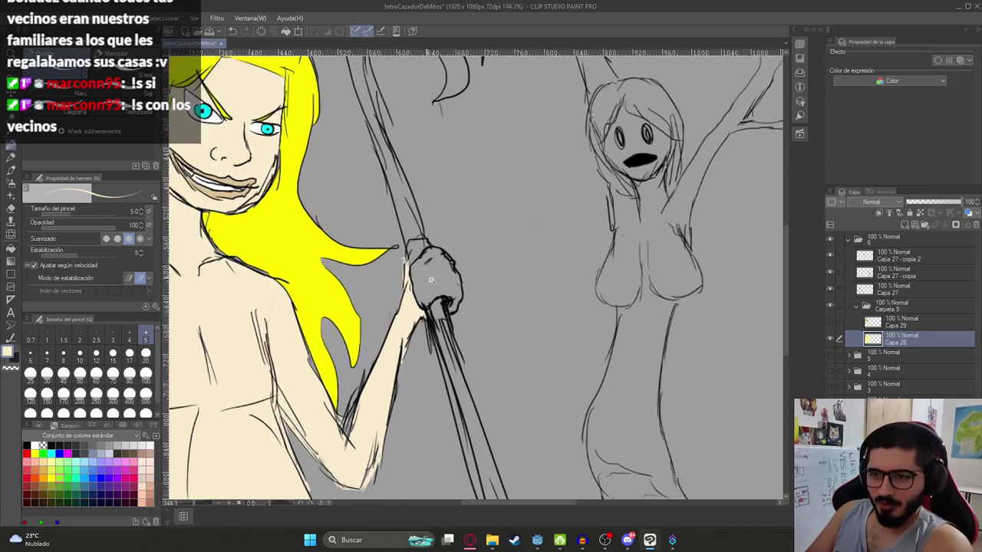
pyautogui.scroll(1, 434, 282)
pyautogui.press('g')
pyautogui.click(439, 293)
pyautogui.click(409, 232)
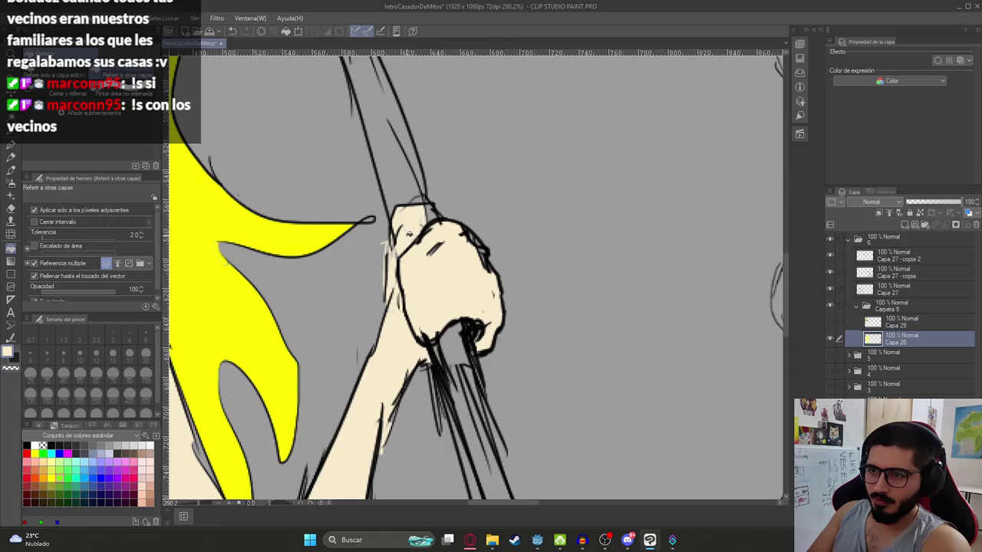
# Step: Pick reddish-brown and fill the staff shaft
pyautogui.scroll(-4, 431, 210)
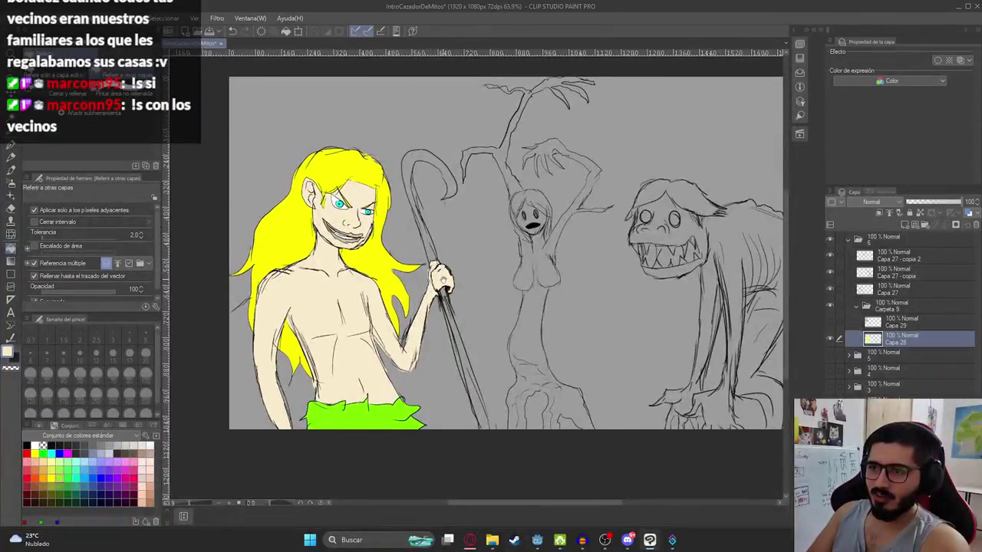
pyautogui.click(35, 484)
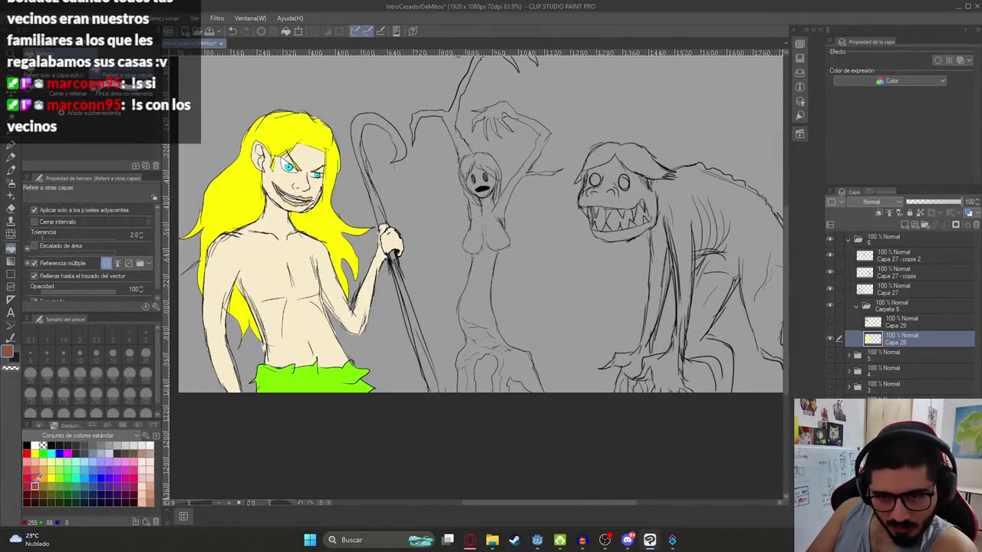
pyautogui.scroll(1, 393, 303)
pyautogui.click(407, 307)
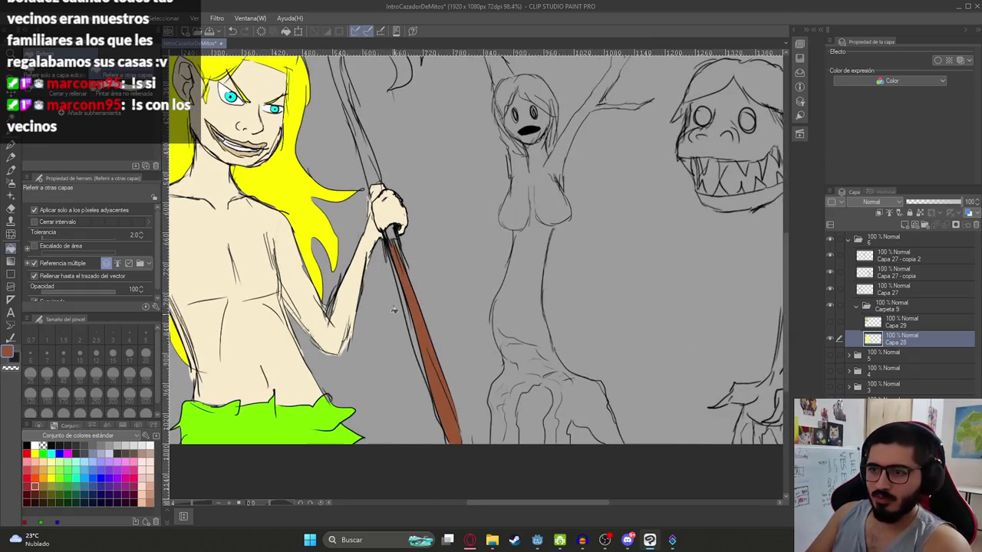
# Step: Fill the staff's curved crook reddish-brown after undoing a leaked fill, then select black
pyautogui.moveTo(379, 231); pyautogui.dragTo(439, 315)
pyautogui.click(396, 197)
pyautogui.hotkey('ctrl', 'z')
pyautogui.moveTo(437, 153); pyautogui.dragTo(424, 222)
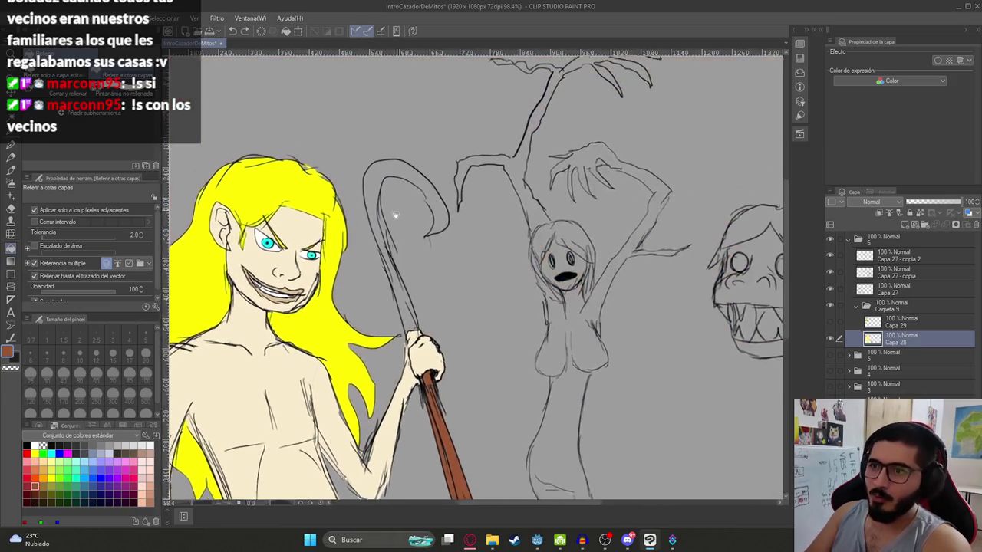
pyautogui.press('p')
pyautogui.scroll(2, 428, 211)
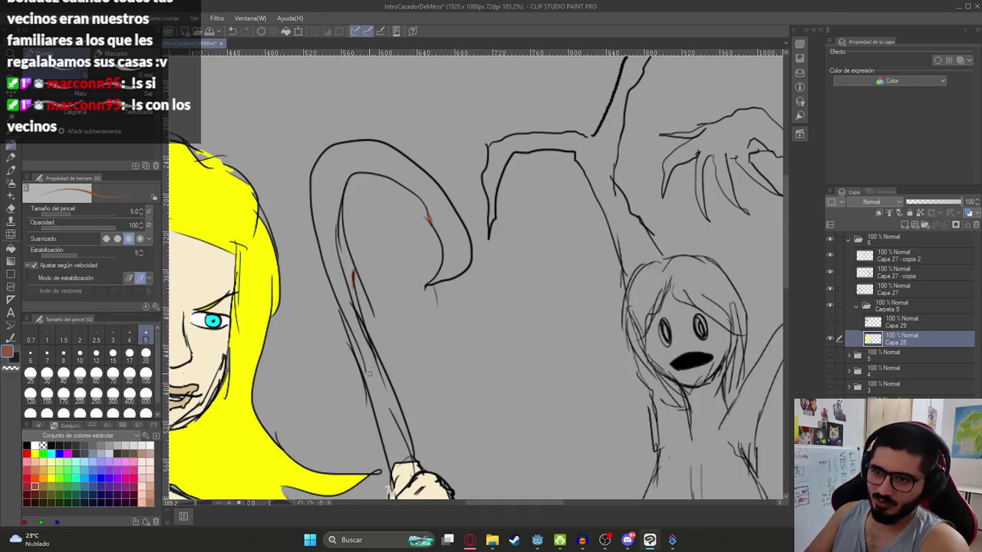
pyautogui.press('g')
pyautogui.click(362, 330)
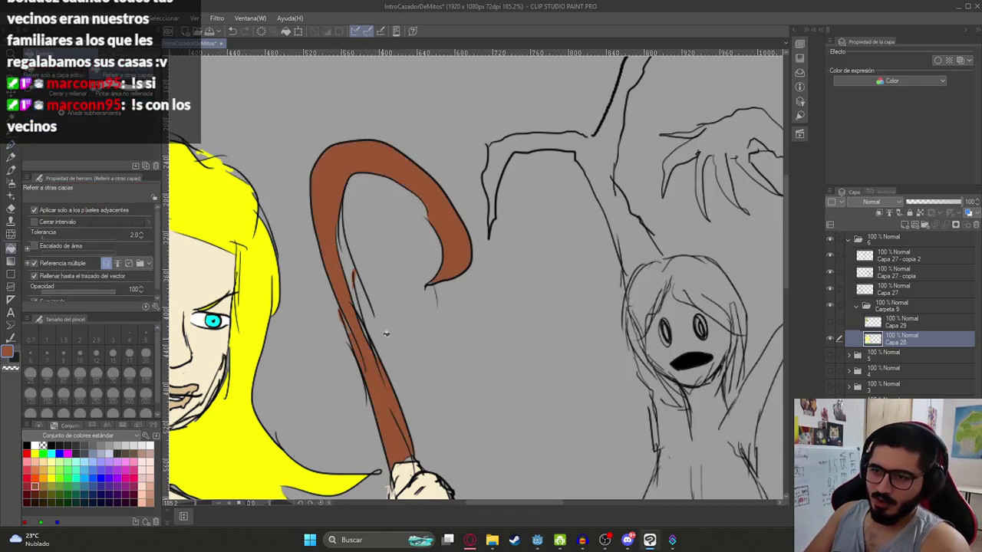
pyautogui.scroll(-5, 383, 330)
pyautogui.scroll(4, 359, 274)
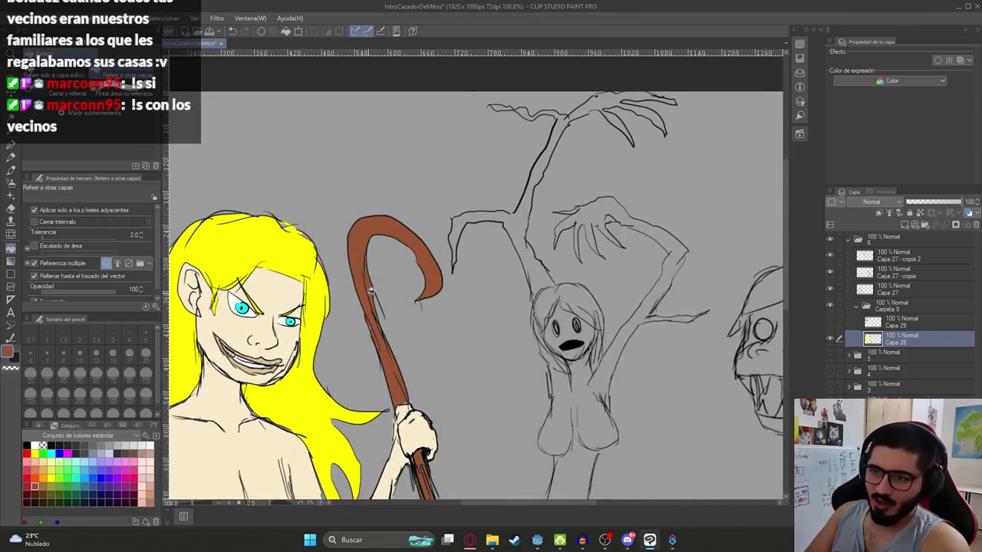
pyautogui.scroll(-2, 403, 344)
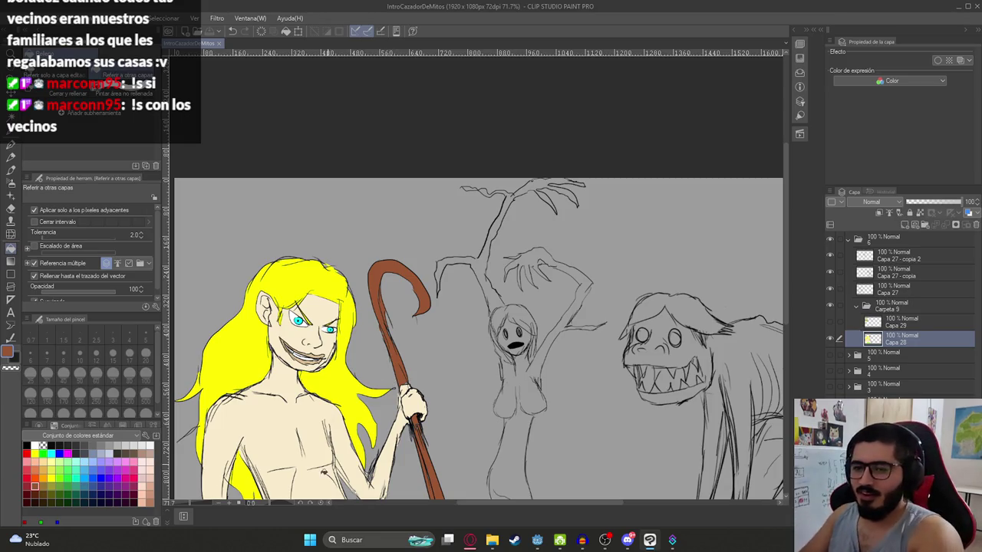
pyautogui.click(27, 445)
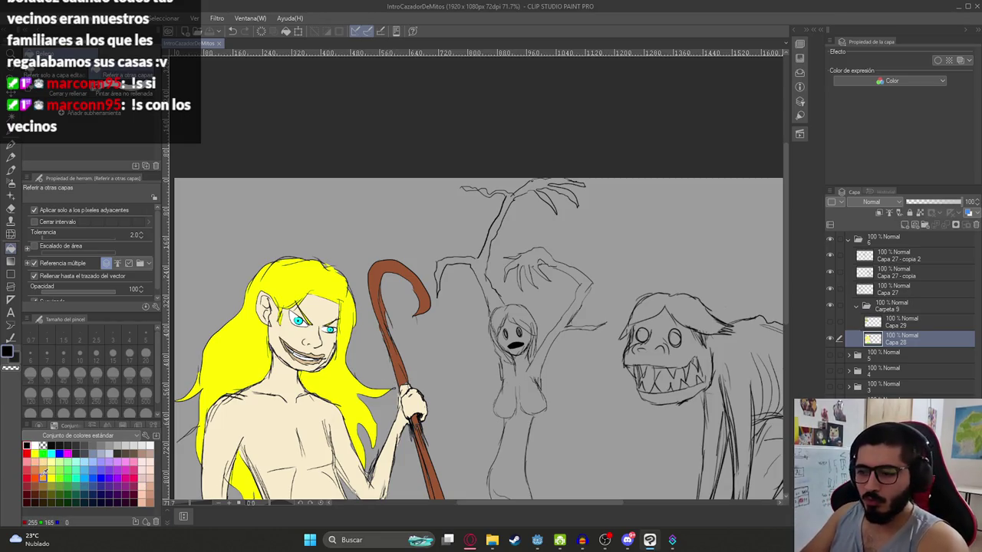
pyautogui.click(11, 144)
pyautogui.moveTo(580, 227); pyautogui.dragTo(512, 257)
pyautogui.hotkey('ctrl', 'z')
pyautogui.scroll(2, 512, 257)
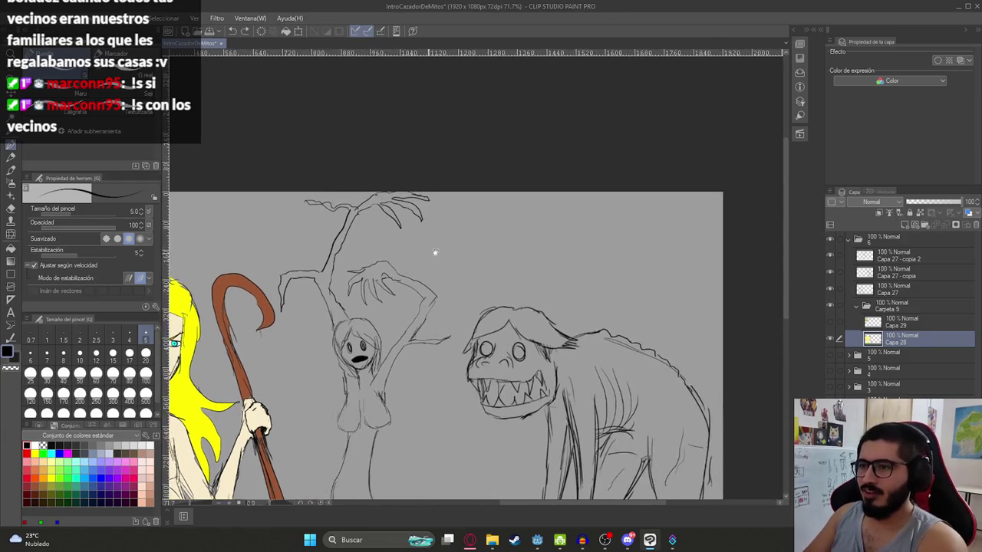
pyautogui.moveTo(506, 291); pyautogui.dragTo(537, 265)
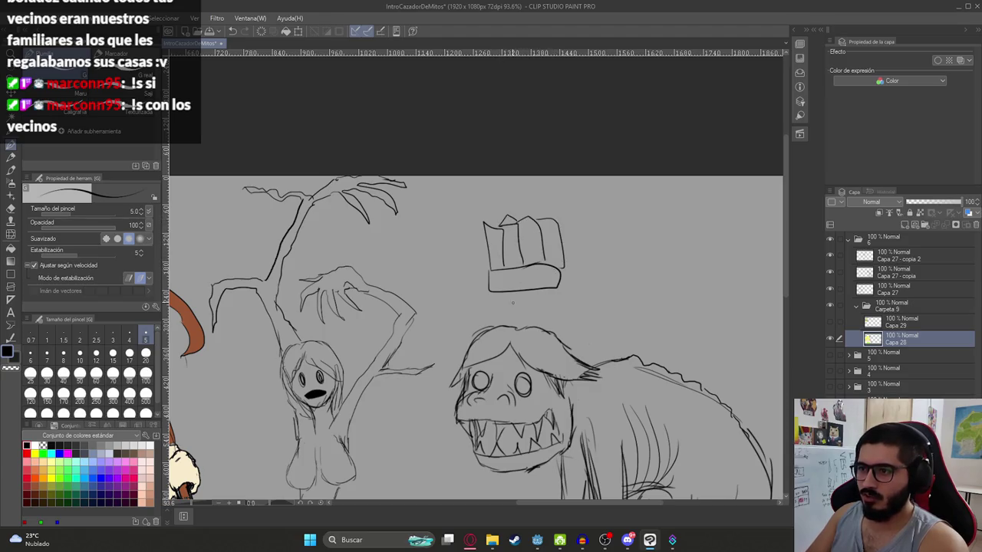
pyautogui.moveTo(588, 267)
pyautogui.mouseDown()
pyautogui.moveTo(606, 270)
pyautogui.moveTo(553, 294)
pyautogui.mouseUp()
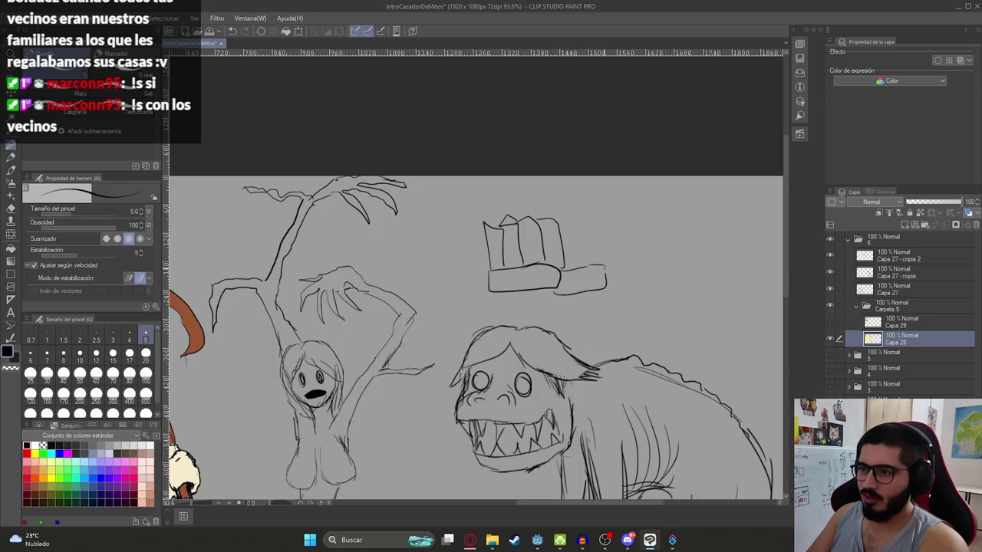
pyautogui.scroll(1, 491, 299)
pyautogui.moveTo(507, 315); pyautogui.dragTo(546, 290)
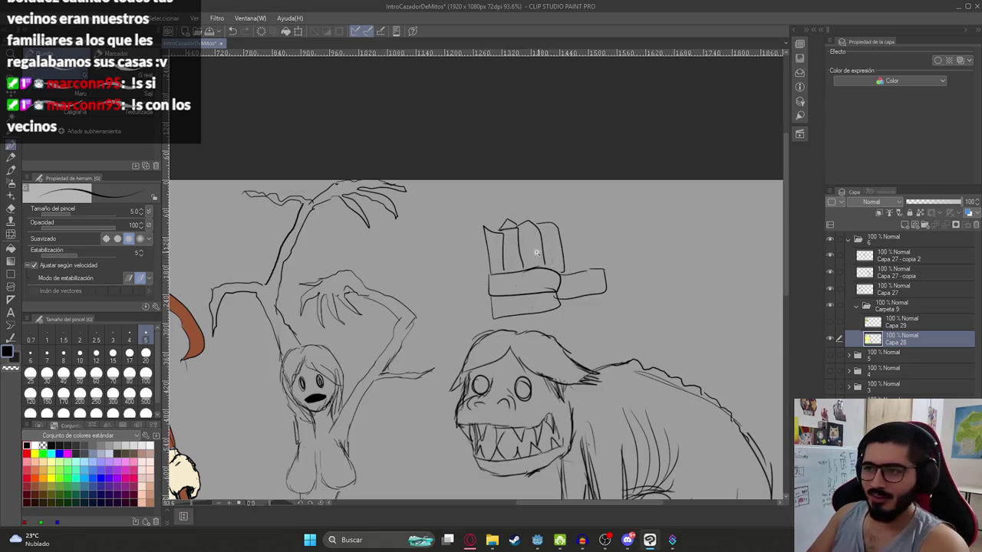
pyautogui.scroll(3, 534, 257)
pyautogui.moveTo(502, 300)
pyautogui.mouseDown()
pyautogui.moveTo(553, 300)
pyautogui.moveTo(537, 312)
pyautogui.mouseUp()
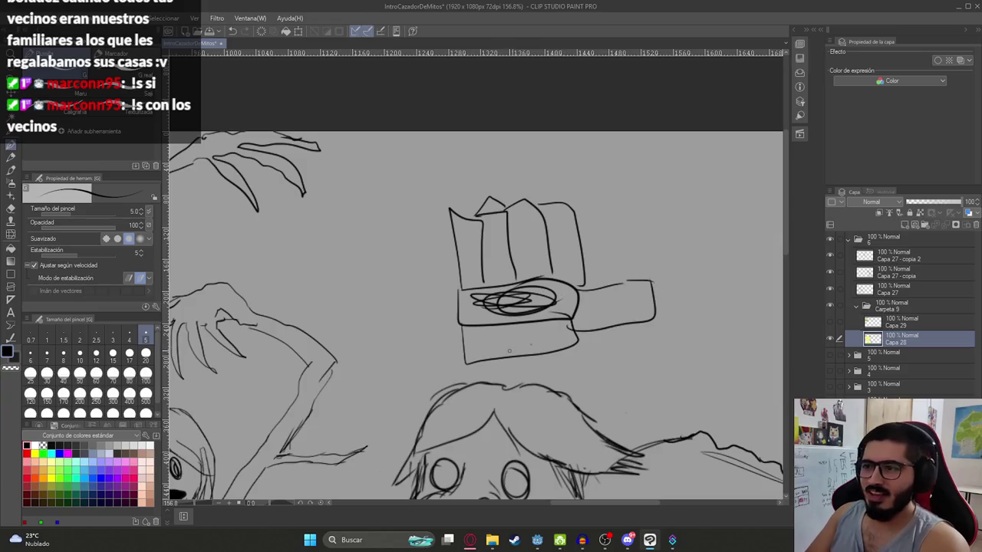
pyautogui.hotkey('ctrl', 'z')
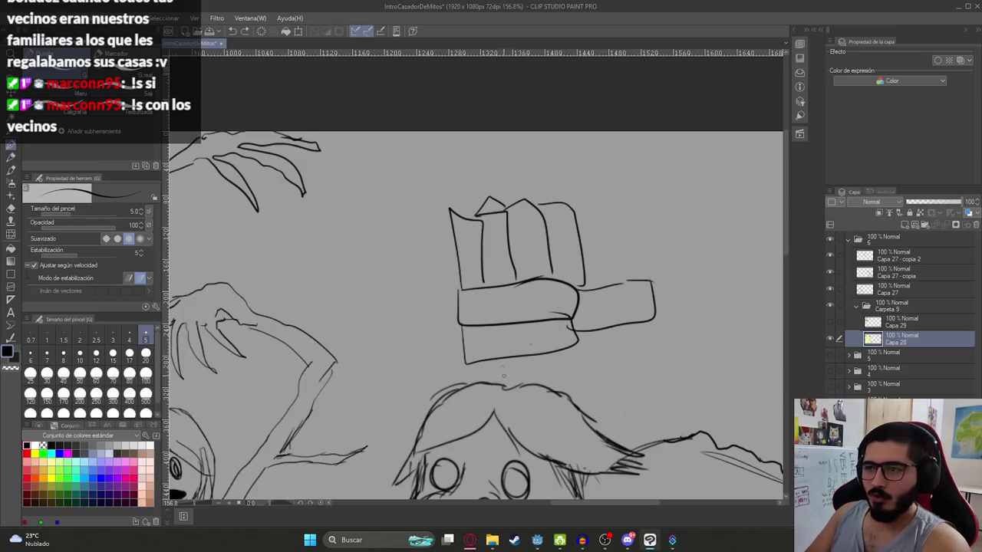
pyautogui.moveTo(386, 307); pyautogui.dragTo(486, 286)
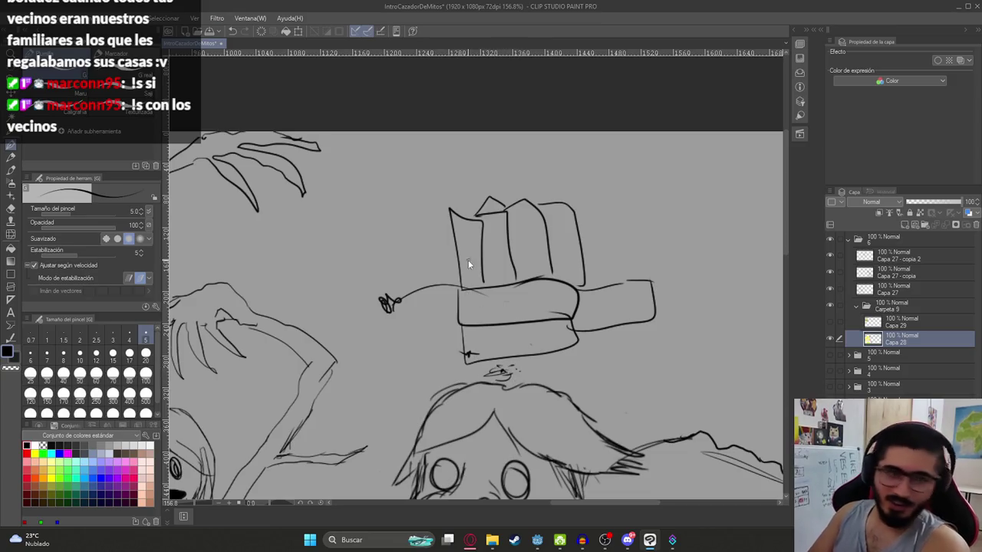
pyautogui.hotkey('ctrl', 'z')
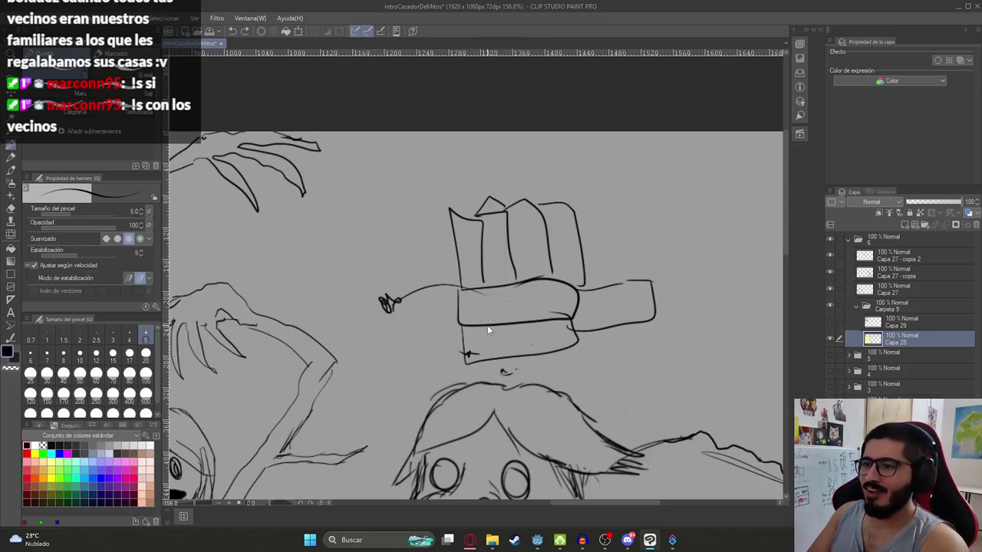
pyautogui.hotkey('ctrl', 'z')
pyautogui.hotkey('ctrl', 'z')
pyautogui.hotkey('ctrl', 'z')
pyautogui.hotkey('ctrl', 'z')
pyautogui.hotkey('ctrl', 'z')
pyautogui.hotkey('ctrl', 'z')
pyautogui.hotkey('ctrl', 'y')
pyautogui.hotkey('ctrl', 'z')
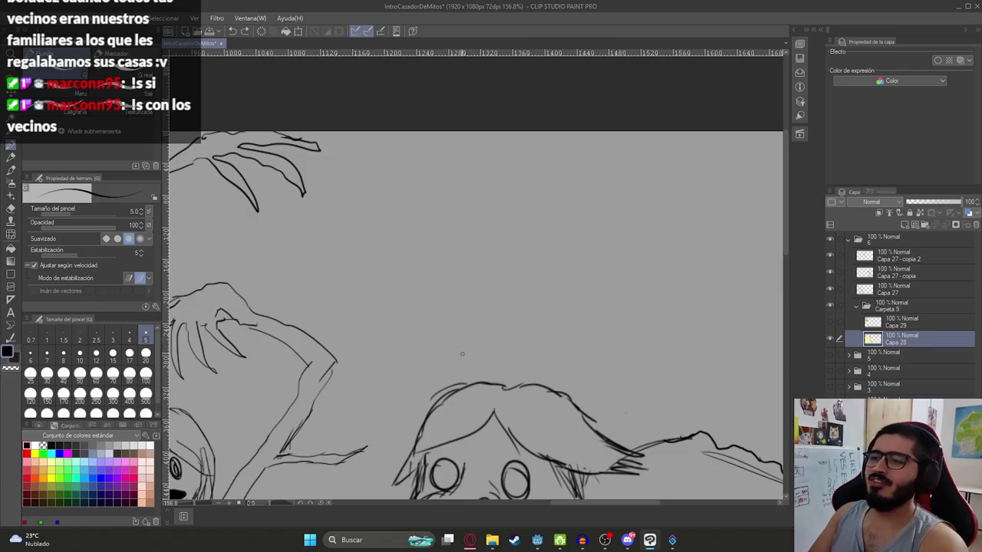
pyautogui.moveTo(537, 241)
pyautogui.mouseDown()
pyautogui.moveTo(456, 258)
pyautogui.moveTo(509, 283)
pyautogui.moveTo(438, 253)
pyautogui.moveTo(497, 281)
pyautogui.moveTo(412, 268)
pyautogui.moveTo(523, 244)
pyautogui.mouseUp()
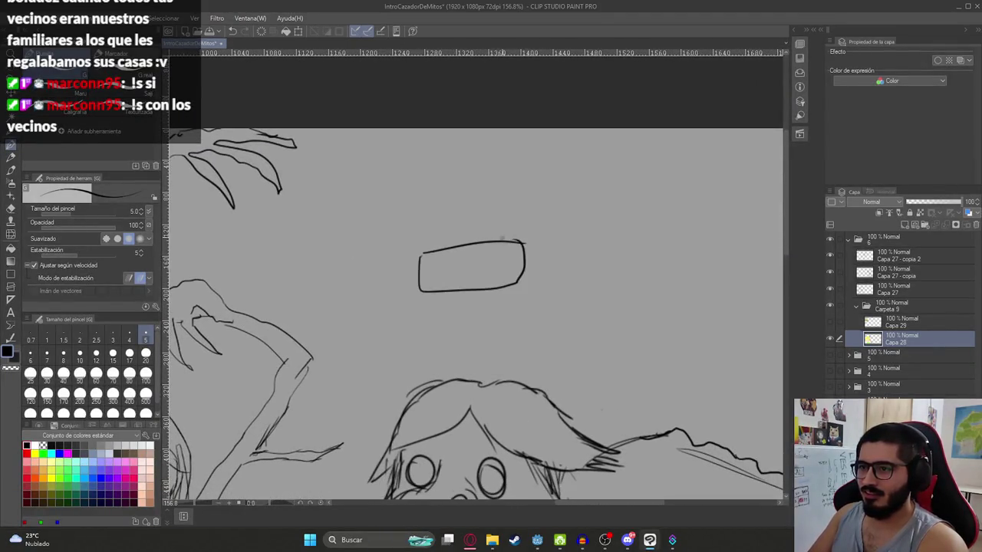
pyautogui.moveTo(419, 250)
pyautogui.mouseDown()
pyautogui.moveTo(569, 209)
pyautogui.moveTo(573, 292)
pyautogui.moveTo(524, 245)
pyautogui.mouseUp()
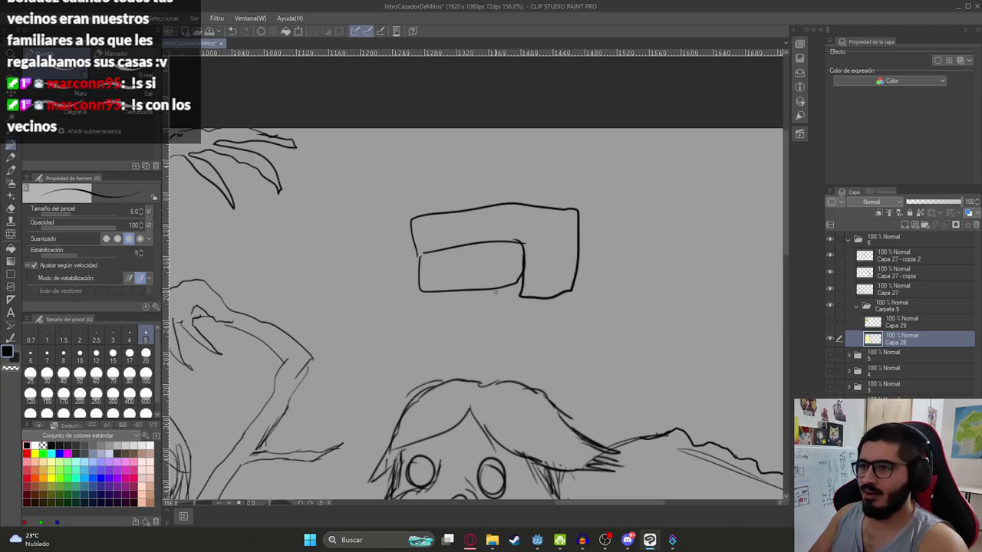
pyautogui.moveTo(416, 294)
pyautogui.mouseDown()
pyautogui.moveTo(529, 338)
pyautogui.moveTo(420, 294)
pyautogui.moveTo(607, 275)
pyautogui.moveTo(635, 304)
pyautogui.mouseUp()
pyautogui.hotkey('ctrl', 'z')
pyautogui.moveTo(603, 273); pyautogui.dragTo(610, 310)
pyautogui.moveTo(466, 238); pyautogui.dragTo(536, 196)
pyautogui.moveTo(471, 198); pyautogui.dragTo(540, 231)
pyautogui.moveTo(549, 281); pyautogui.dragTo(460, 328)
pyautogui.moveTo(475, 301); pyautogui.dragTo(551, 335)
pyautogui.hotkey('ctrl', 'z')
pyautogui.hotkey('ctrl', 'z')
pyautogui.hotkey('ctrl', 'z')
pyautogui.hotkey('ctrl', 'z')
pyautogui.hotkey('ctrl', 'z')
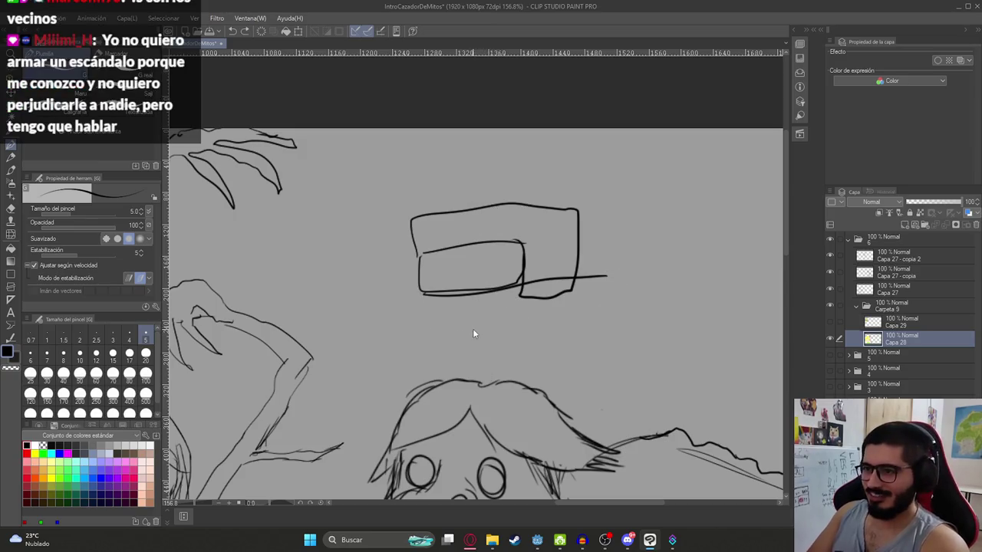
pyautogui.hotkey('ctrl', 'z')
pyautogui.hotkey('ctrl', 'z')
pyautogui.hotkey('ctrl', 'z')
pyautogui.hotkey('ctrl', 'z')
pyautogui.scroll(-4, 468, 336)
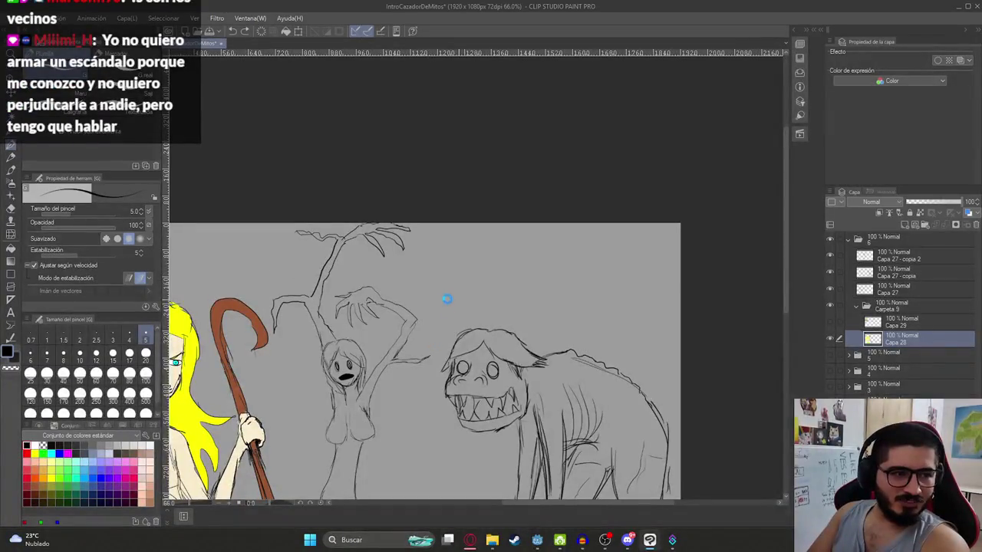
# Step: Sample the staff's brown and add a new raster layer for the tree-woman
pyautogui.moveTo(501, 252); pyautogui.dragTo(500, 195)
pyautogui.moveTo(440, 274); pyautogui.dragTo(519, 263)
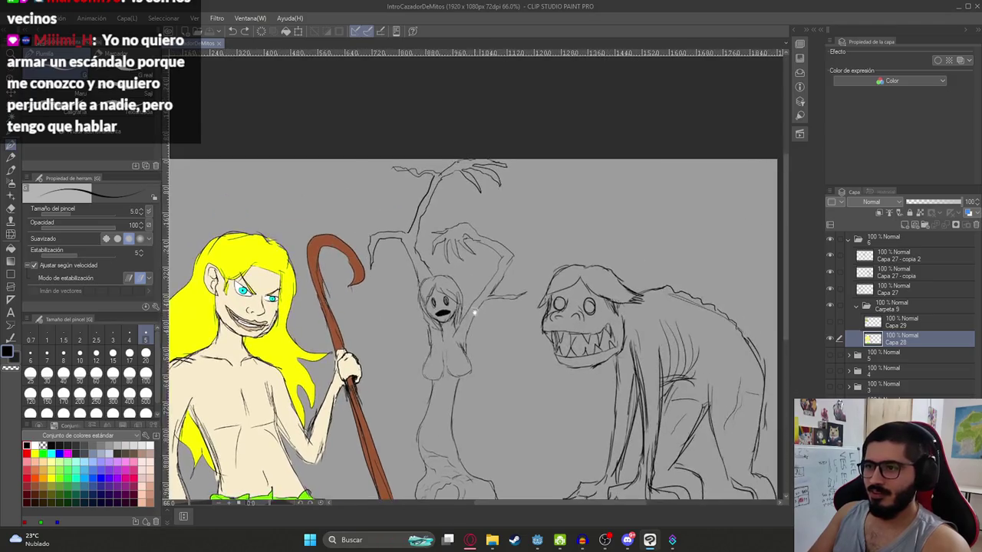
pyautogui.moveTo(545, 240); pyautogui.dragTo(460, 232)
pyautogui.keyDown('alt'); pyautogui.click(353, 190); pyautogui.keyUp('alt')
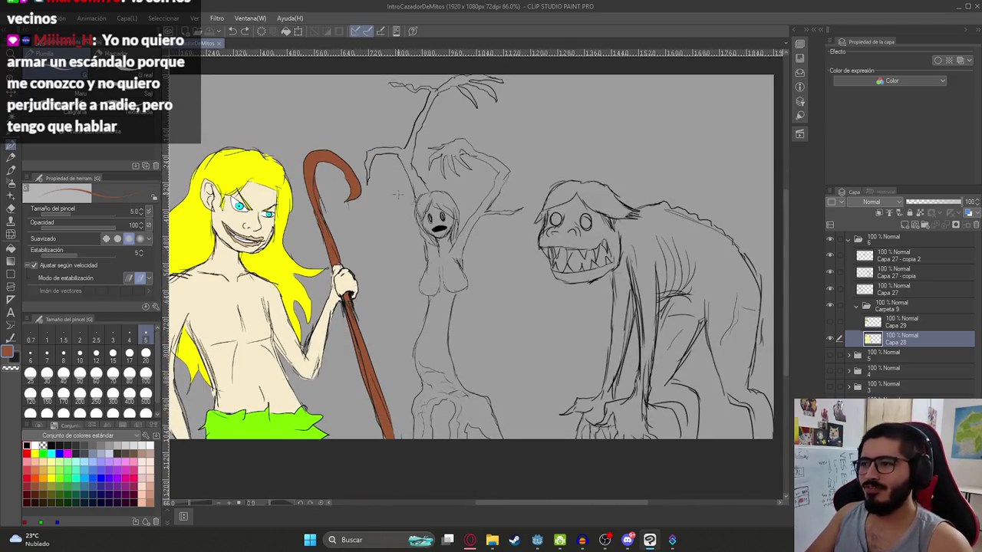
pyautogui.click(903, 225)
pyautogui.hotkey('ctrl', 'z')
# Step: Paint brown along the torso's left edge, undoing body fills that flood the canvas
pyautogui.scroll(3, 466, 366)
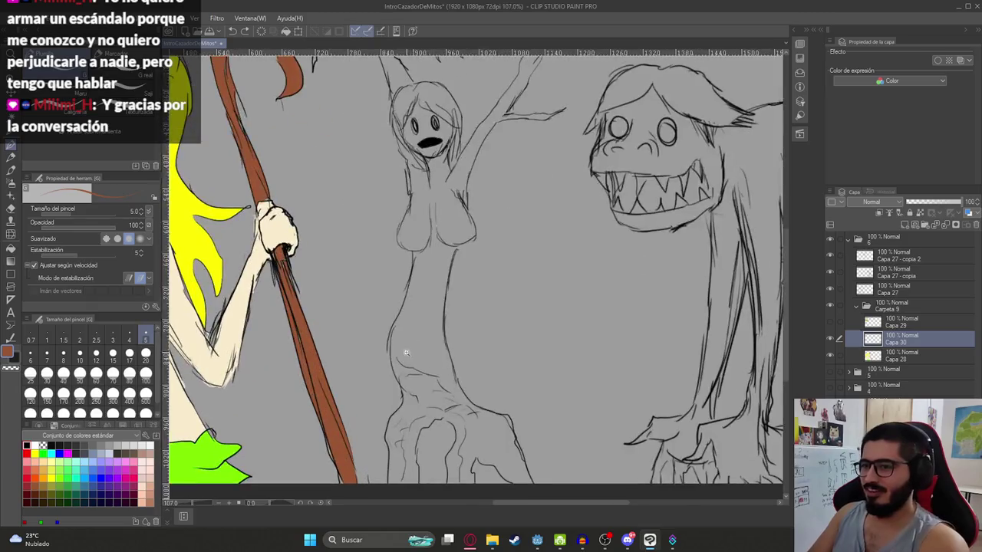
pyautogui.scroll(3, 397, 352)
pyautogui.moveTo(367, 301)
pyautogui.mouseDown()
pyautogui.moveTo(373, 339)
pyautogui.moveTo(372, 318)
pyautogui.moveTo(368, 337)
pyautogui.moveTo(503, 306)
pyautogui.mouseUp()
pyautogui.press('g')
pyautogui.click(415, 324)
pyautogui.hotkey('ctrl', 'z')
pyautogui.press('p')
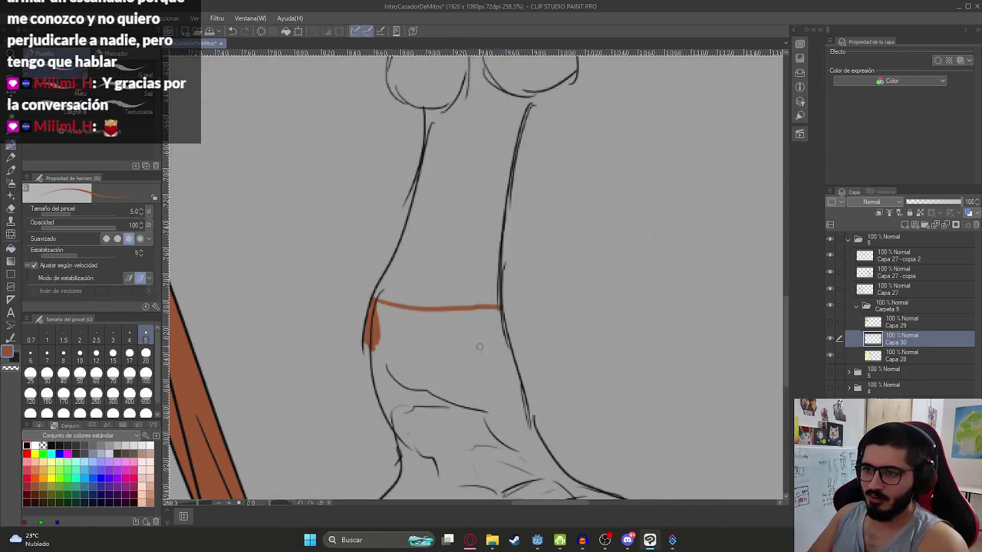
pyautogui.press('g')
pyautogui.click(473, 364)
pyautogui.hotkey('ctrl', 'z')
pyautogui.press('p')
# Step: Fill the tree-woman's legs and lower trunk brown
pyautogui.moveTo(527, 420); pyautogui.dragTo(435, 247)
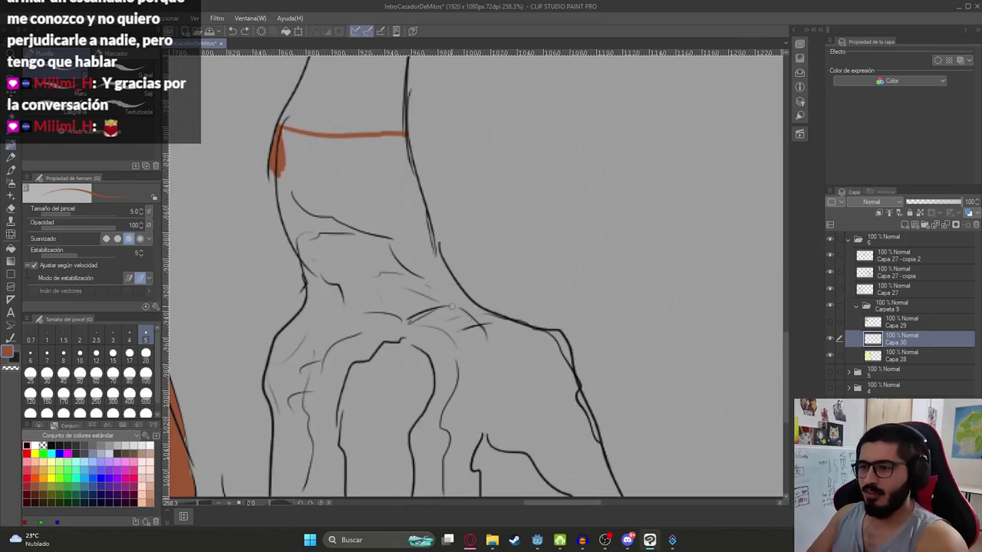
pyautogui.scroll(-3, 443, 332)
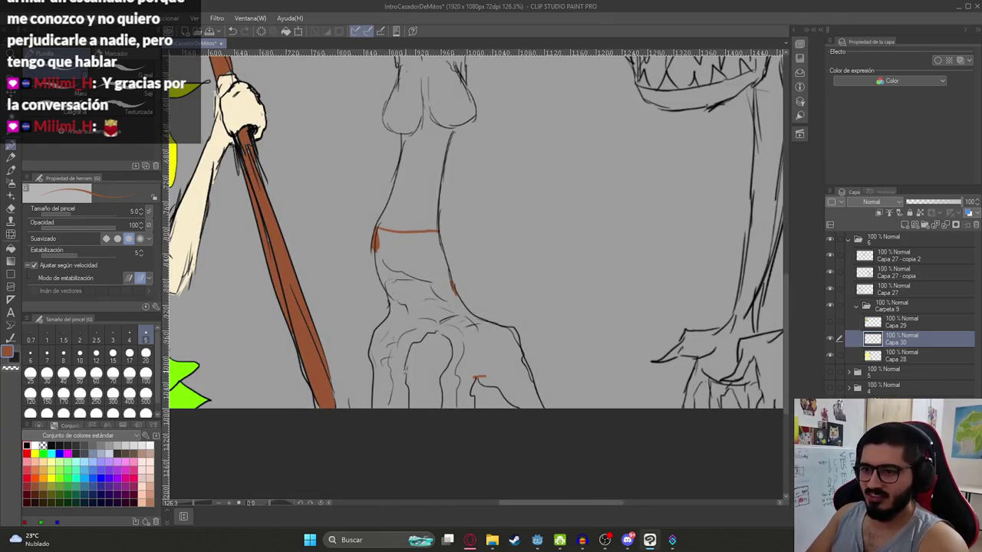
pyautogui.press('g')
pyautogui.click(477, 338)
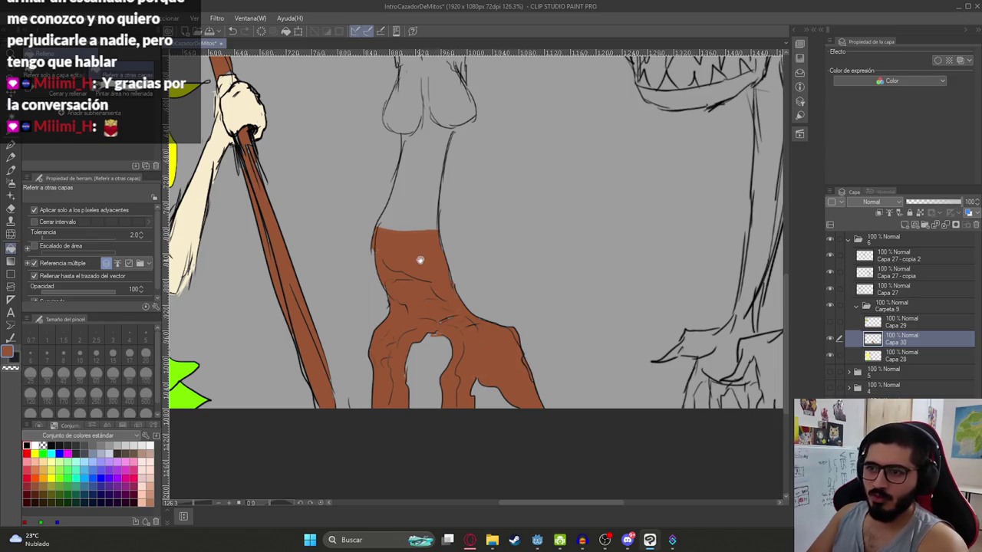
pyautogui.scroll(3, 419, 261)
pyautogui.press('p')
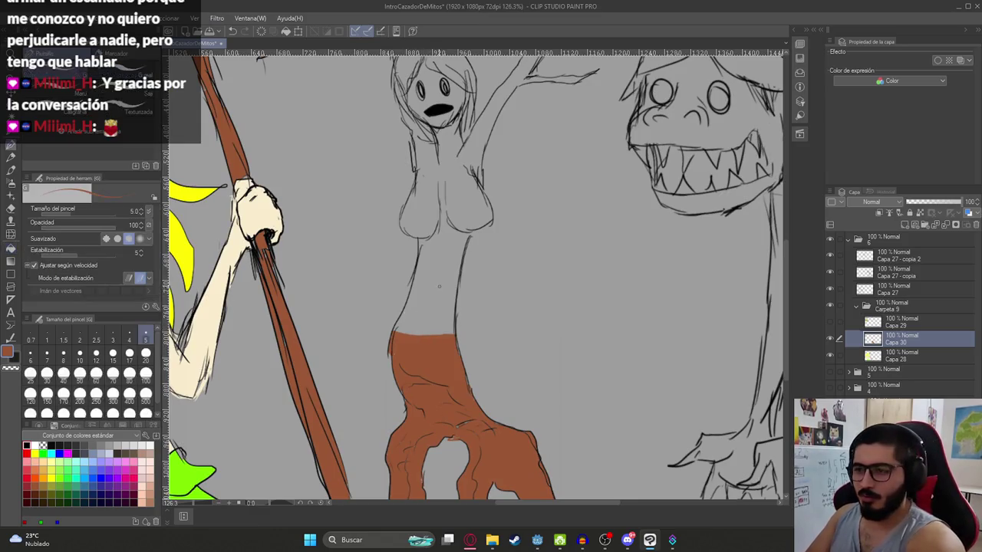
# Step: Seal torso gaps with a brown line across the chest, then fill the chest and torso brown
pyautogui.scroll(5, 427, 226)
pyautogui.moveTo(543, 221); pyautogui.dragTo(537, 244)
pyautogui.press('g')
pyautogui.click(480, 271)
pyautogui.hotkey('ctrl', 'z')
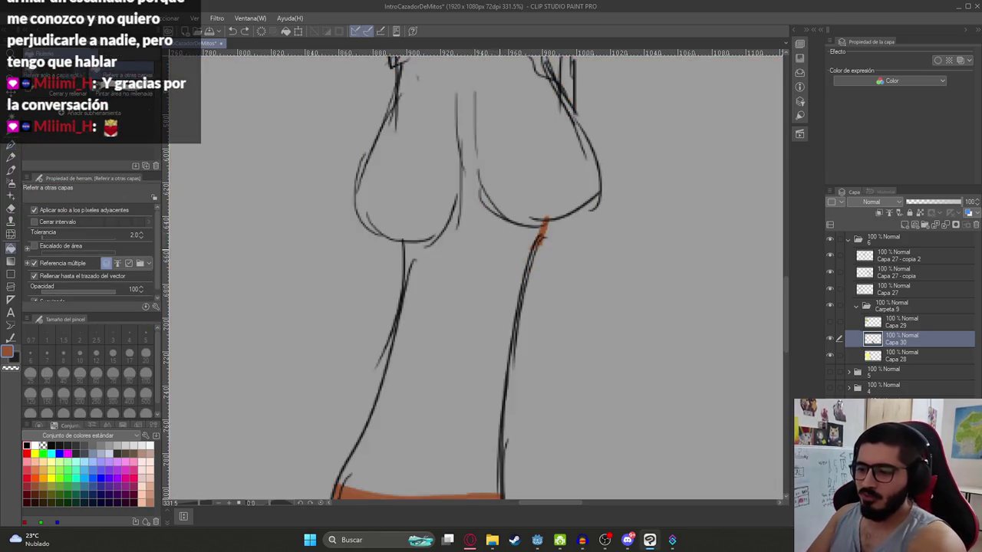
pyautogui.press('p')
pyautogui.scroll(3, 476, 276)
pyautogui.scroll(3, 475, 276)
pyautogui.moveTo(385, 266)
pyautogui.mouseDown()
pyautogui.moveTo(506, 250)
pyautogui.moveTo(572, 259)
pyautogui.mouseUp()
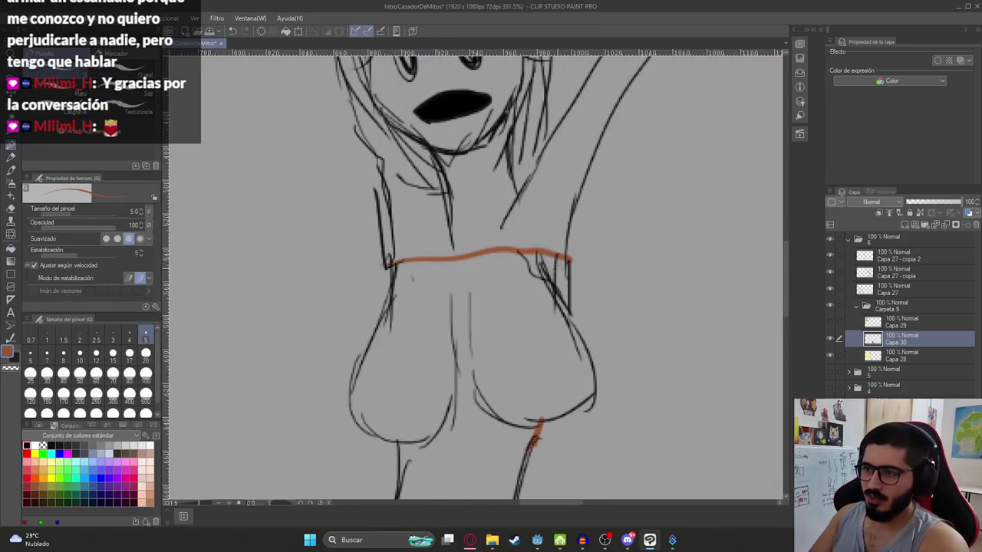
pyautogui.scroll(-5, 476, 261)
pyautogui.scroll(2, 475, 261)
pyautogui.press('g')
pyautogui.click(481, 217)
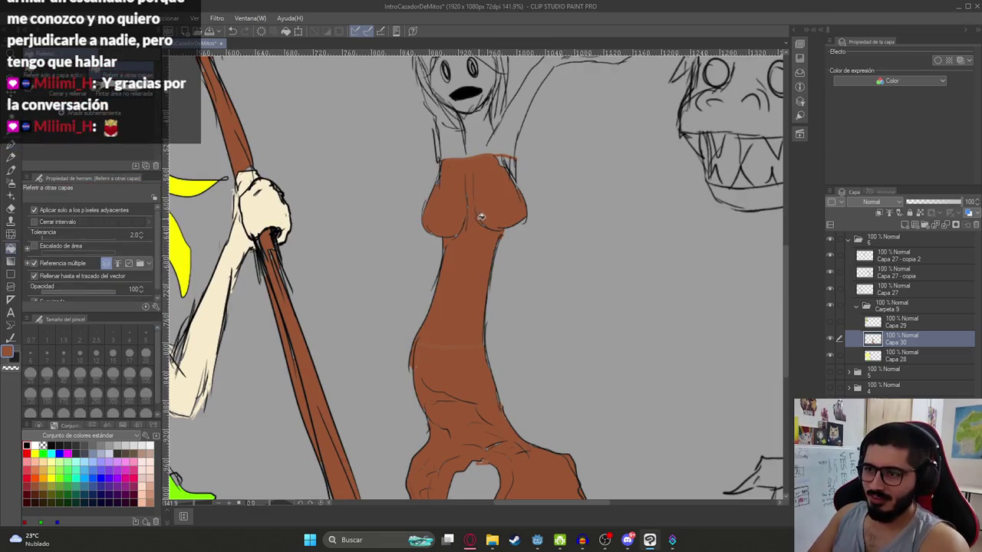
# Step: Try filling the tree-woman brown and undo the fill that floods the canvas
pyautogui.press('p')
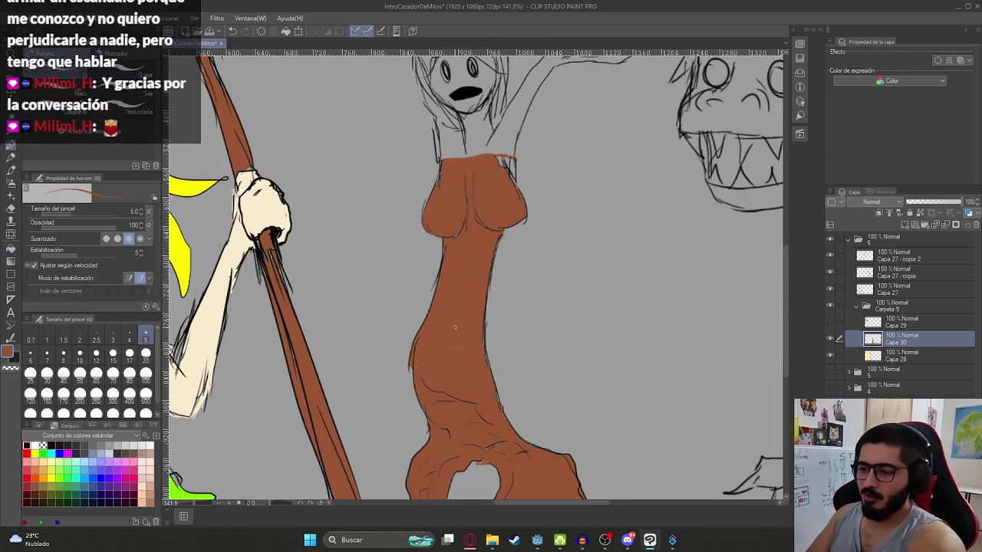
pyautogui.scroll(3, 454, 342)
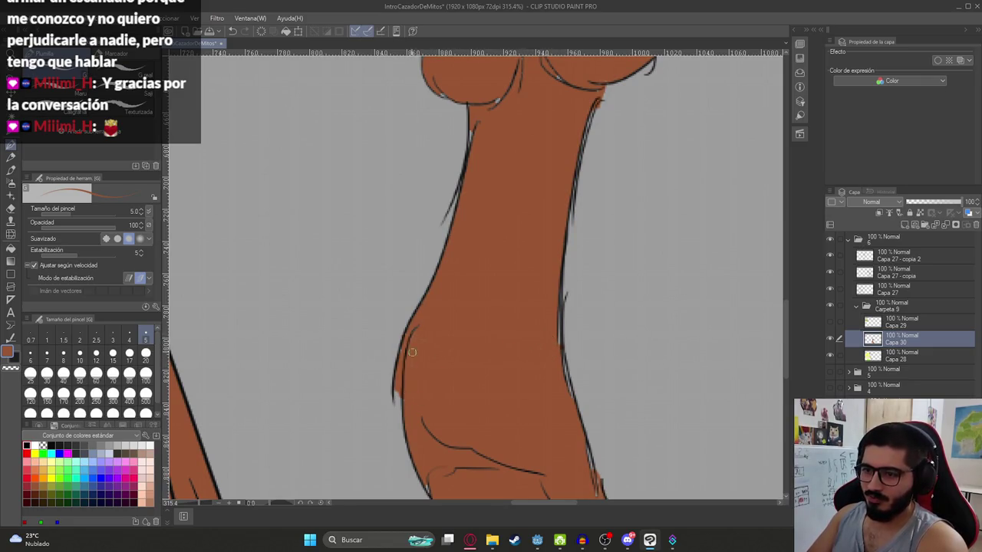
pyautogui.scroll(-4, 495, 298)
pyautogui.scroll(1, 486, 278)
pyautogui.scroll(1, 487, 279)
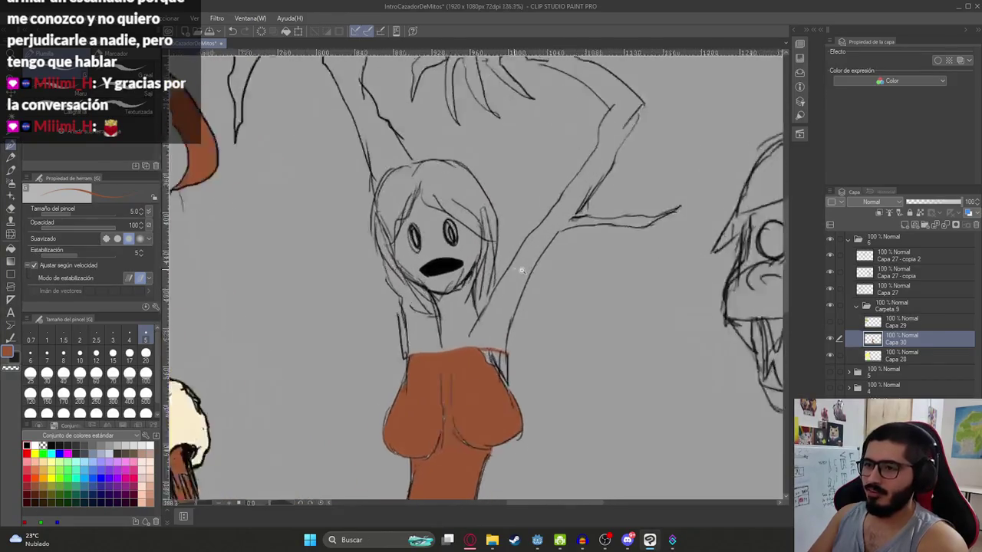
pyautogui.scroll(1, 503, 323)
pyautogui.press('g')
pyautogui.click(503, 323)
pyautogui.hotkey('ctrl', 'z')
# Step: Retry the brown fill on her body and undo the canvas-wide spill again
pyautogui.press('p')
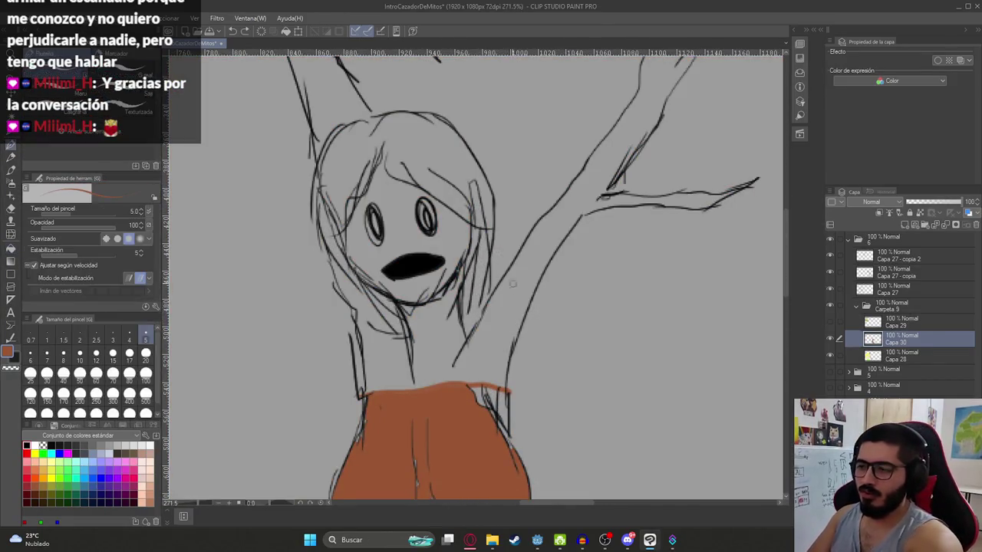
pyautogui.scroll(-1, 589, 177)
pyautogui.scroll(-2, 579, 211)
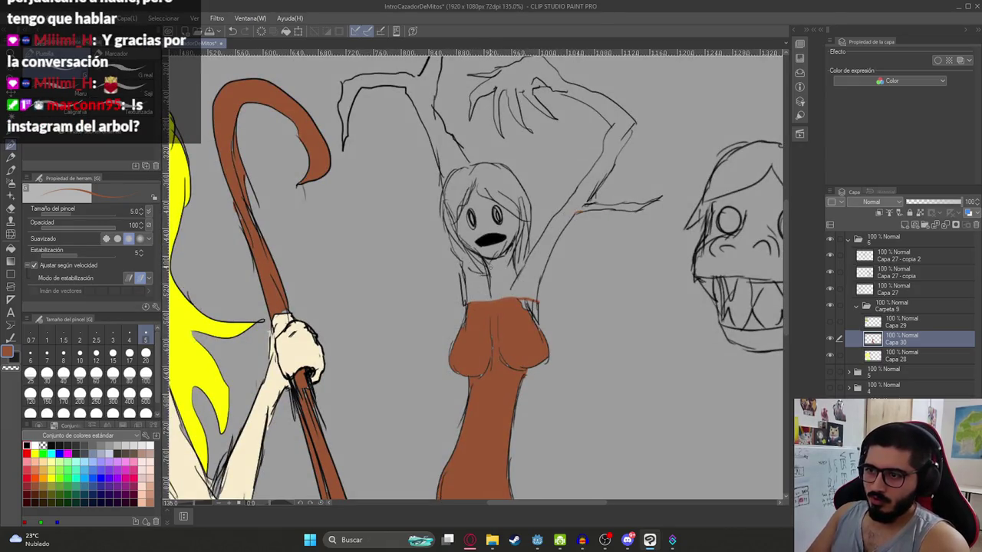
pyautogui.press('g')
pyautogui.click(506, 276)
pyautogui.hotkey('ctrl', 'z')
pyautogui.press('p')
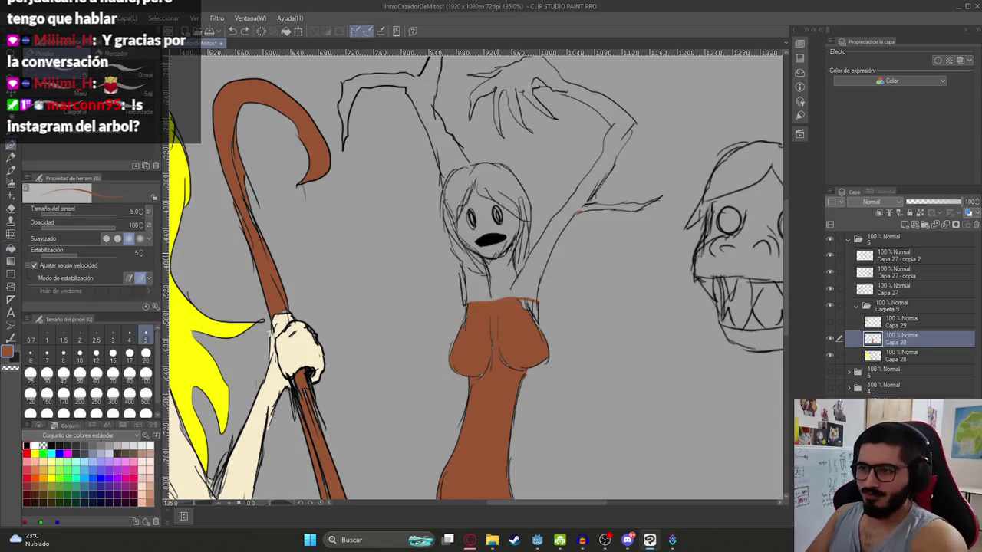
# Step: Seal the gap in the neck's left outline and fill the neck and raised arm brown
pyautogui.moveTo(578, 145); pyautogui.dragTo(522, 223)
pyautogui.scroll(1, 553, 271)
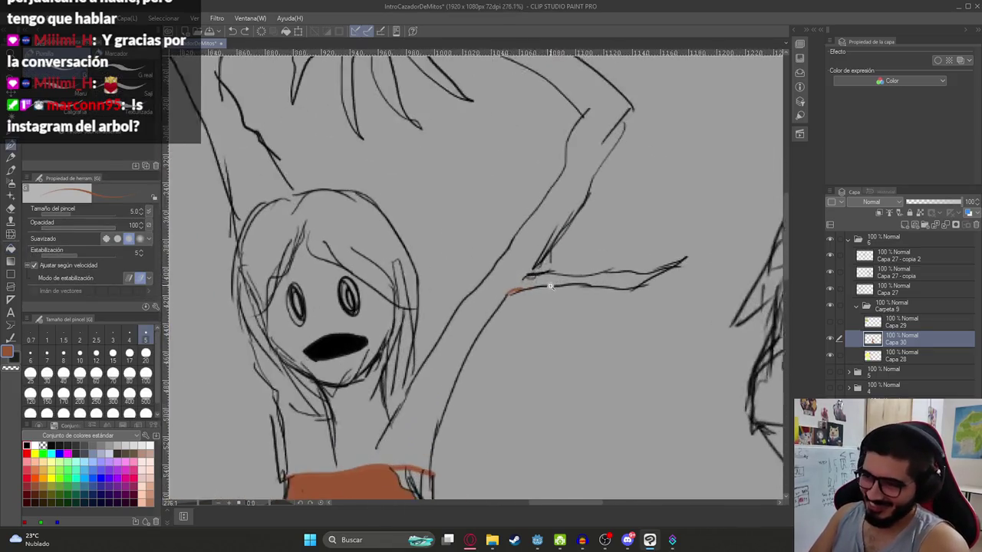
pyautogui.scroll(2, 531, 272)
pyautogui.scroll(-2, 537, 233)
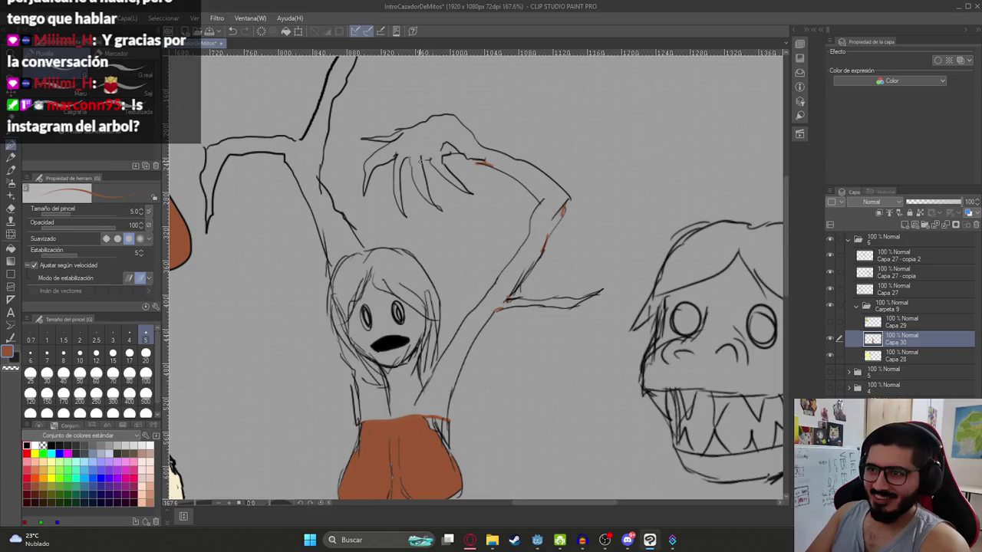
pyautogui.scroll(-3, 466, 168)
pyautogui.scroll(4, 416, 246)
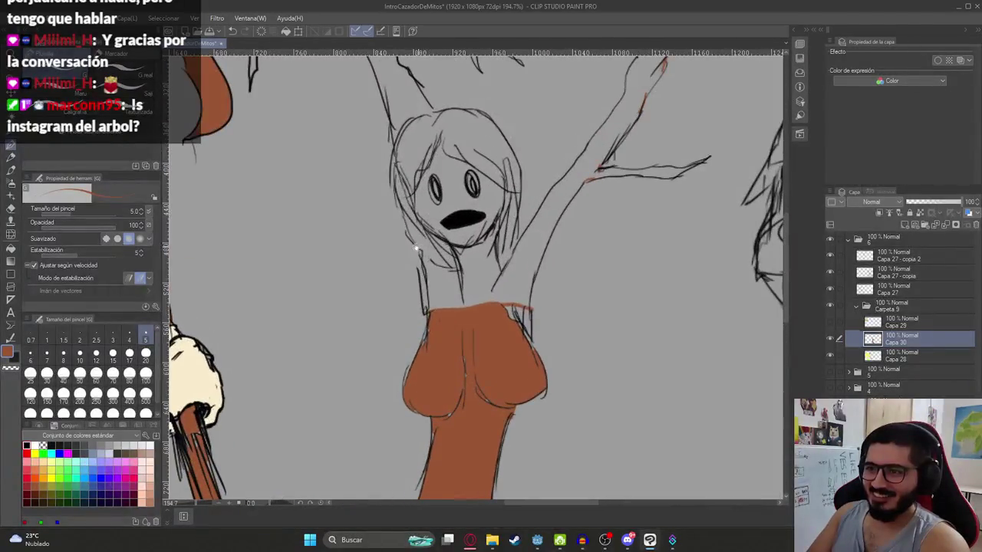
pyautogui.moveTo(420, 255); pyautogui.dragTo(426, 316)
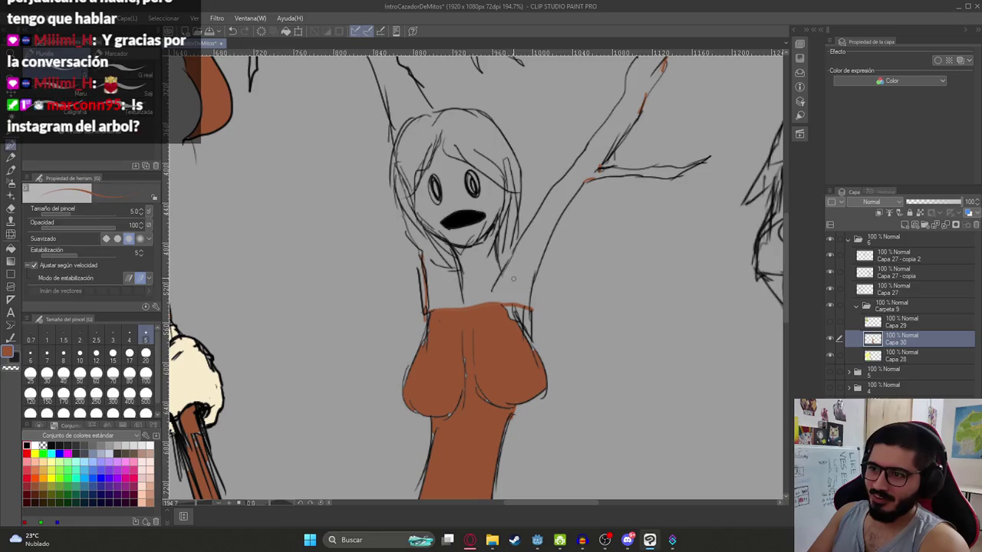
pyautogui.press('g')
pyautogui.click(518, 288)
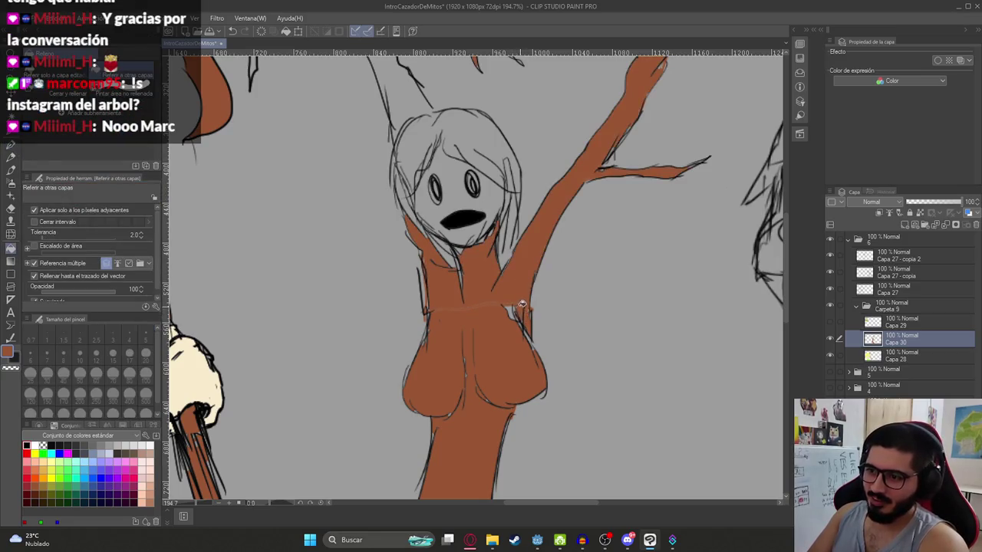
pyautogui.press('p')
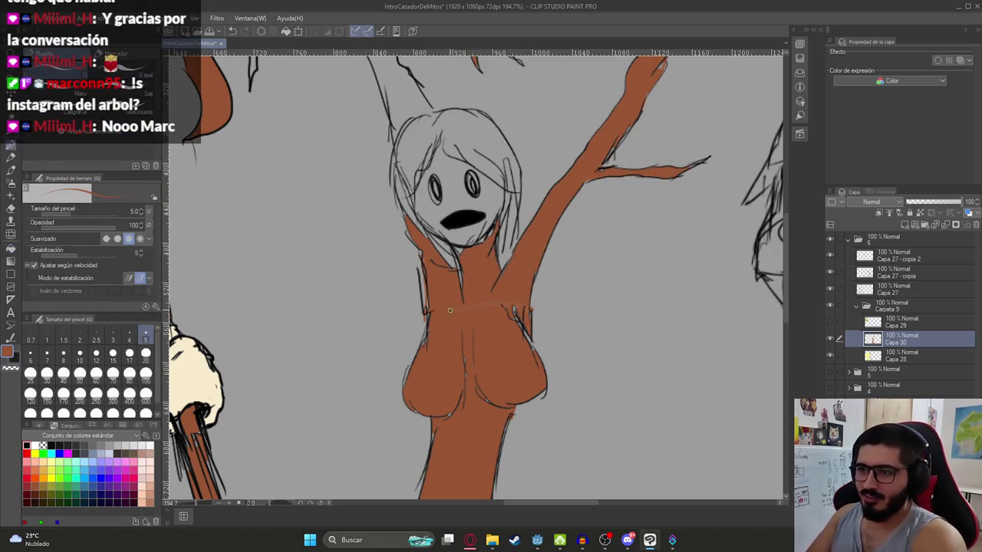
# Step: Seal the gap where the branch meets the head and fill the trunk and branches brown
pyautogui.scroll(-5, 491, 307)
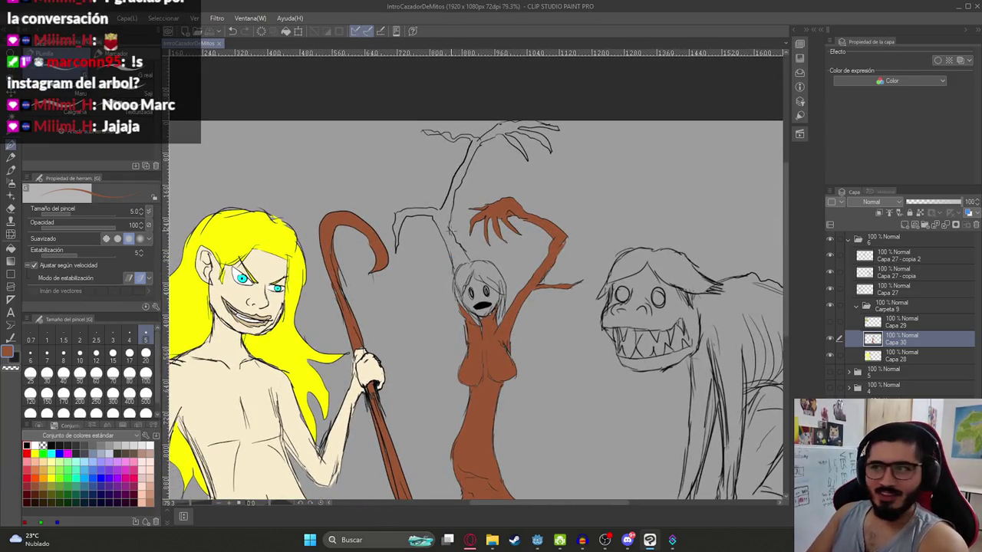
pyautogui.scroll(4, 450, 230)
pyautogui.press('g')
pyautogui.click(477, 285)
pyautogui.hotkey('ctrl', 'z')
pyautogui.press('p')
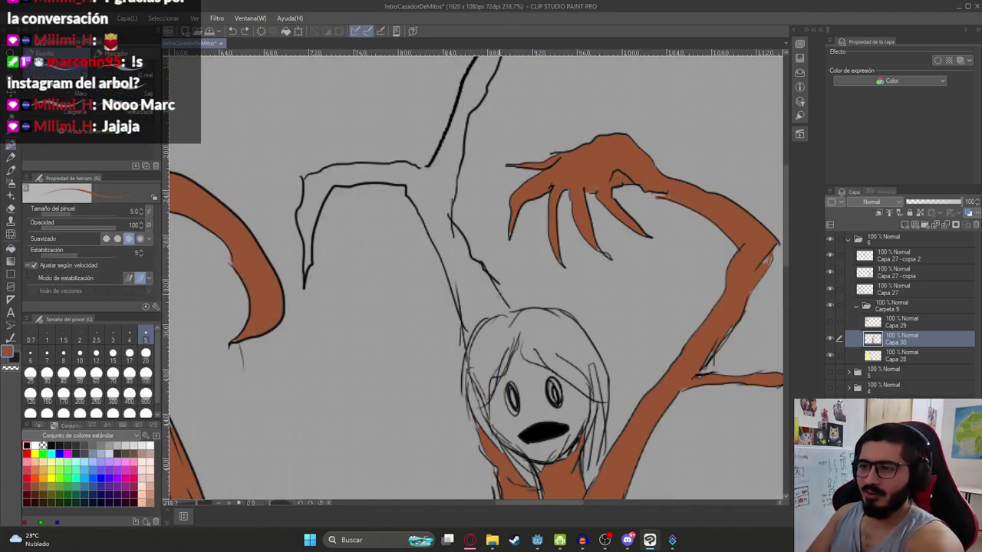
pyautogui.moveTo(513, 308); pyautogui.dragTo(492, 314)
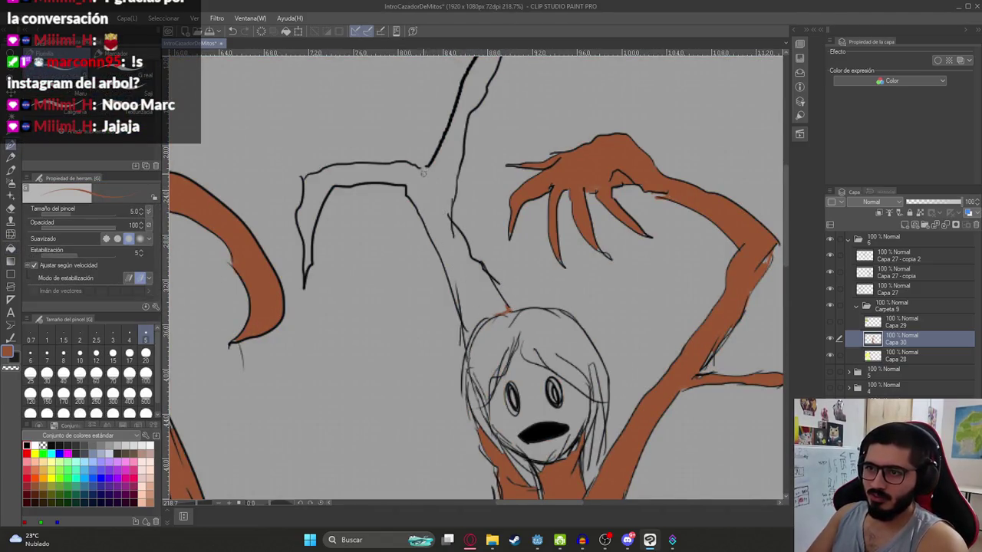
pyautogui.press('g')
pyautogui.click(434, 202)
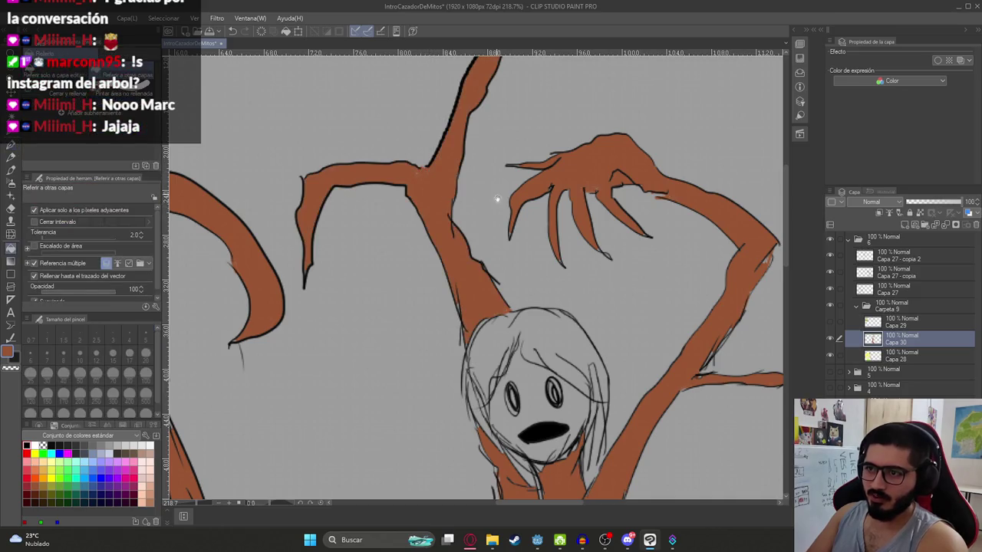
# Step: Undo the fill that covered the face, close the head-outline gap, and fill the face brown
pyautogui.scroll(-4, 497, 199)
pyautogui.scroll(4, 435, 161)
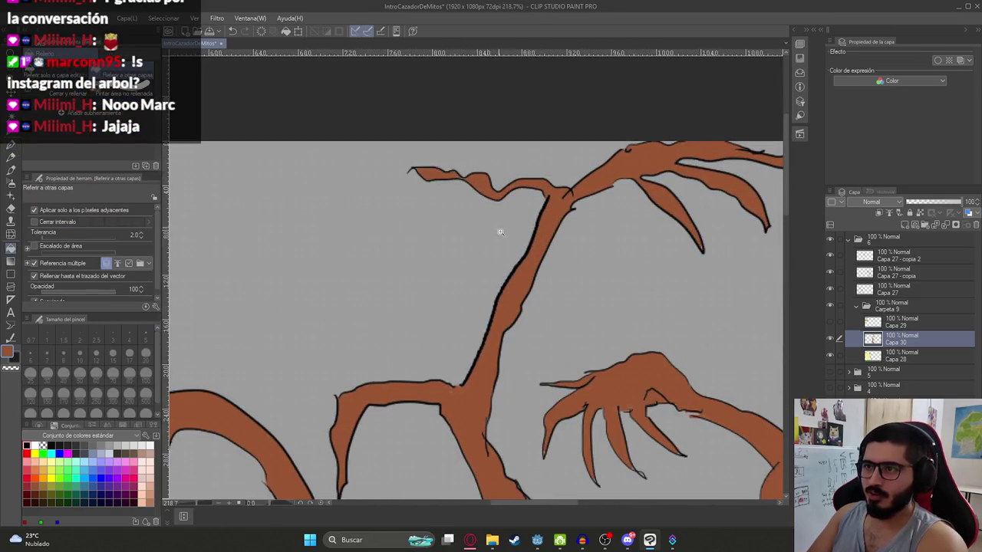
pyautogui.scroll(-4, 500, 232)
pyautogui.scroll(5, 456, 308)
pyautogui.hotkey('ctrl', 'z')
pyautogui.press('p')
pyautogui.moveTo(456, 264); pyautogui.dragTo(464, 278)
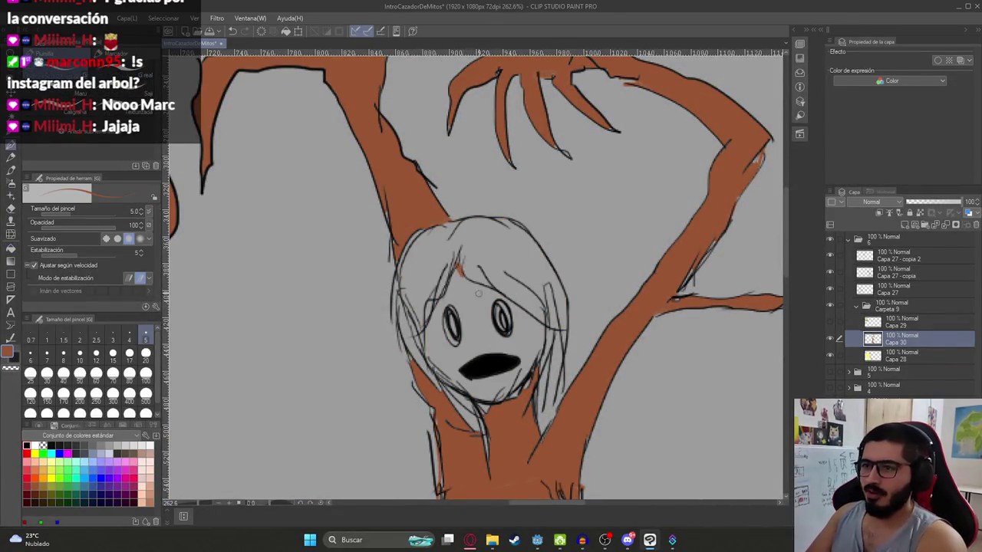
pyautogui.press('g')
pyautogui.click(441, 332)
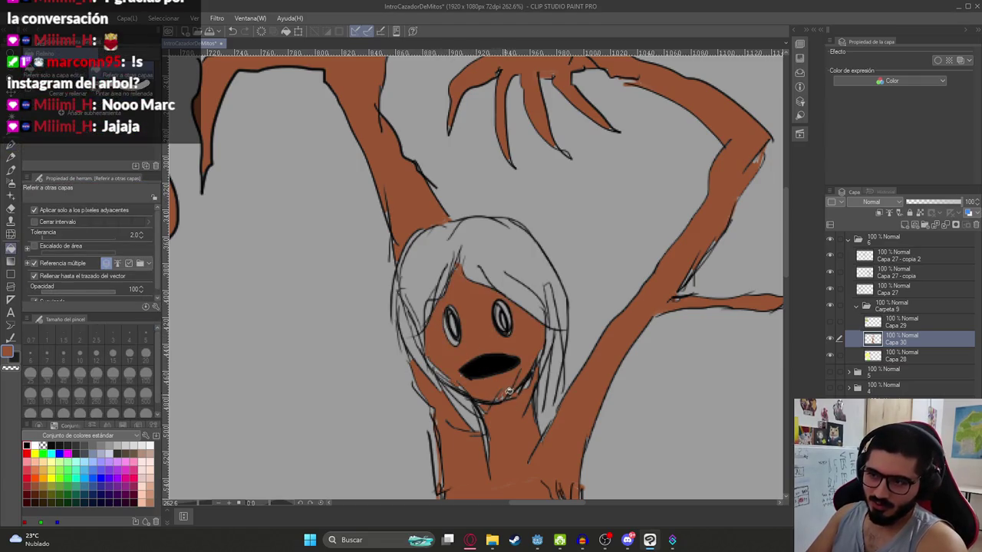
pyautogui.scroll(-2, 508, 392)
pyautogui.scroll(-2, 463, 316)
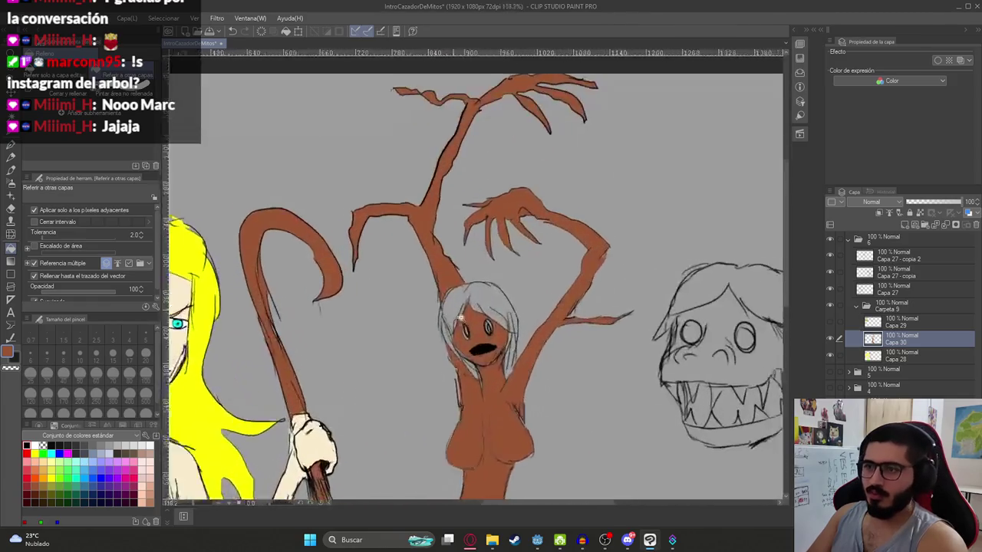
pyautogui.scroll(1, 461, 317)
# Step: Switch to black and fill the tree-woman's hair and the strand beside her face
pyautogui.press('x')
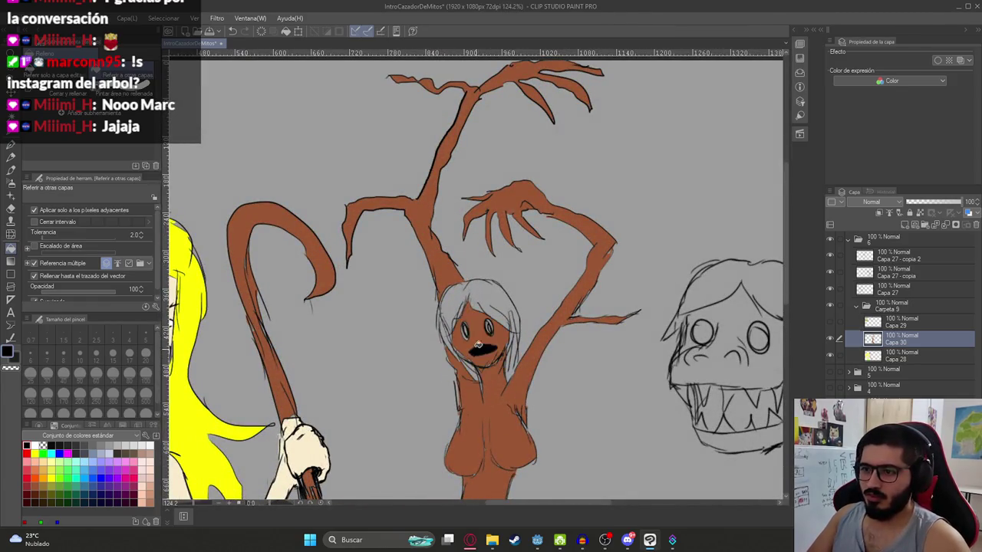
pyautogui.click(493, 288)
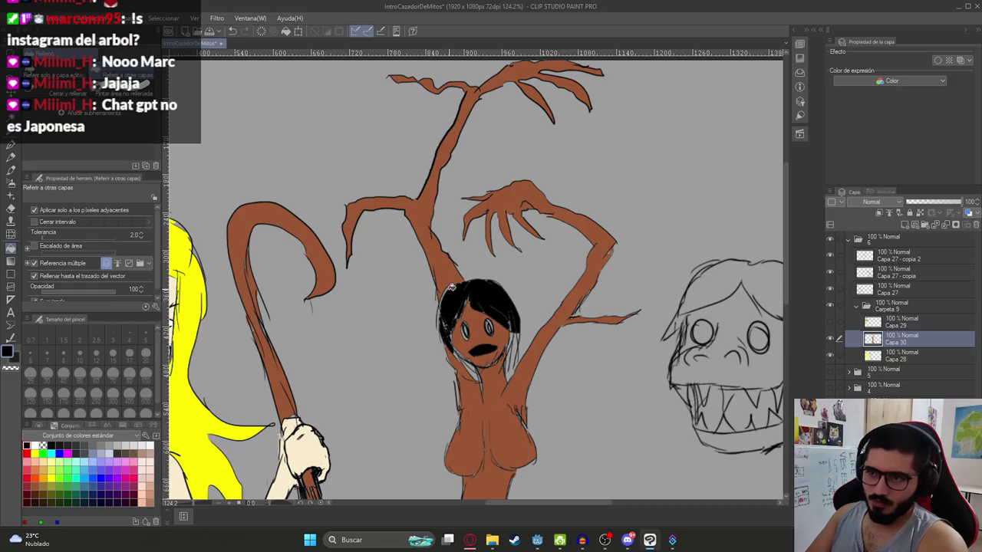
pyautogui.scroll(5, 464, 376)
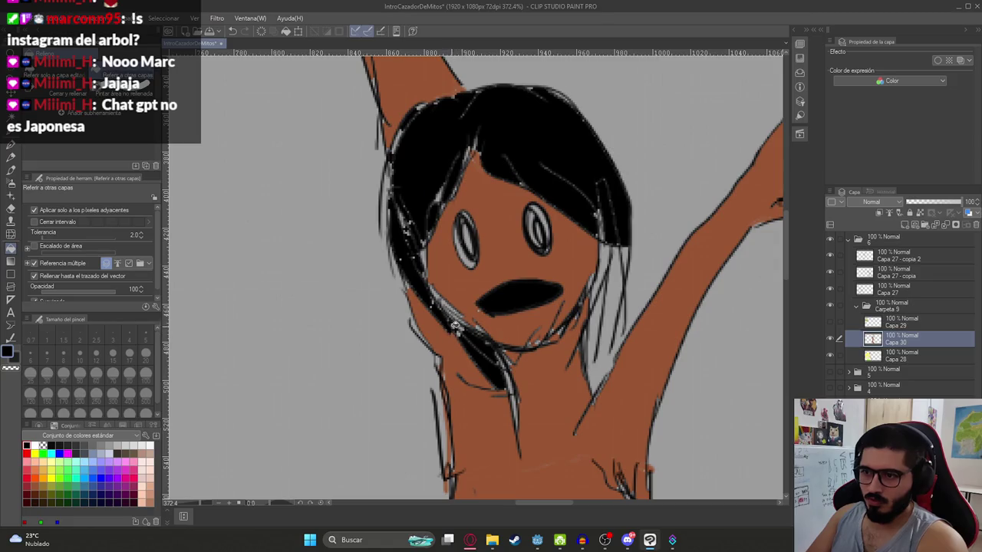
pyautogui.click(608, 327)
pyautogui.scroll(-2, 608, 253)
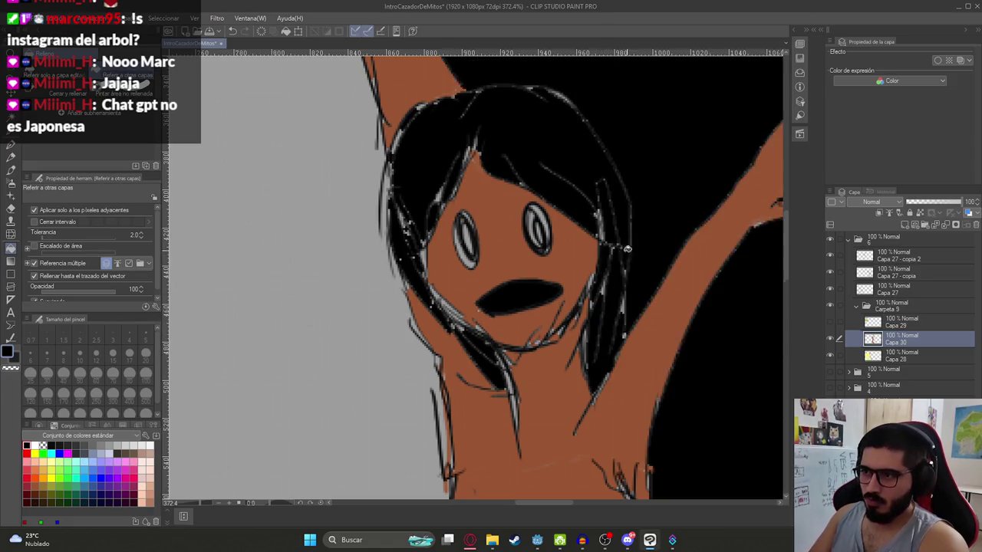
pyautogui.scroll(-3, 608, 253)
pyautogui.scroll(-1, 606, 268)
pyautogui.scroll(5, 604, 284)
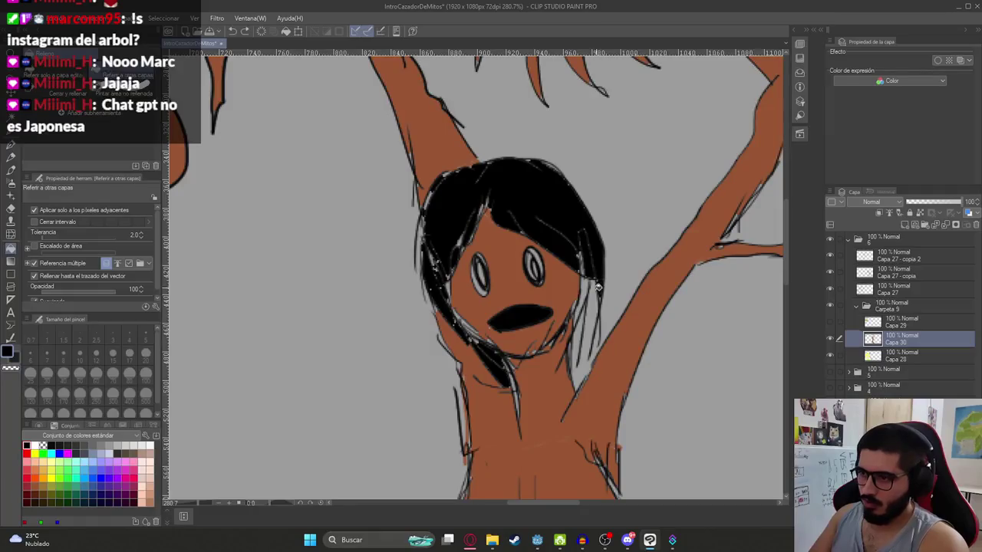
# Step: Fill the gaps between the right-side hair strands black and add a new layer above Capa 30
pyautogui.moveTo(597, 286); pyautogui.dragTo(586, 292)
pyautogui.scroll(-4, 575, 328)
pyautogui.scroll(-2, 537, 307)
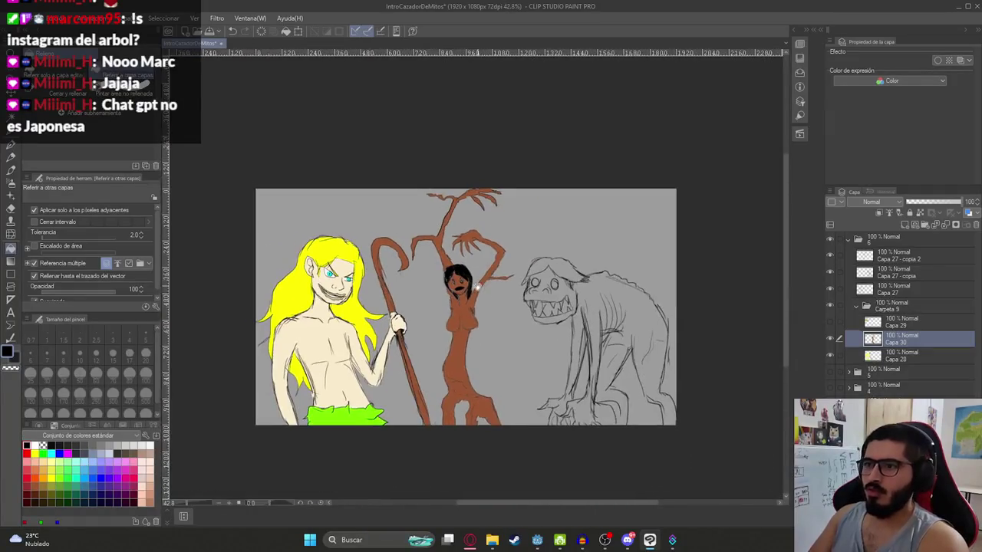
pyautogui.scroll(2, 486, 284)
pyautogui.scroll(2, 491, 285)
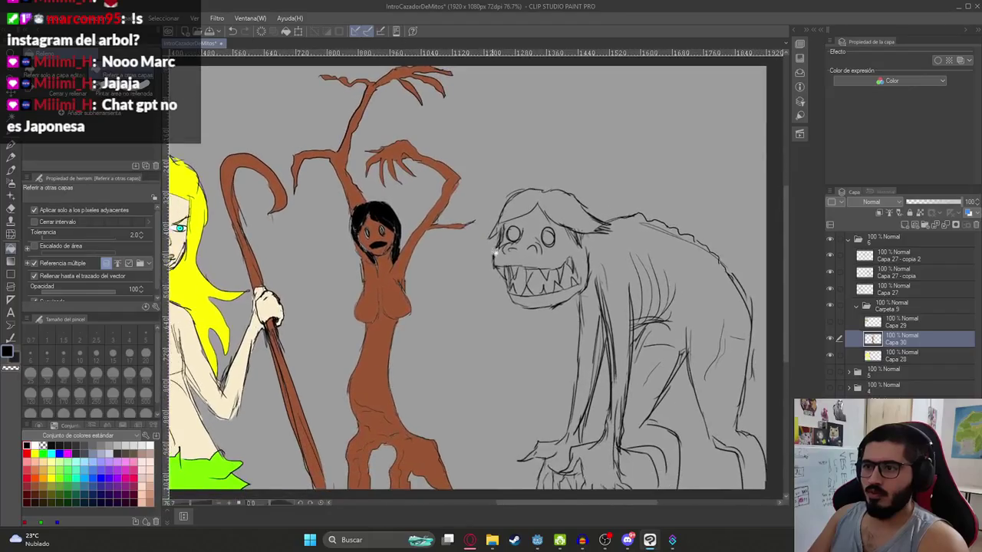
pyautogui.scroll(-1, 494, 292)
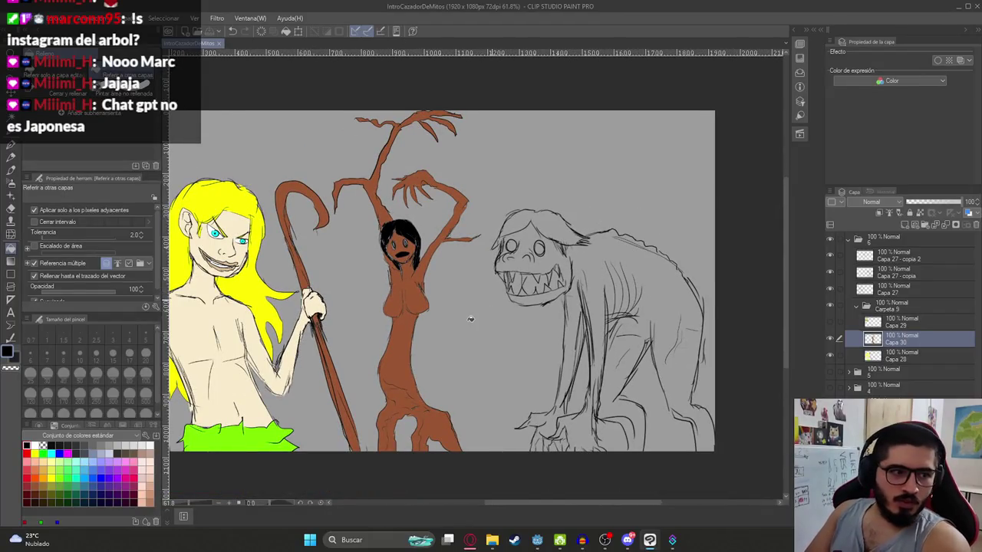
pyautogui.hscroll(3, 485, 322)
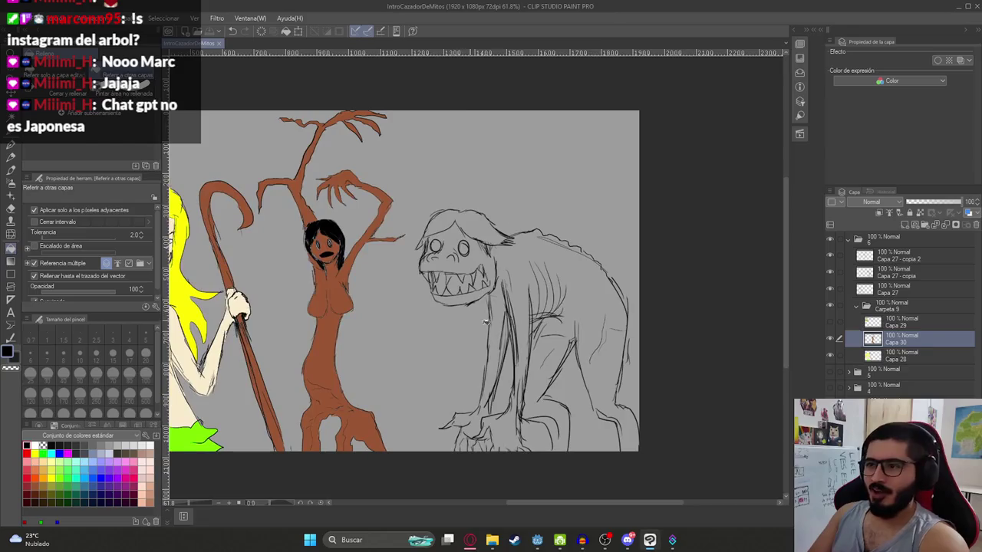
pyautogui.click(905, 225)
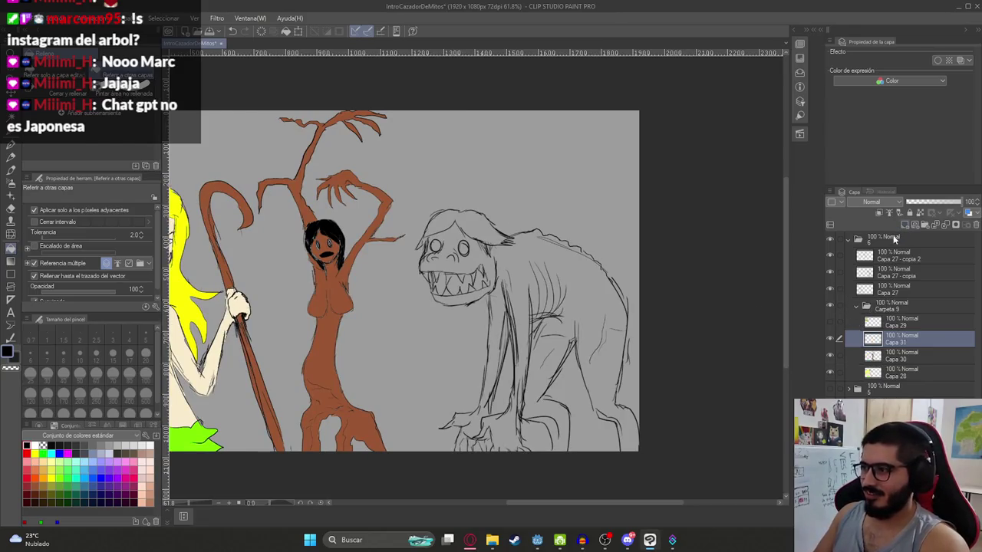
# Step: Try dark red fills around the beast with two swatches, undoing both
pyautogui.click(27, 495)
pyautogui.click(531, 241)
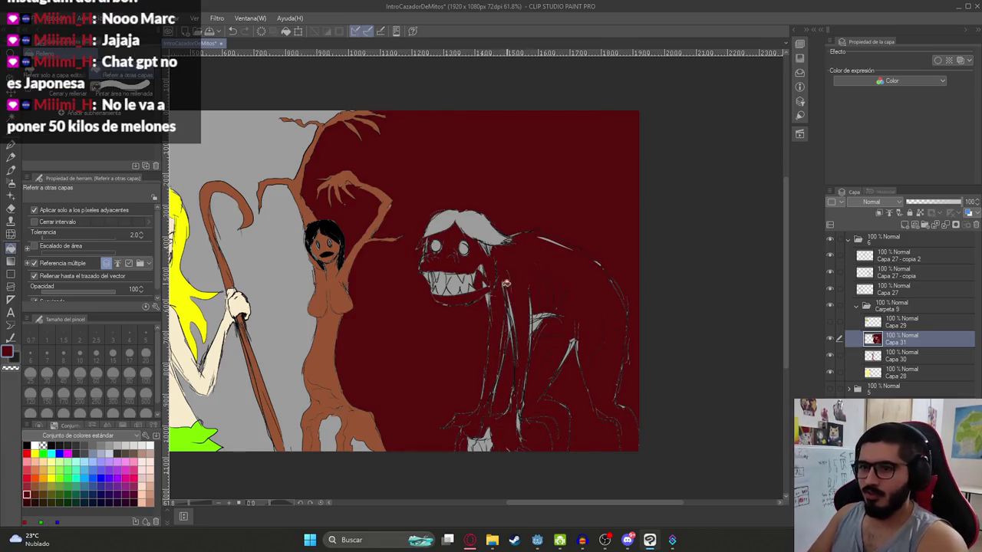
pyautogui.hotkey('ctrl', 'z')
pyautogui.click(34, 495)
pyautogui.click(603, 299)
pyautogui.hotkey('ctrl', 'z')
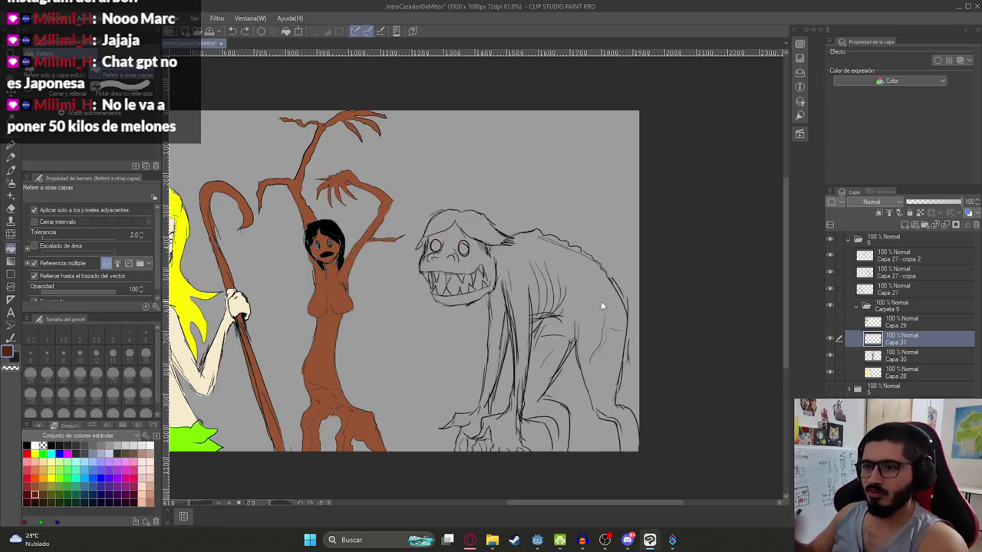
# Step: Retry filling the beast with dark brown, undoing each canvas-wide flood
pyautogui.scroll(2, 603, 299)
pyautogui.scroll(1, 498, 230)
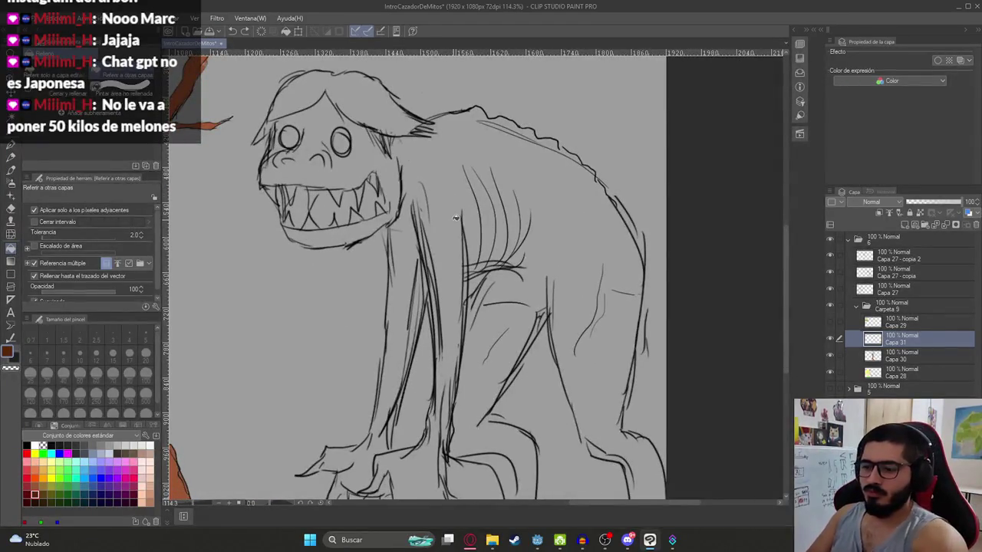
pyautogui.press('p')
pyautogui.scroll(-2, 495, 328)
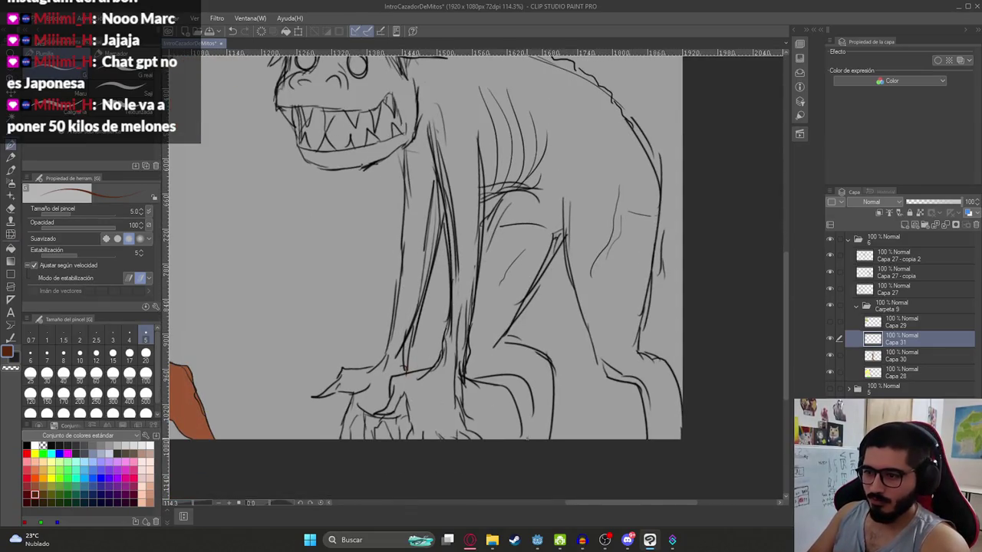
pyautogui.press('g')
pyautogui.click(527, 434)
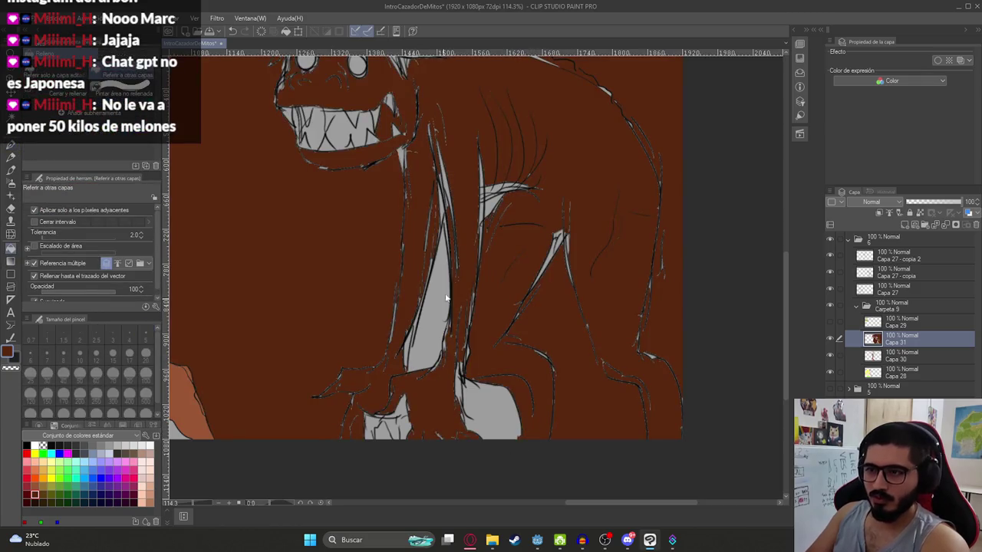
pyautogui.hotkey('ctrl', 'z')
pyautogui.press('p')
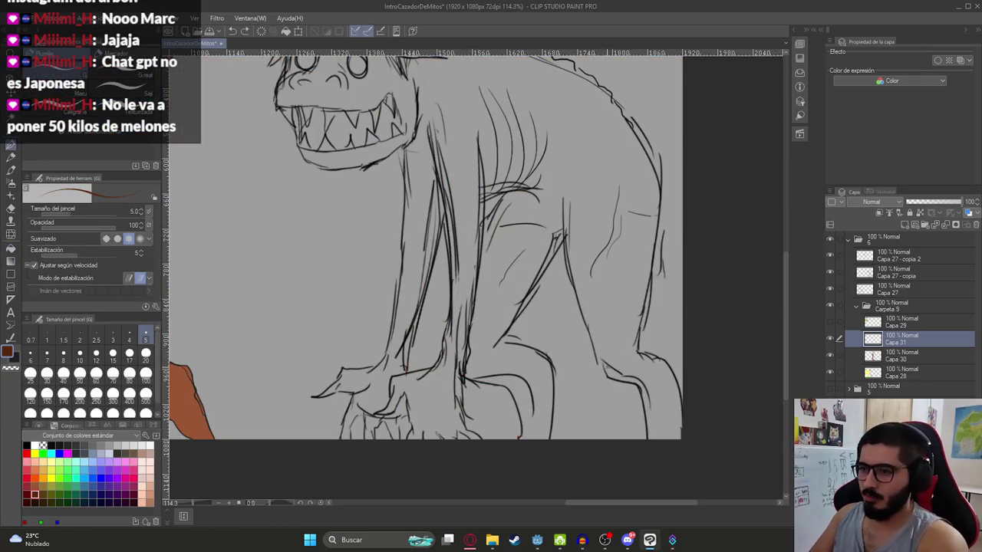
pyautogui.press('g')
pyautogui.click(598, 359)
pyautogui.hotkey('ctrl', 'z')
# Step: Recentre the view on the beast's head and retry the brown fill, undoing it again
pyautogui.scroll(3, 614, 292)
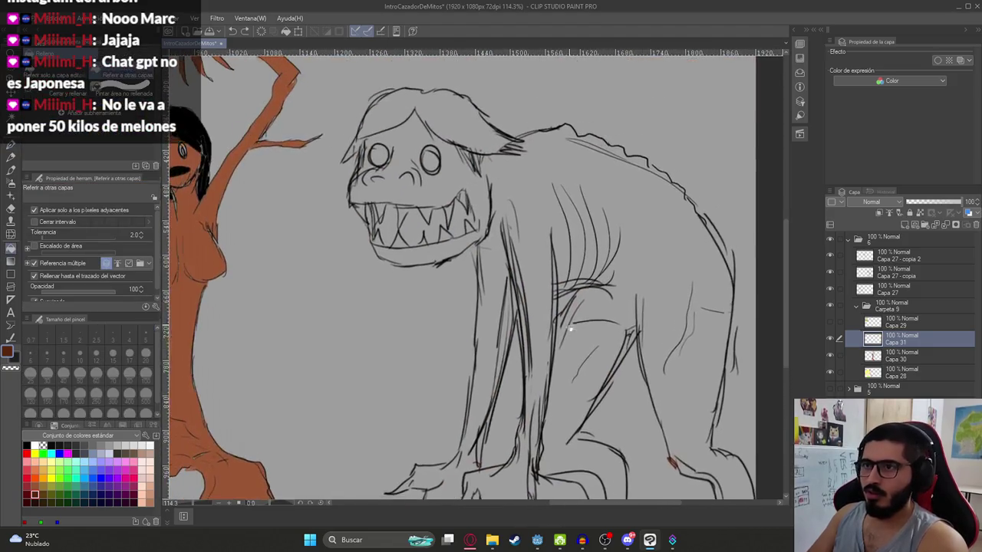
pyautogui.press('p')
pyautogui.moveTo(621, 232); pyautogui.dragTo(565, 206)
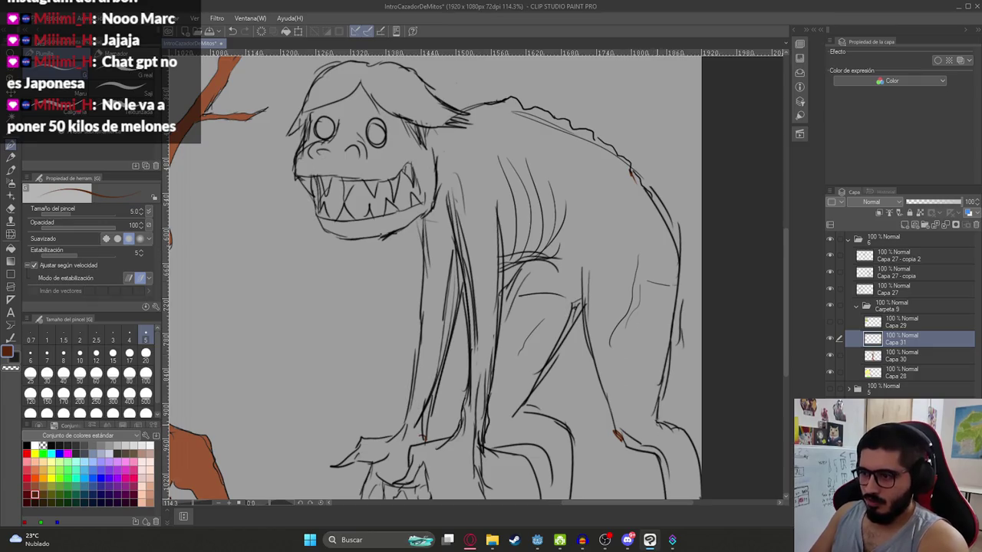
pyautogui.scroll(-2, 628, 436)
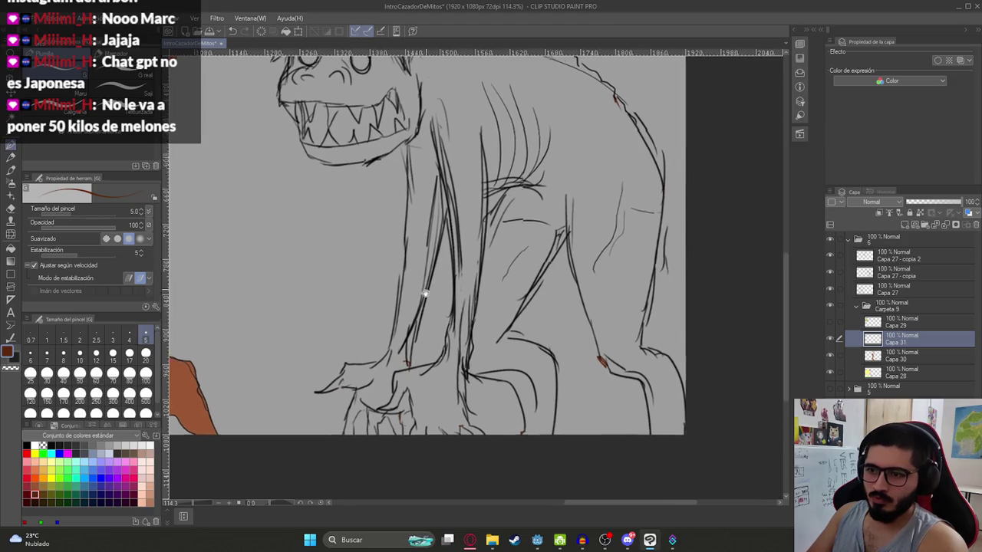
pyautogui.moveTo(370, 374); pyautogui.dragTo(457, 230)
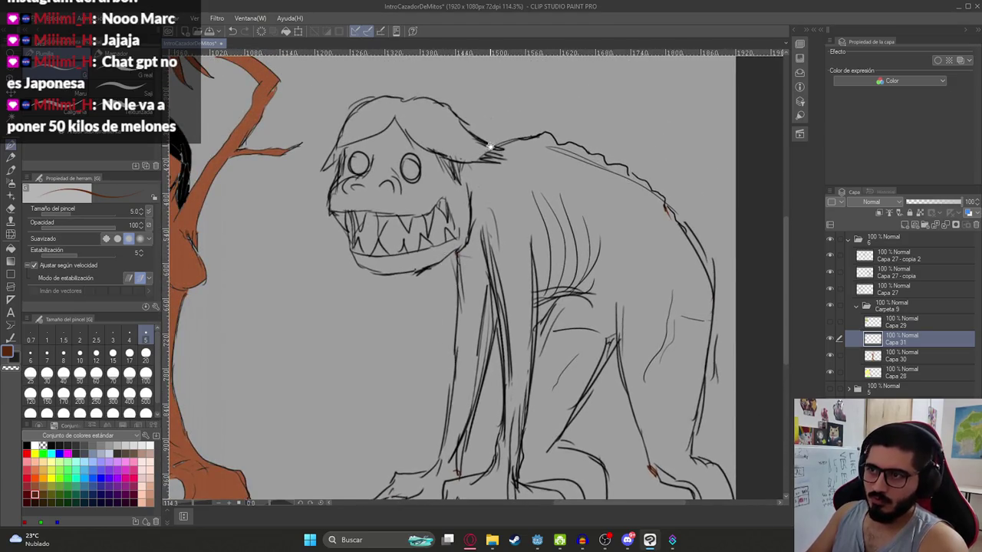
pyautogui.moveTo(490, 145); pyautogui.dragTo(475, 217)
pyautogui.press('g')
pyautogui.click(497, 219)
pyautogui.hotkey('ctrl', 'z')
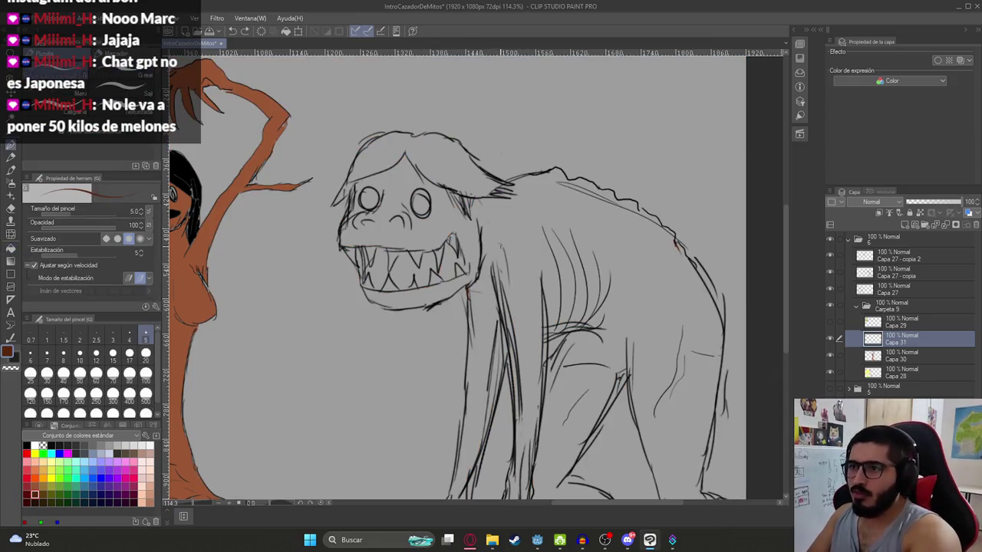
# Step: Draw a brown stroke closing the neck gap and fill the beast's head brown
pyautogui.press('p')
pyautogui.moveTo(482, 250); pyautogui.dragTo(516, 181)
pyautogui.press('g')
pyautogui.click(510, 228)
# Step: Undo the canvas-wide flood and fill the beast's head and front arm dark brown
pyautogui.hotkey('ctrl', 'z')
pyautogui.click(485, 231)
pyautogui.moveTo(526, 230)
pyautogui.mouseDown()
pyautogui.moveTo(442, 209)
pyautogui.moveTo(471, 269)
pyautogui.mouseUp()
pyautogui.press('p')
pyautogui.press('g')
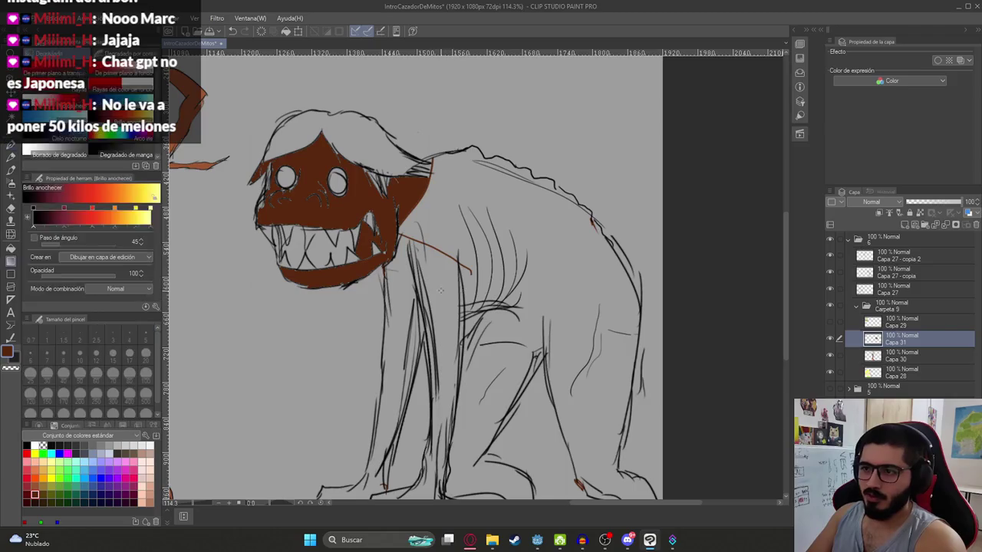
pyautogui.click(437, 276)
pyautogui.click(395, 292)
# Step: Fill the grey gap in the beast's arm brown, undoing fills that flood the canvas
pyautogui.hotkey('ctrl', 'z')
pyautogui.click(460, 206)
pyautogui.hotkey('ctrl', 'z')
pyautogui.moveTo(412, 301); pyautogui.dragTo(427, 236)
pyautogui.click(444, 234)
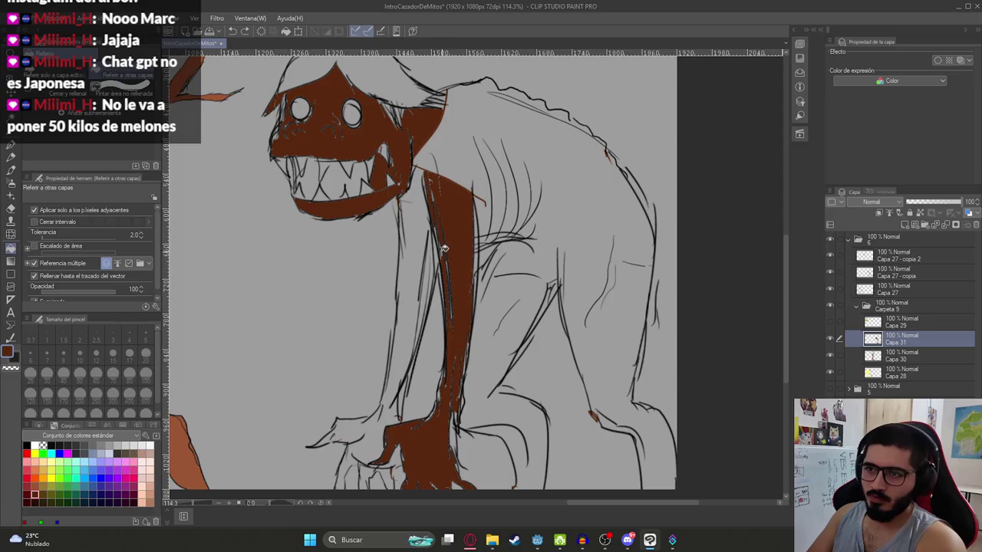
# Step: Fill the left strip of the beast's arm brown and undo the leaking fill
pyautogui.press('p')
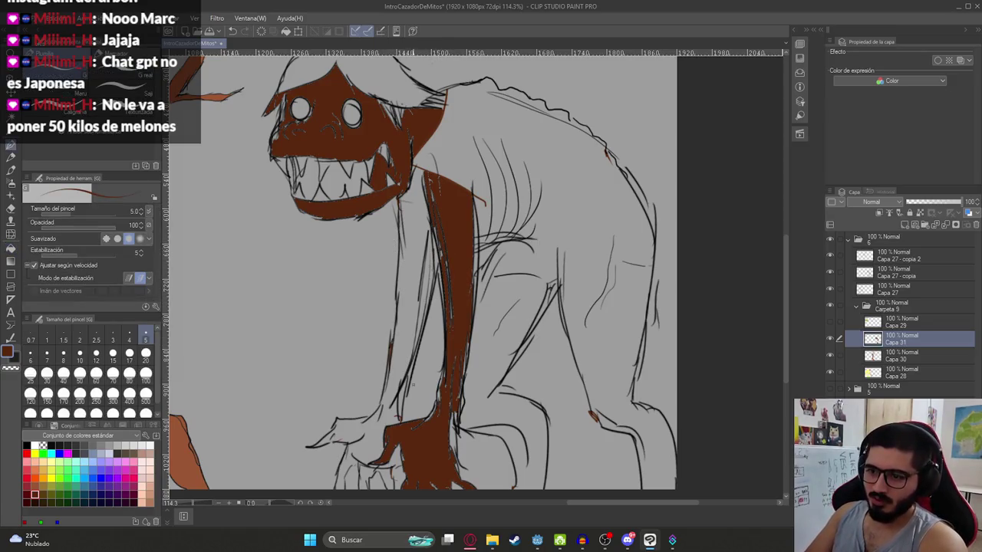
pyautogui.press('g')
pyautogui.click(400, 398)
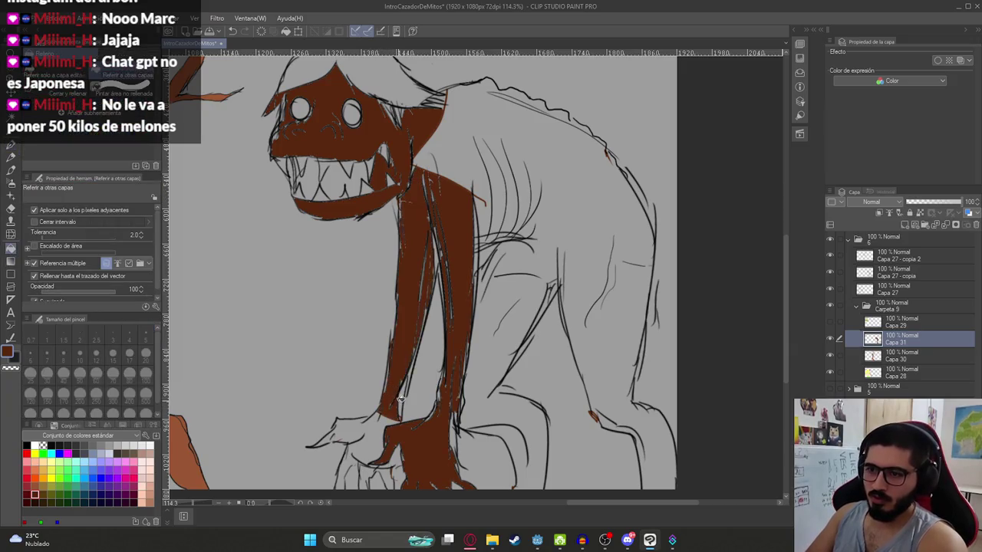
pyautogui.click(381, 438)
pyautogui.hotkey('ctrl', 'z')
# Step: Try filling the beast's hand brown, undoing the fill that floods the canvas
pyautogui.press('p')
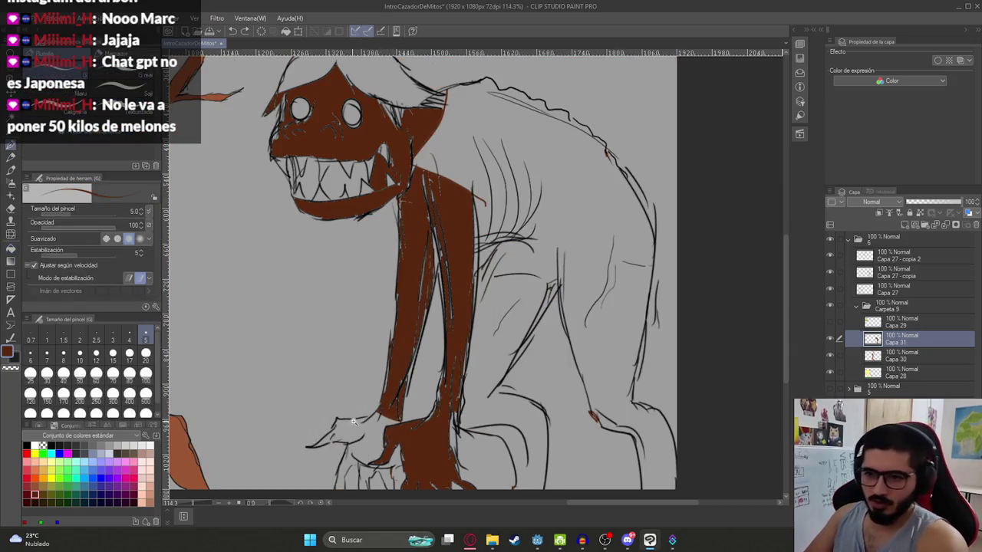
pyautogui.scroll(3, 371, 416)
pyautogui.press('g')
pyautogui.click(370, 433)
pyautogui.hotkey('ctrl', 'z')
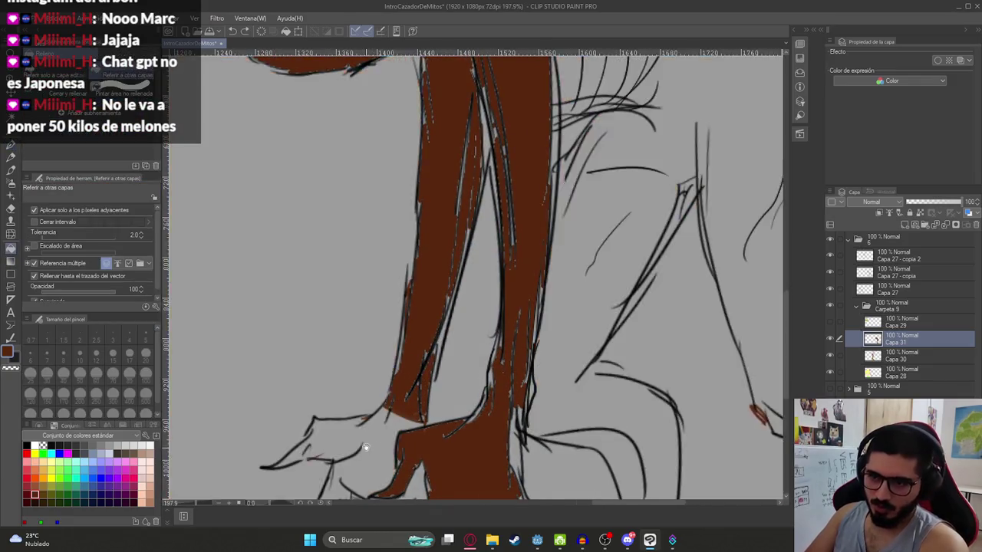
# Step: Fill the beast's hands and the finger areas between them dark brown
pyautogui.moveTo(302, 469); pyautogui.dragTo(336, 362)
pyautogui.press('p')
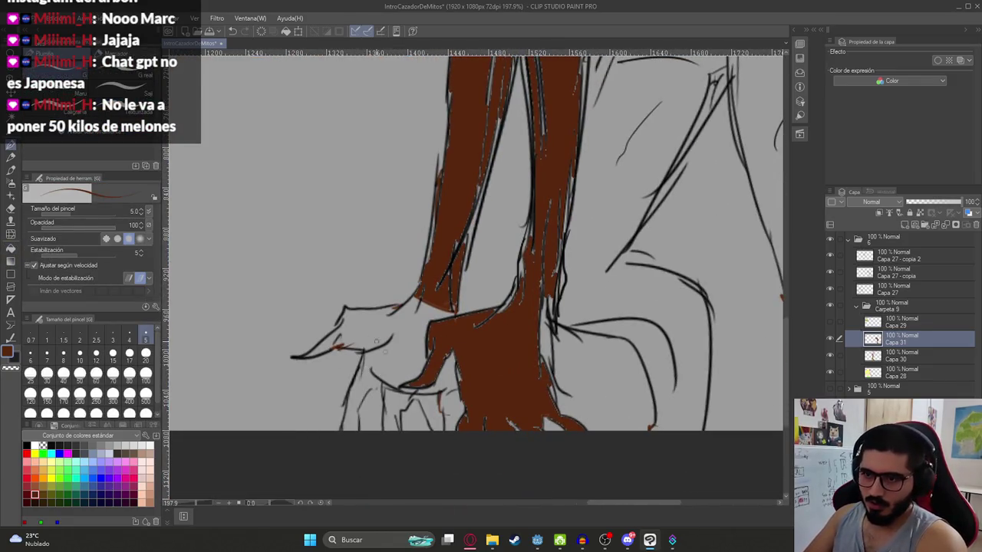
pyautogui.press('g')
pyautogui.click(383, 370)
pyautogui.click(407, 402)
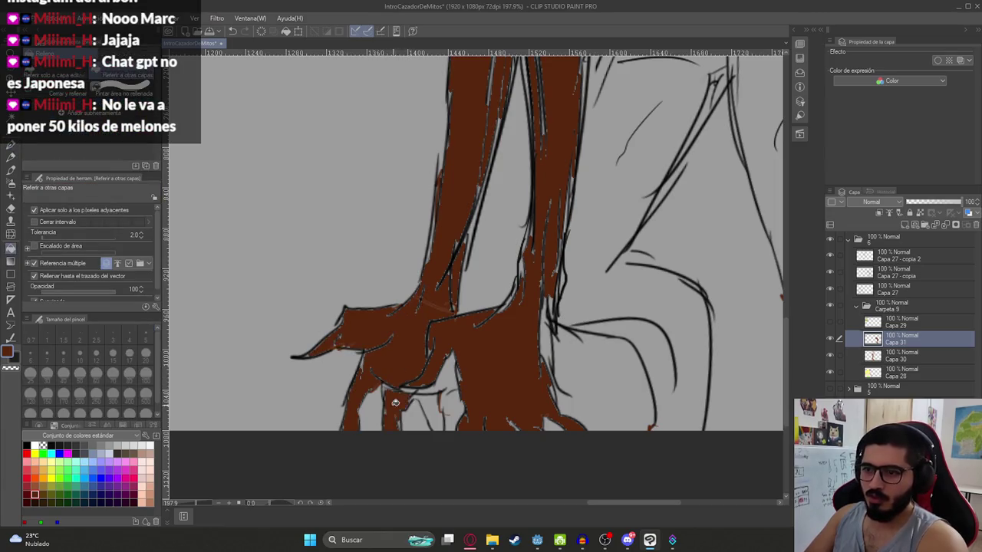
pyautogui.click(428, 407)
pyautogui.click(447, 374)
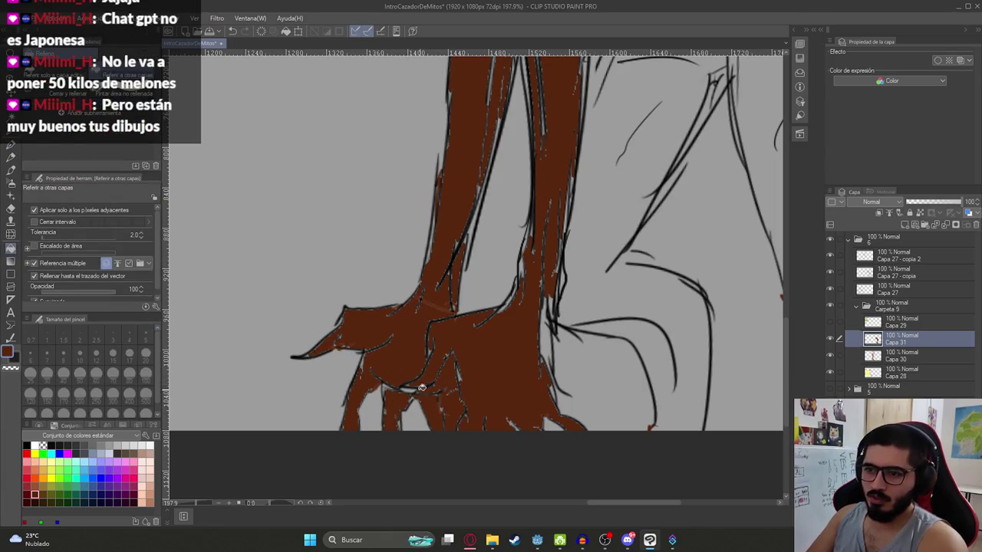
# Step: Try filling the beast's body brown twice, undoing each leaking fill
pyautogui.scroll(-3, 411, 389)
pyautogui.scroll(-1, 410, 389)
pyautogui.scroll(3, 378, 331)
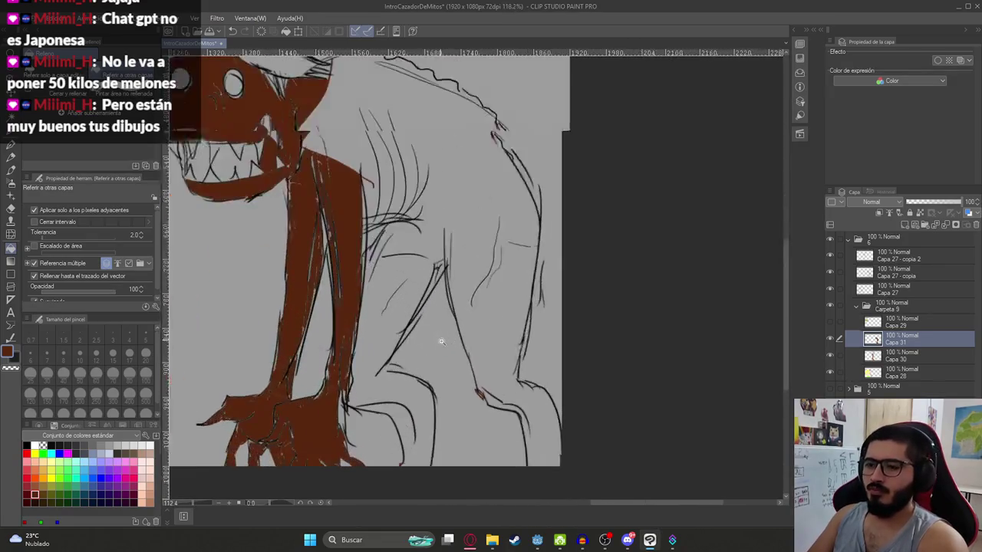
pyautogui.click(378, 332)
pyautogui.hotkey('ctrl', 'z')
pyautogui.press('p')
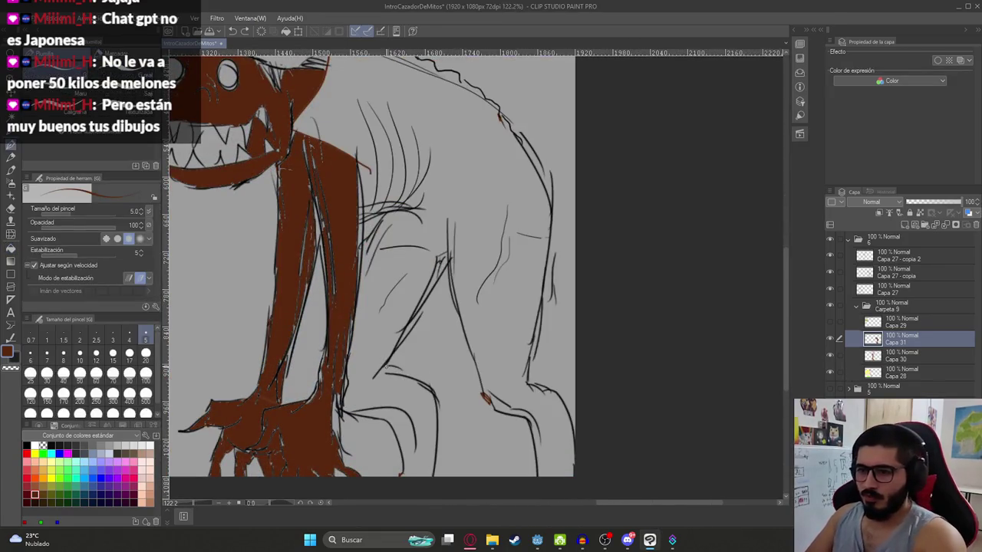
pyautogui.press('g')
pyautogui.click(378, 331)
pyautogui.hotkey('ctrl', 'z')
pyautogui.press('p')
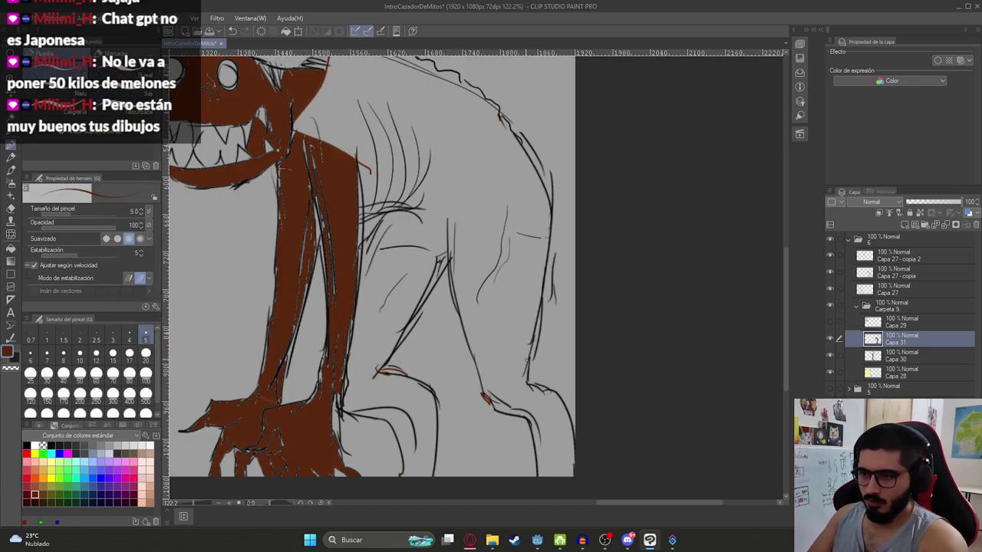
# Step: Fill the beast's back leg brown and draw a brown stroke closing a body gap
pyautogui.moveTo(462, 253); pyautogui.dragTo(500, 315)
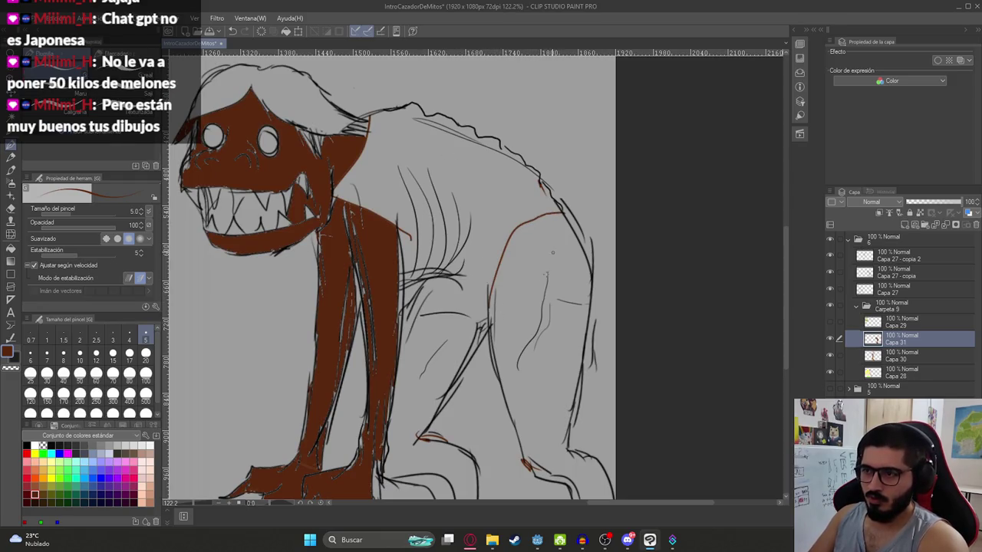
pyautogui.press('g')
pyautogui.click(532, 295)
pyautogui.click(439, 355)
pyautogui.hotkey('ctrl', 'z')
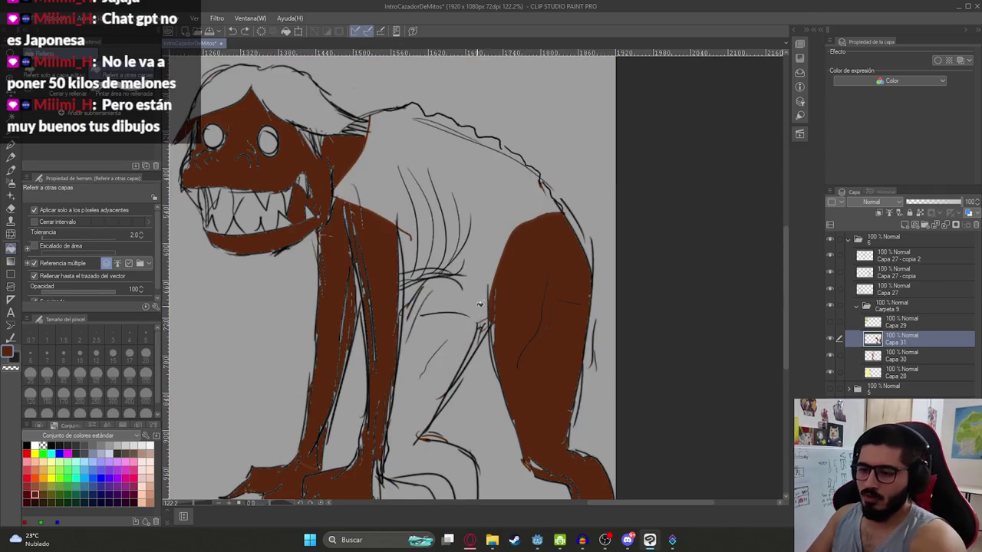
pyautogui.press('p')
pyautogui.moveTo(420, 284)
pyautogui.mouseDown()
pyautogui.moveTo(489, 288)
pyautogui.moveTo(453, 356)
pyautogui.mouseUp()
# Step: Fill the beast's torso and the gap along its back dark brown
pyautogui.press('g')
pyautogui.click(465, 307)
pyautogui.hotkey('ctrl', 'z')
pyautogui.press('p')
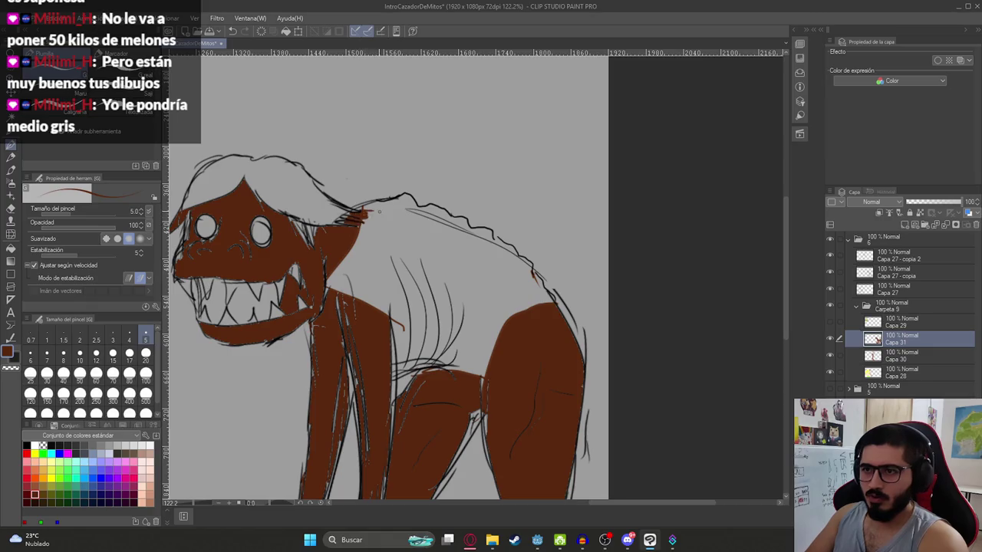
pyautogui.press('g')
pyautogui.click(491, 275)
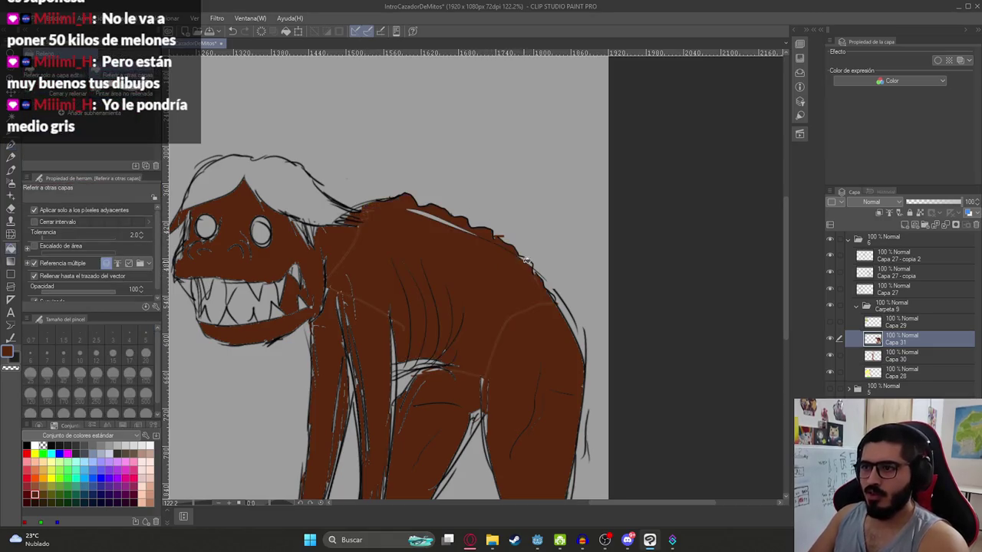
pyautogui.click(445, 219)
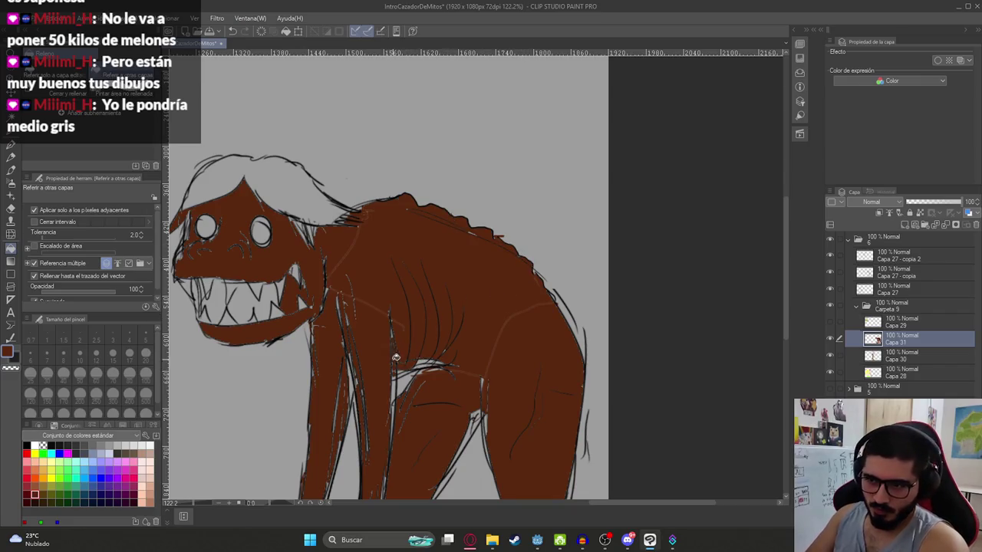
pyautogui.scroll(-2, 392, 345)
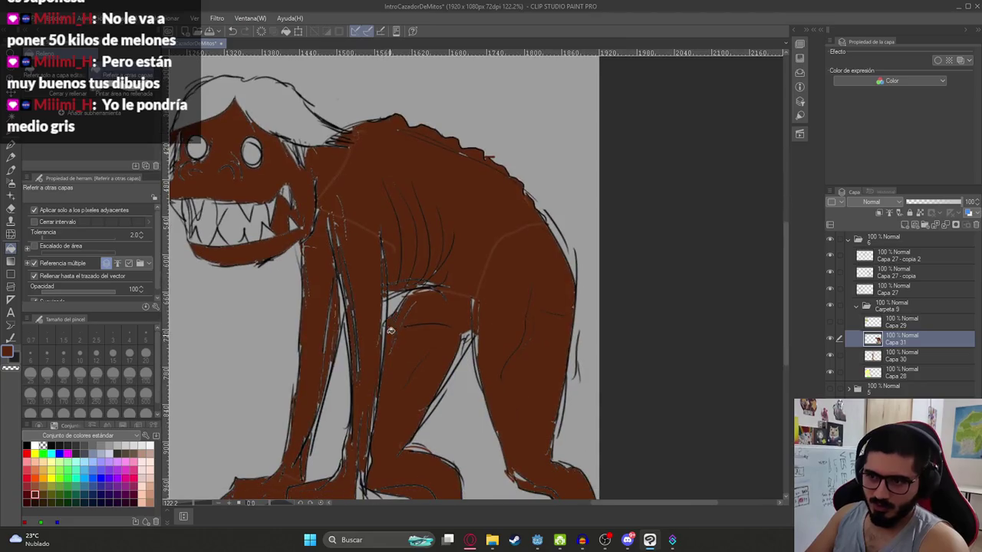
pyautogui.scroll(-4, 422, 360)
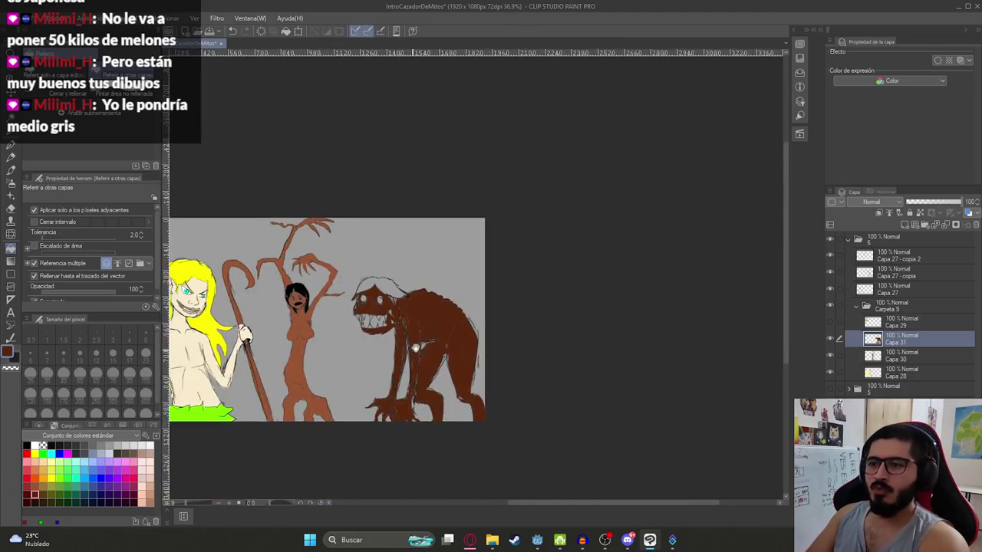
pyautogui.scroll(3, 427, 286)
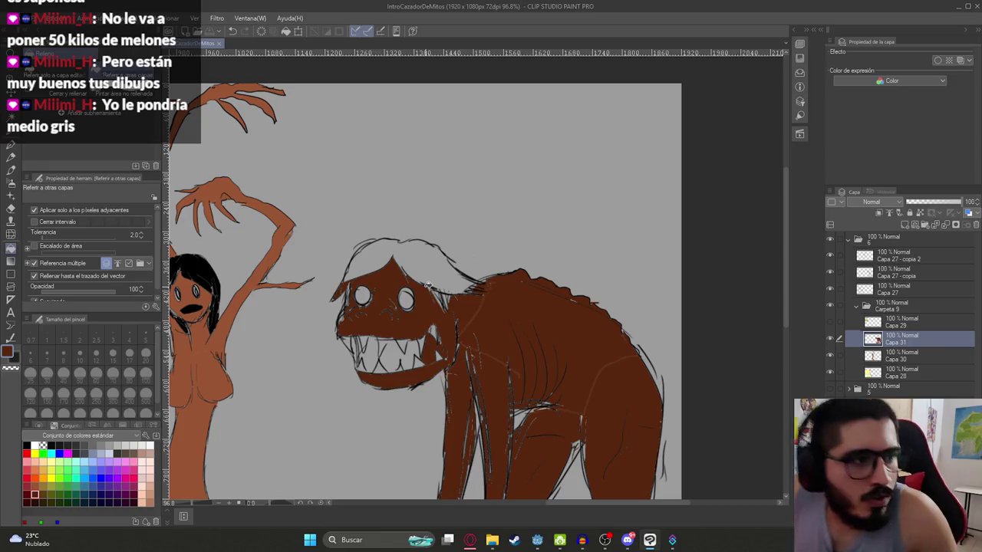
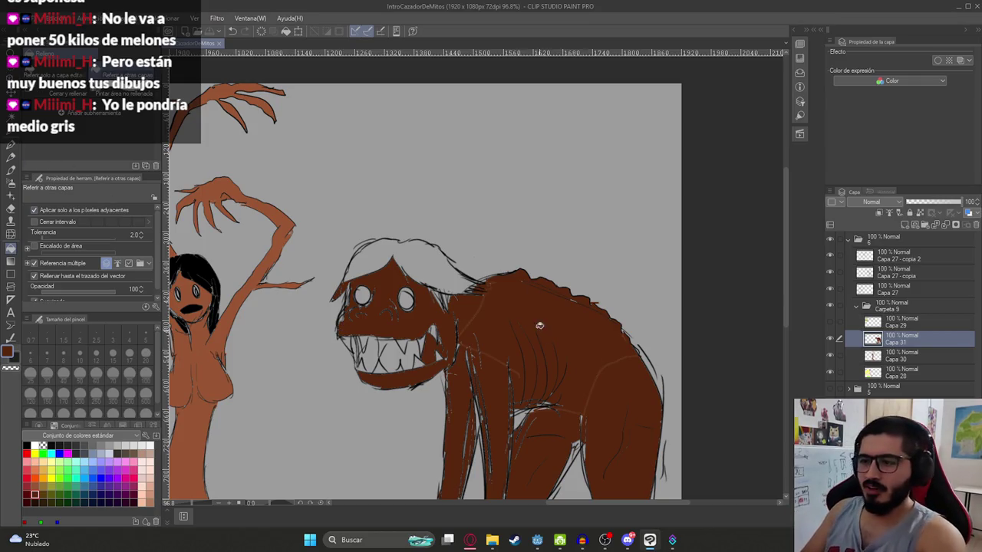
# Step: Paint brown at brush size 50 over the grey gaps on the monster's back and hip
pyautogui.scroll(3, 347, 353)
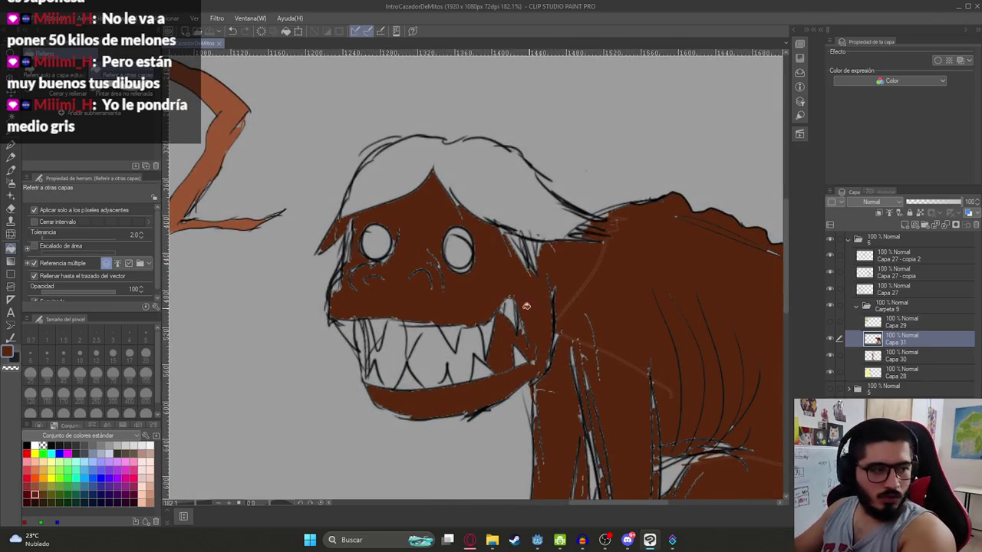
pyautogui.press('b')
pyautogui.moveTo(475, 276); pyautogui.dragTo(372, 184)
pyautogui.click(80, 373)
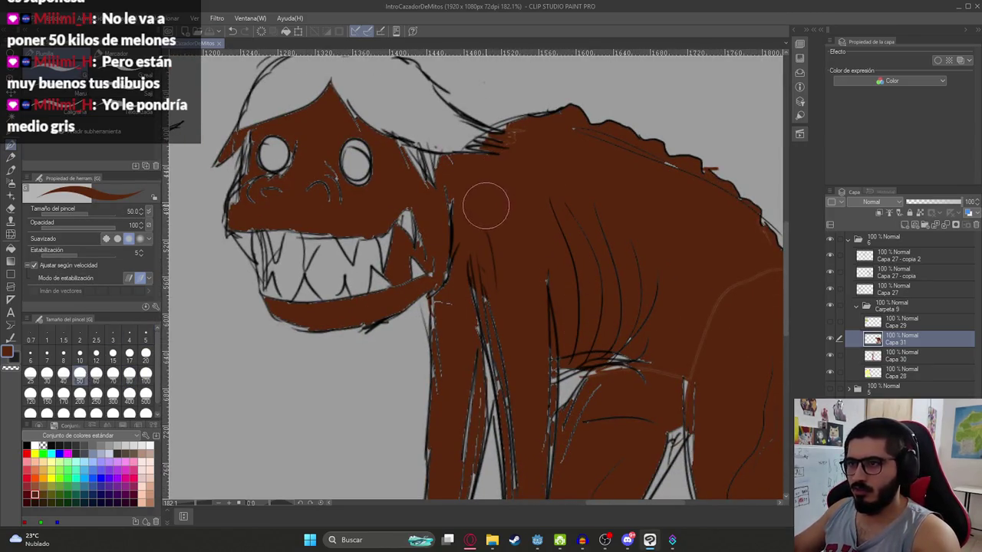
pyautogui.moveTo(491, 202); pyautogui.dragTo(257, 30)
pyautogui.moveTo(559, 160); pyautogui.dragTo(606, 146)
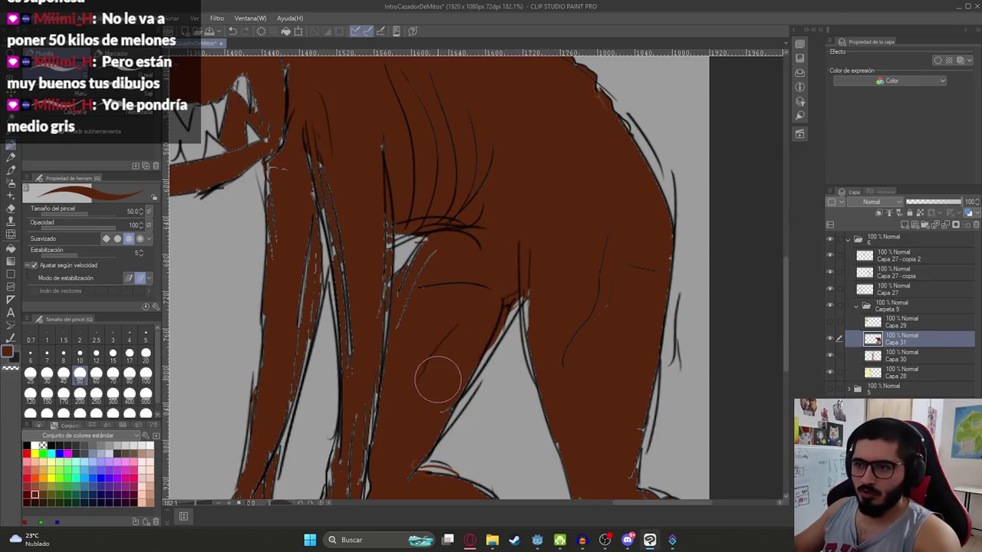
pyautogui.moveTo(532, 293); pyautogui.dragTo(522, 270)
pyautogui.scroll(-5, 522, 270)
pyautogui.scroll(5, 476, 278)
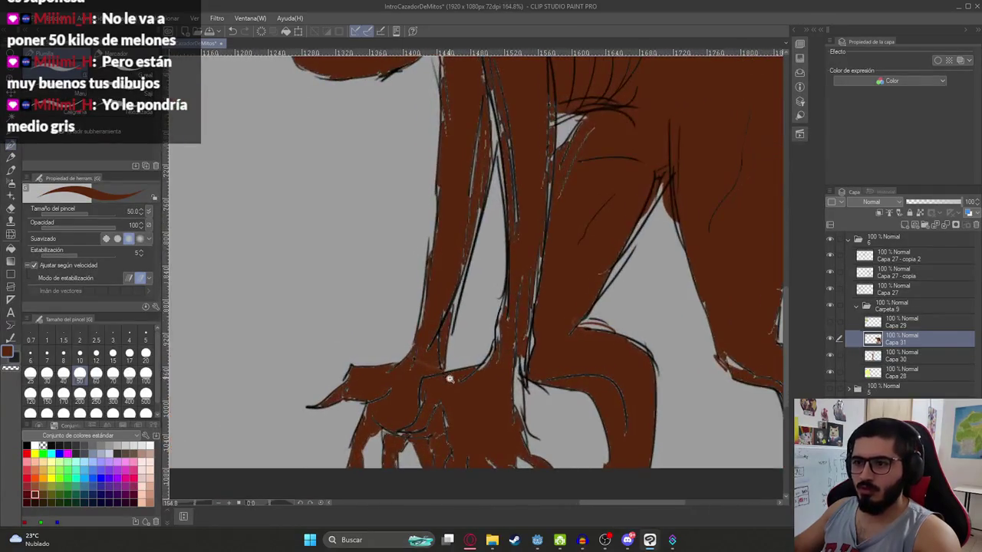
# Step: At brush size 30, paint brown into the gaps between and along the monster's front legs
pyautogui.click(47, 374)
pyautogui.moveTo(500, 297); pyautogui.dragTo(487, 384)
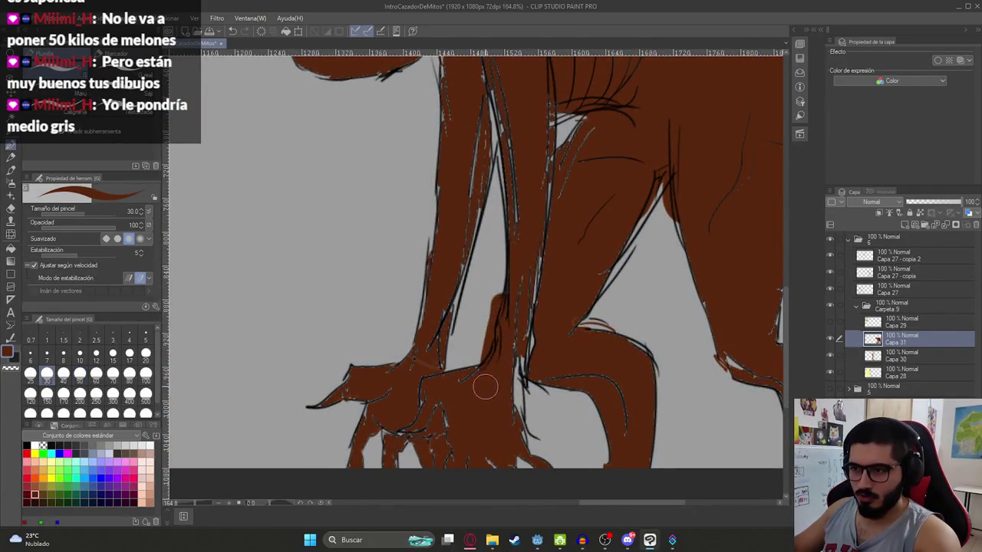
pyautogui.moveTo(521, 292)
pyautogui.mouseDown()
pyautogui.moveTo(507, 385)
pyautogui.moveTo(491, 368)
pyautogui.mouseUp()
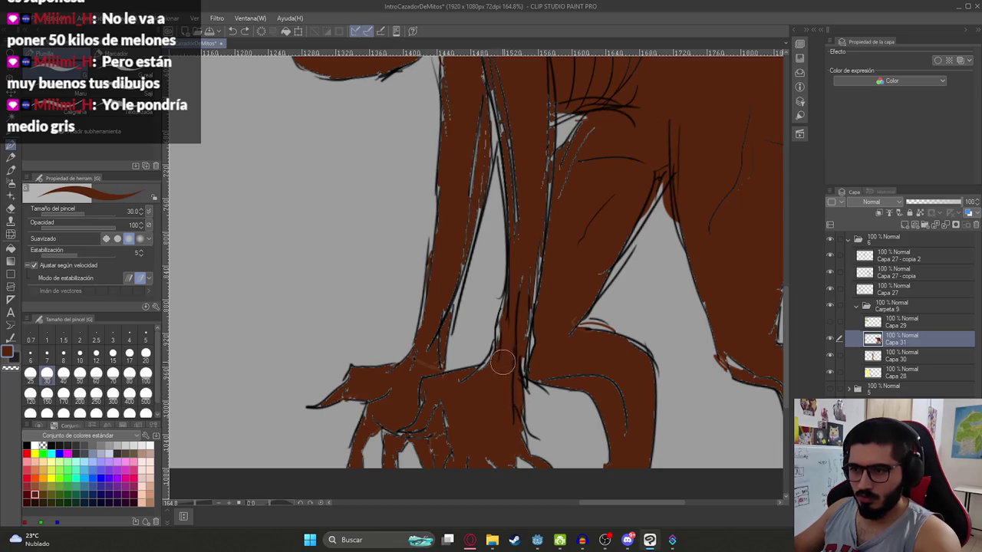
pyautogui.moveTo(526, 322); pyautogui.dragTo(519, 131)
pyautogui.moveTo(506, 73)
pyautogui.mouseDown()
pyautogui.moveTo(493, 142)
pyautogui.moveTo(468, 176)
pyautogui.moveTo(495, 57)
pyautogui.mouseUp()
pyautogui.moveTo(439, 272)
pyautogui.mouseDown()
pyautogui.moveTo(417, 358)
pyautogui.moveTo(441, 310)
pyautogui.moveTo(397, 395)
pyautogui.moveTo(438, 416)
pyautogui.moveTo(406, 417)
pyautogui.moveTo(398, 439)
pyautogui.mouseUp()
pyautogui.scroll(-5, 534, 392)
pyautogui.scroll(3, 563, 281)
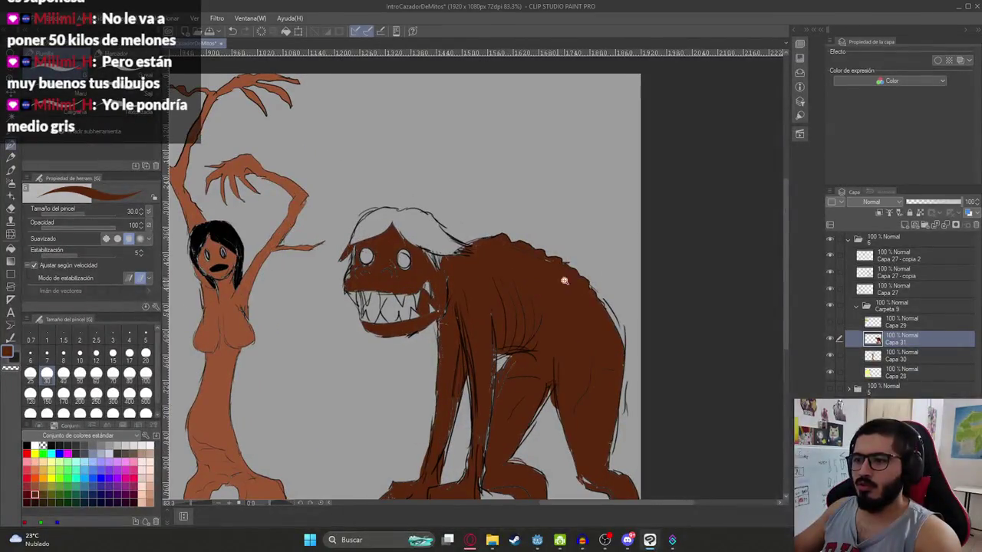
# Step: Erase the brown covering the monster's teeth and add a new layer above Capa 31
pyautogui.scroll(5, 381, 280)
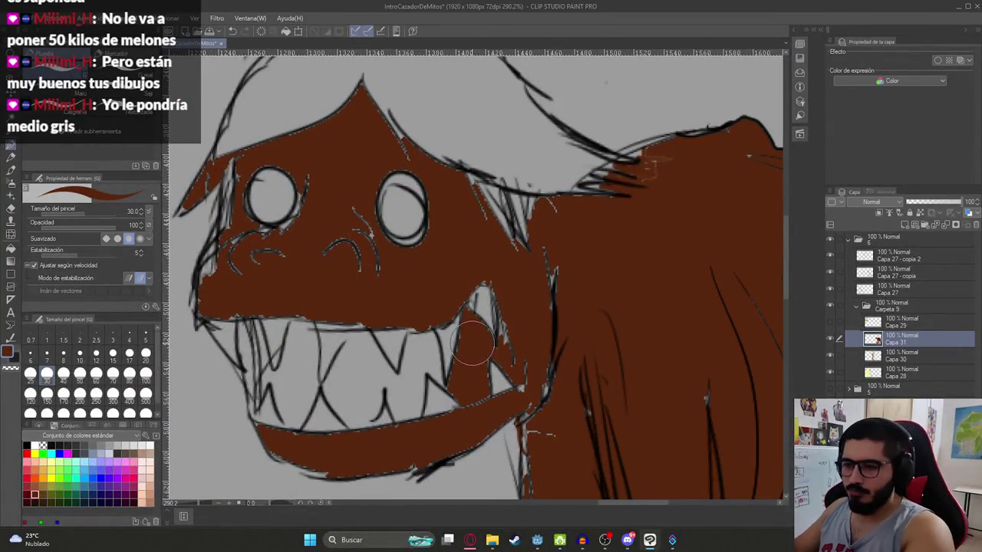
pyautogui.press('e')
pyautogui.moveTo(479, 329)
pyautogui.mouseDown()
pyautogui.moveTo(500, 360)
pyautogui.moveTo(469, 395)
pyautogui.moveTo(459, 360)
pyautogui.moveTo(472, 310)
pyautogui.mouseUp()
pyautogui.click(892, 218)
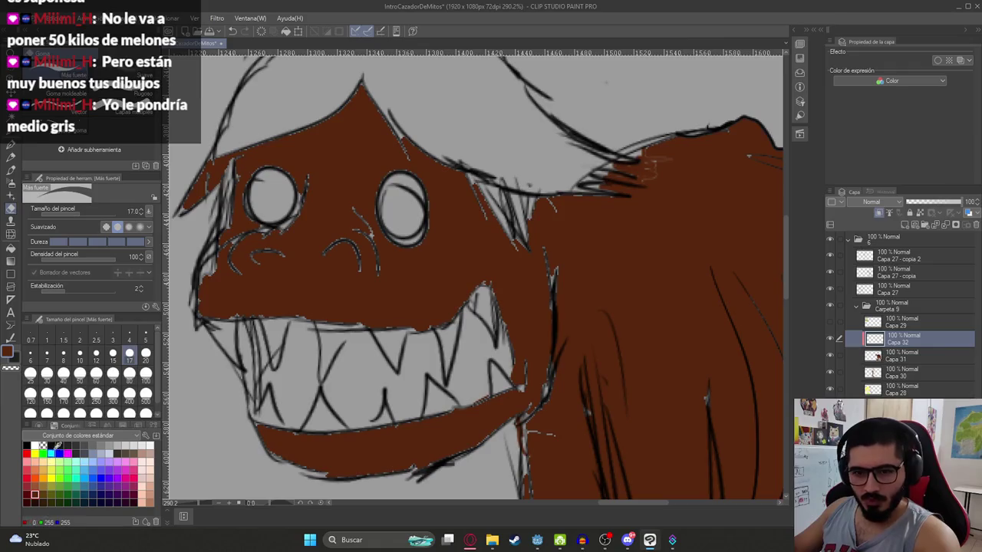
# Step: Tint the whole monster a greyer, lighter brown with a rectangle, then add another layer
pyautogui.click(37, 425)
pyautogui.moveTo(102, 479); pyautogui.dragTo(92, 480)
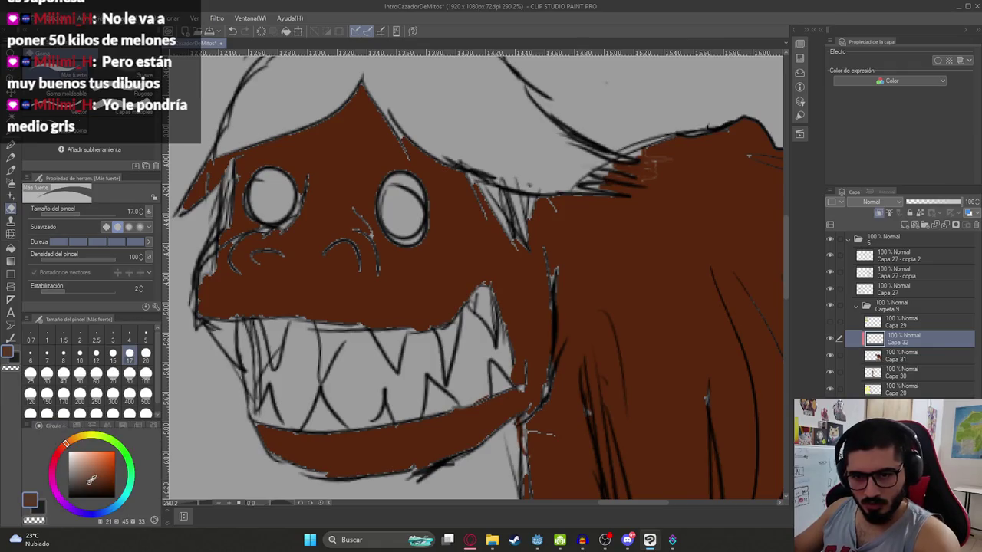
pyautogui.scroll(-5, 475, 276)
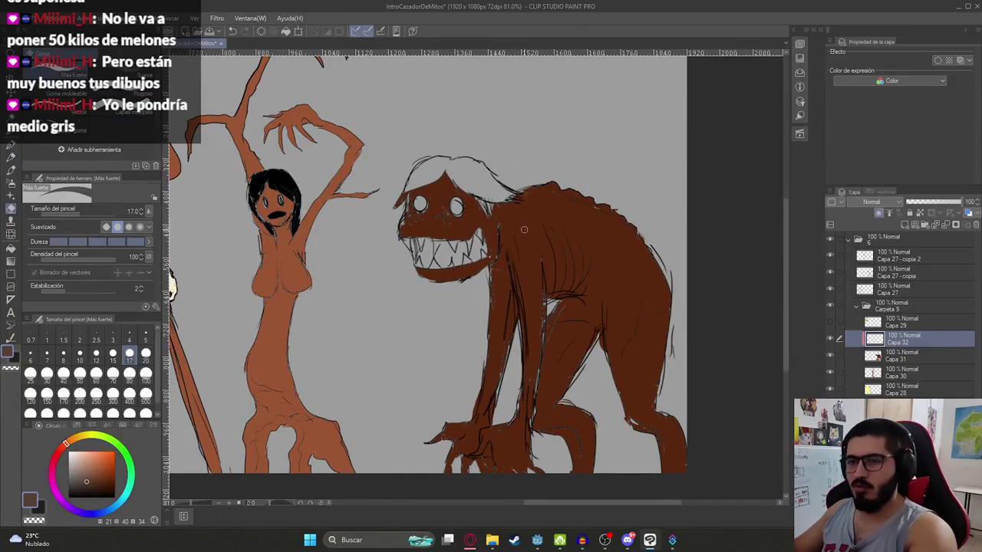
pyautogui.press('u')
pyautogui.scroll(-1, 475, 277)
pyautogui.moveTo(359, 130); pyautogui.dragTo(694, 484)
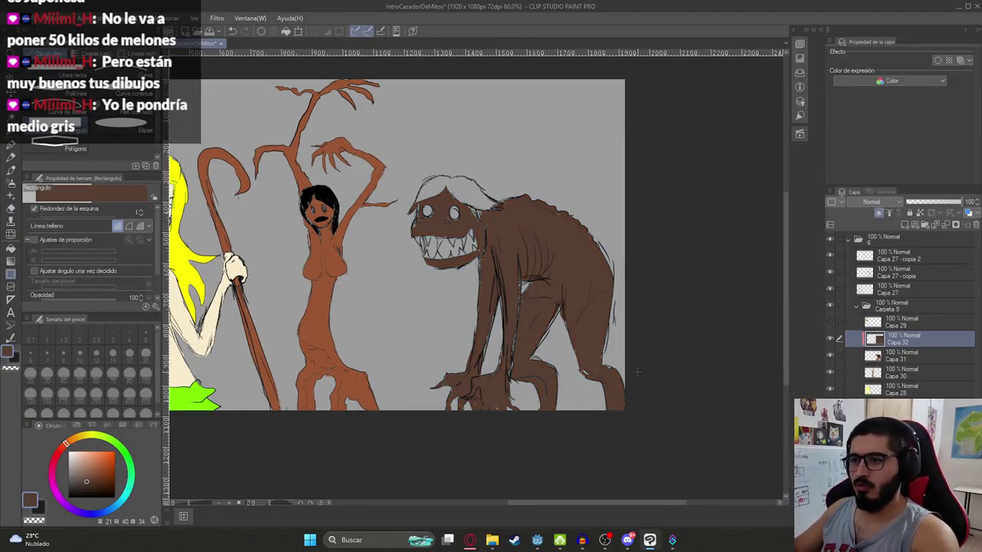
pyautogui.scroll(4, 531, 228)
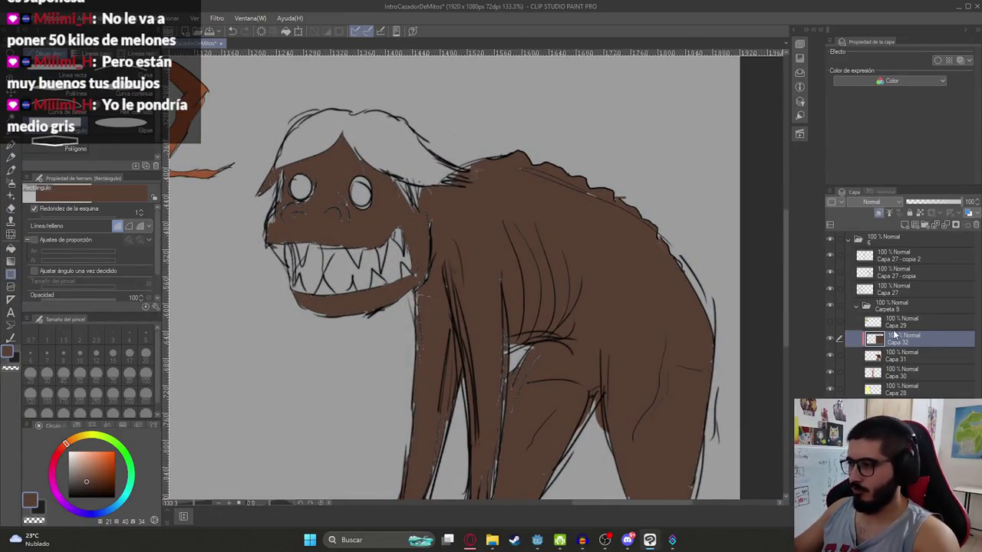
pyautogui.click(912, 226)
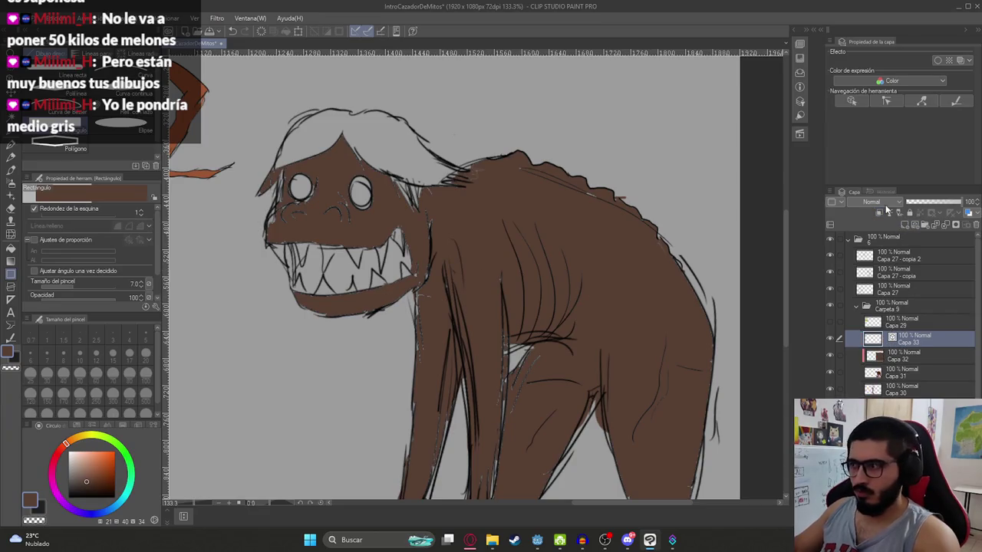
# Step: Set black with pen size 5 and try filling the mouth, undoing the unsuccessful fills
pyautogui.press('d')
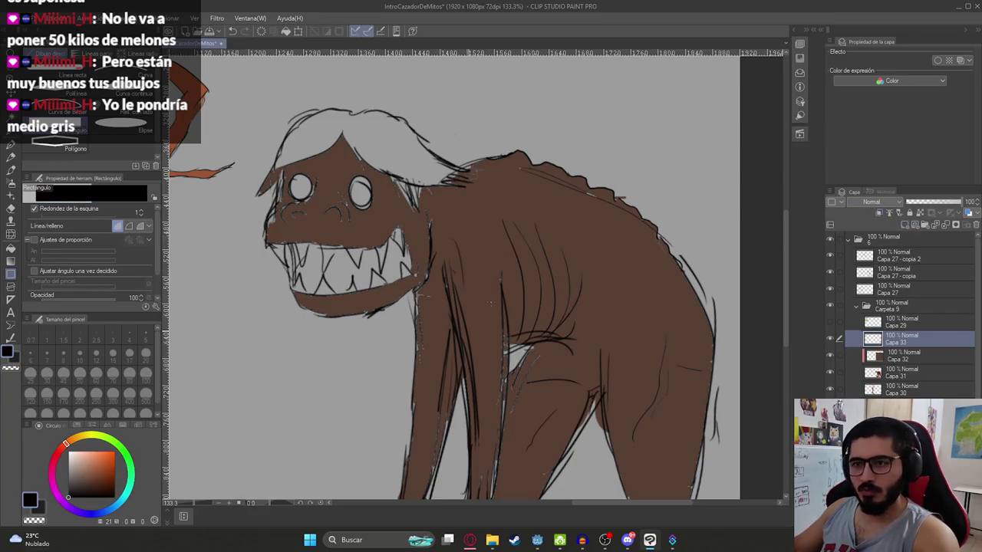
pyautogui.press('g')
pyautogui.click(340, 268)
pyautogui.hotkey('ctrl', 'z')
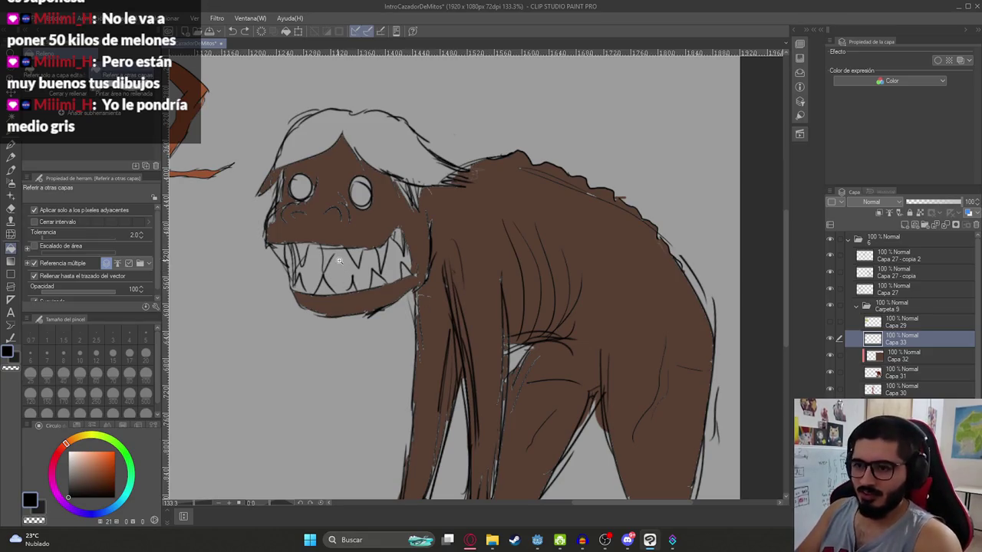
pyautogui.scroll(3, 339, 262)
pyautogui.press('p')
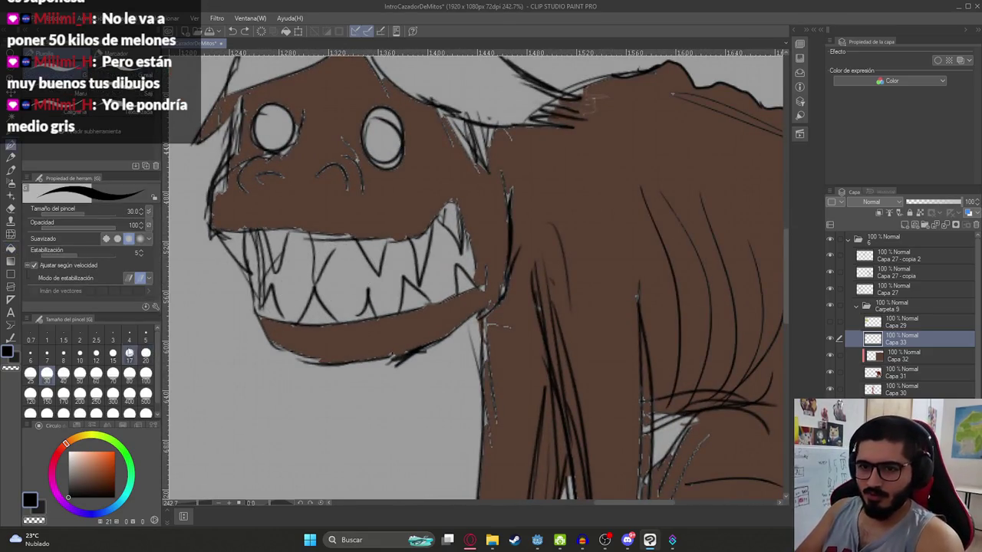
pyautogui.click(144, 337)
pyautogui.press('g')
pyautogui.click(345, 260)
pyautogui.hotkey('ctrl', 'z')
pyautogui.click(358, 315)
pyautogui.hotkey('ctrl', 'z')
pyautogui.press('p')
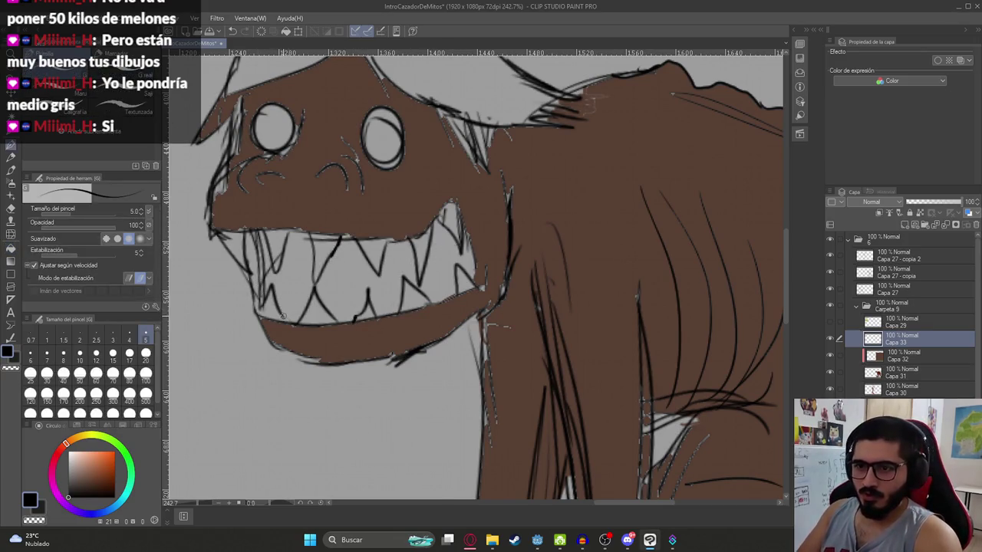
# Step: Fill the four gaps between the monster's teeth black
pyautogui.press('g')
pyautogui.click(287, 276)
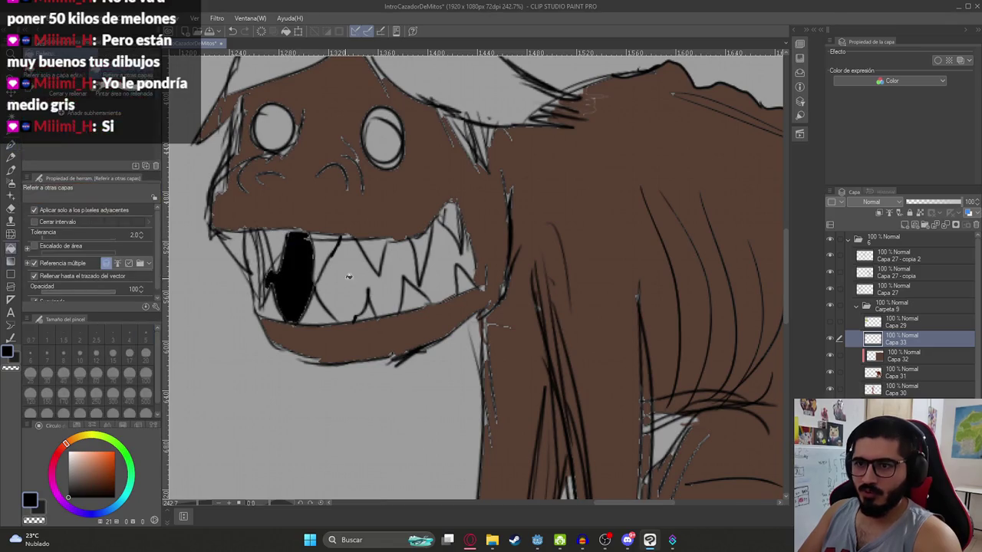
pyautogui.click(345, 273)
pyautogui.click(413, 273)
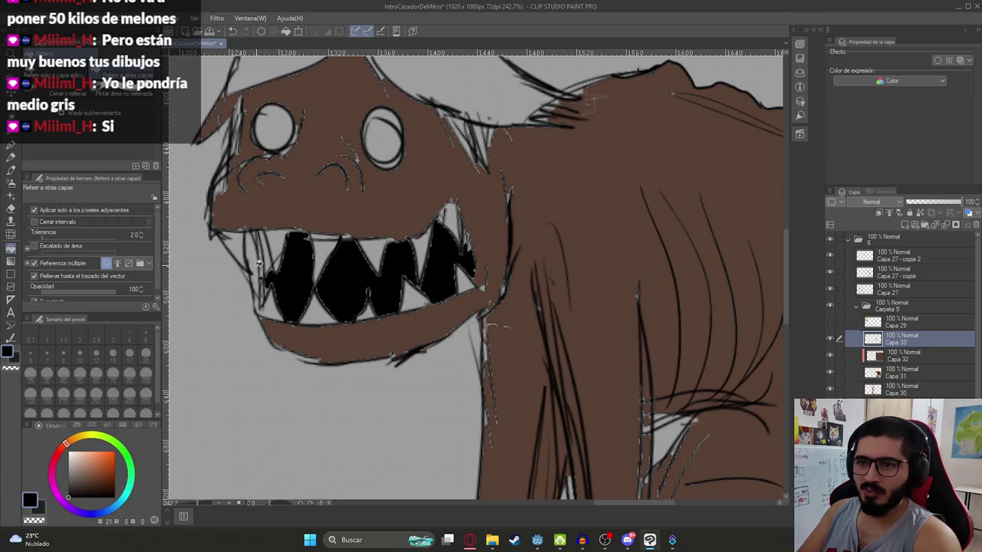
pyautogui.click(259, 262)
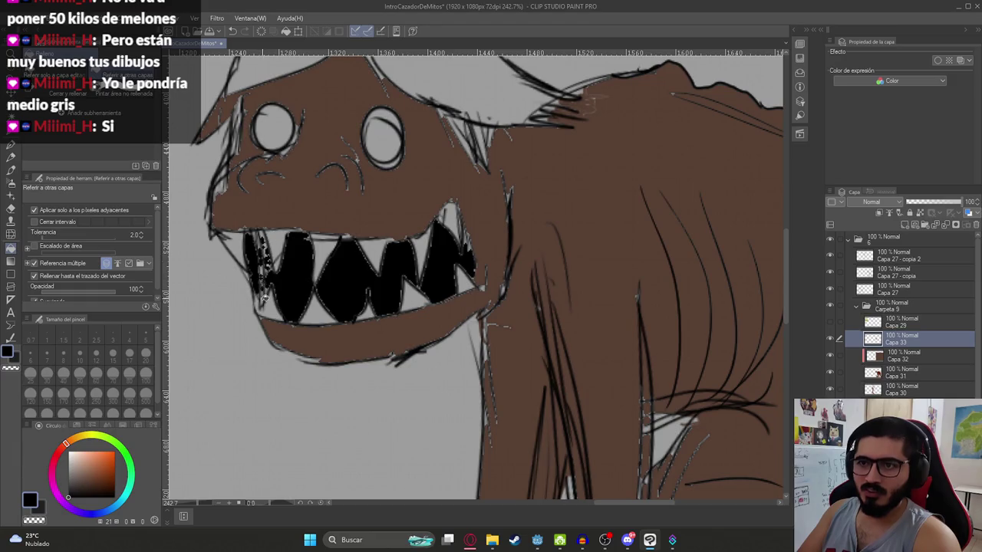
# Step: Swap to white and fill the monster's two eyes and five teeth white
pyautogui.press('x')
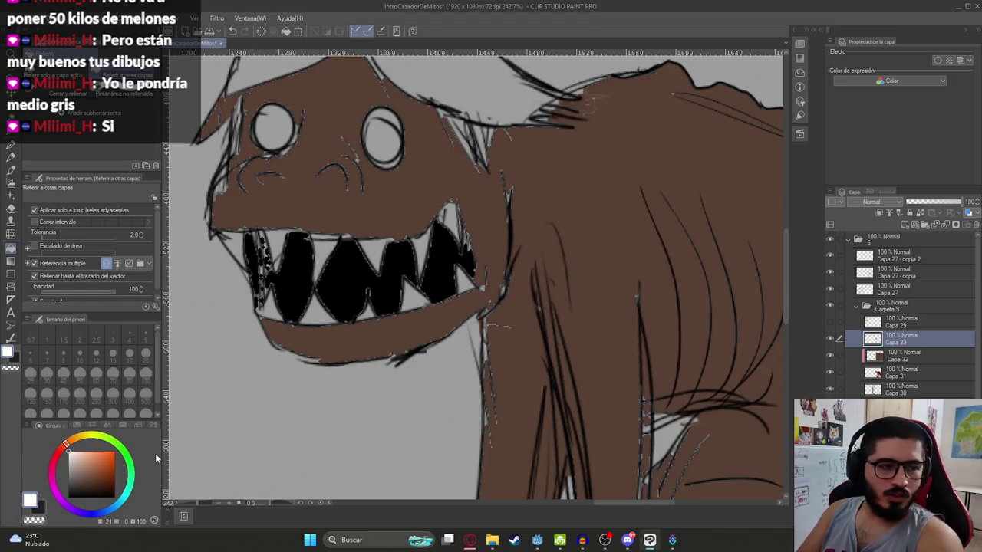
pyautogui.click(273, 129)
pyautogui.click(388, 140)
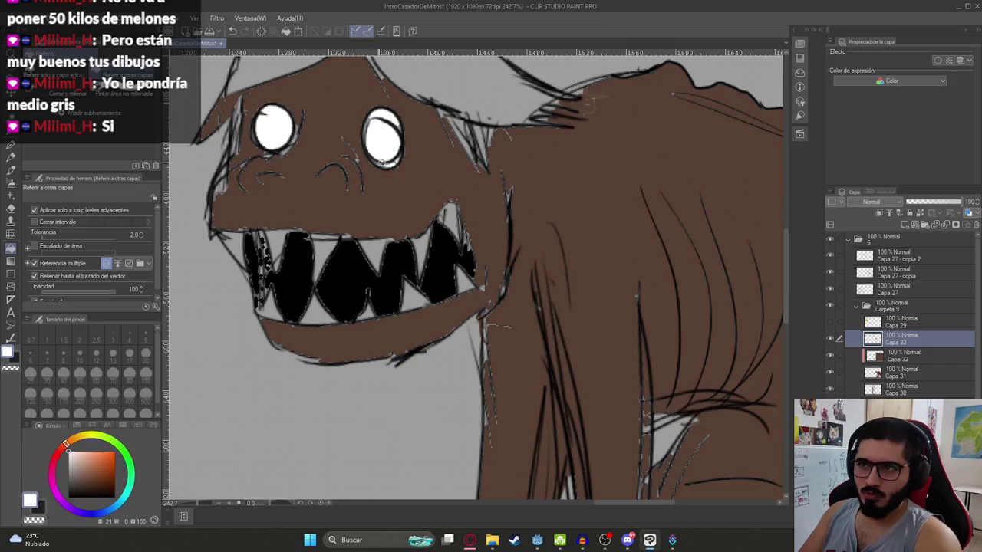
pyautogui.click(307, 310)
pyautogui.click(277, 243)
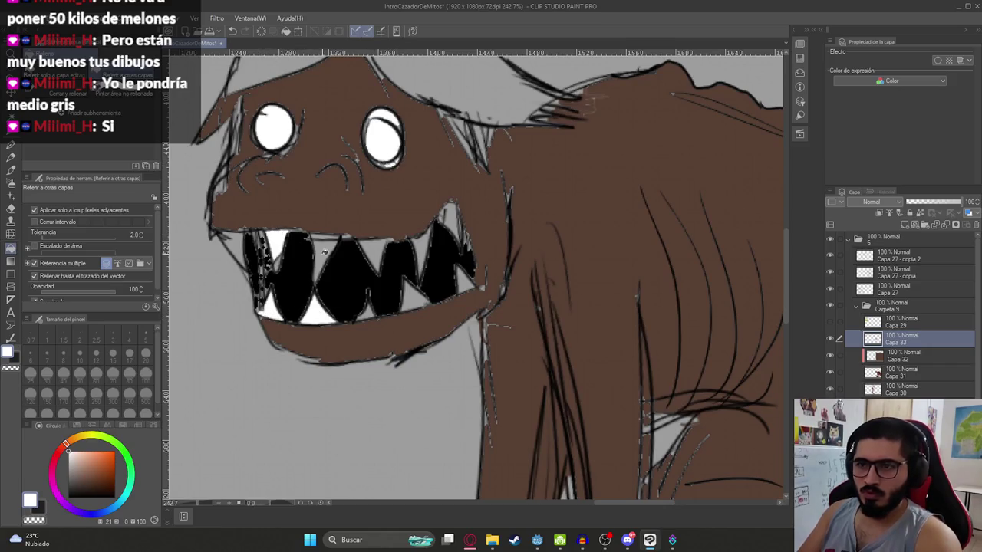
pyautogui.click(325, 257)
pyautogui.click(375, 252)
pyautogui.click(414, 295)
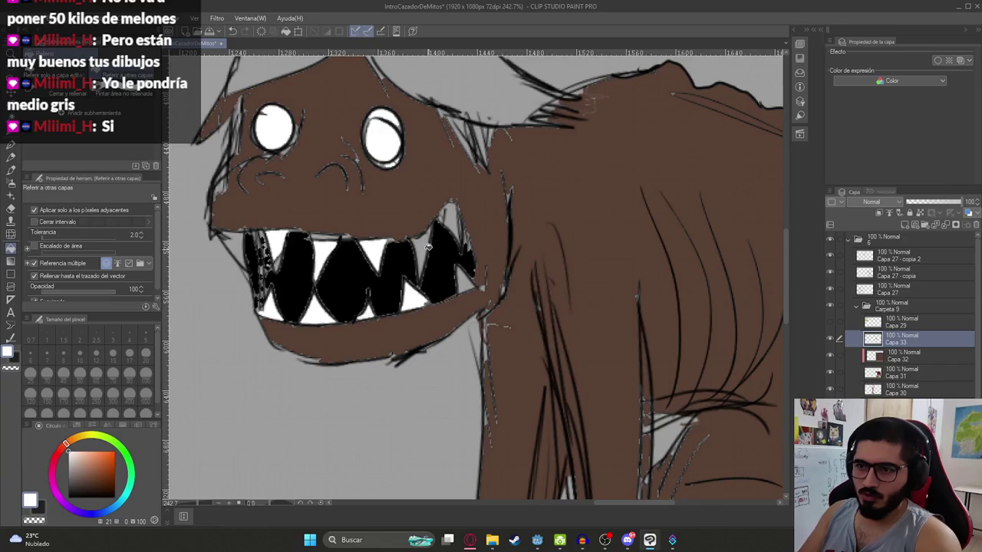
pyautogui.scroll(-2, 368, 260)
pyautogui.scroll(-3, 376, 246)
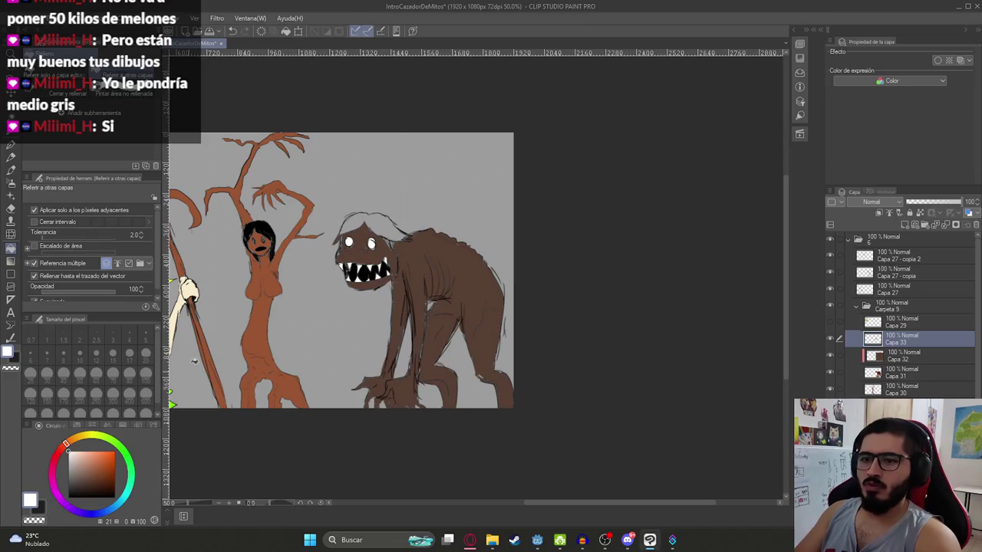
# Step: Fill the monster's hair black, using black picked from its mouth
pyautogui.scroll(3, 375, 220)
pyautogui.click(376, 223)
pyautogui.hotkey('ctrl', 'z')
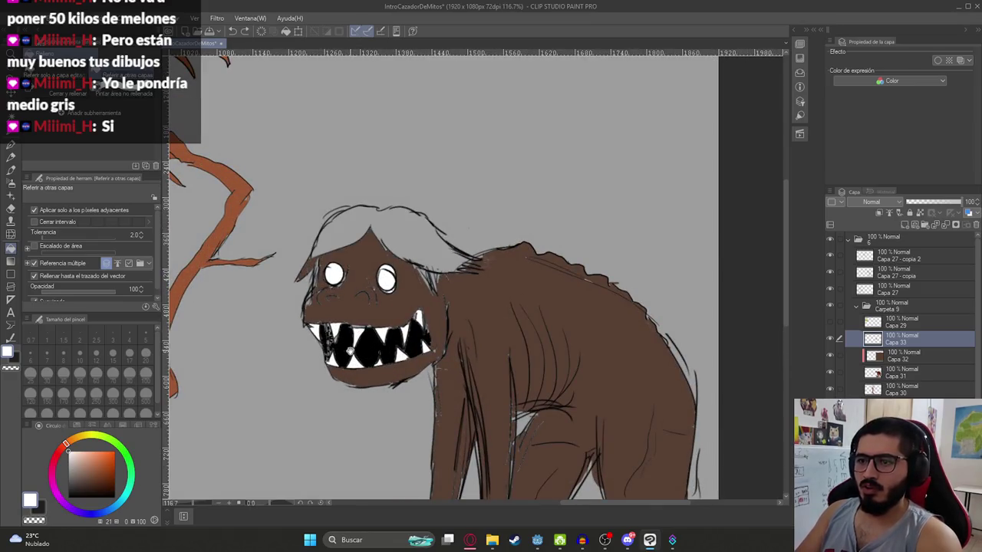
pyautogui.keyDown('alt'); pyautogui.click(345, 347); pyautogui.keyUp('alt')
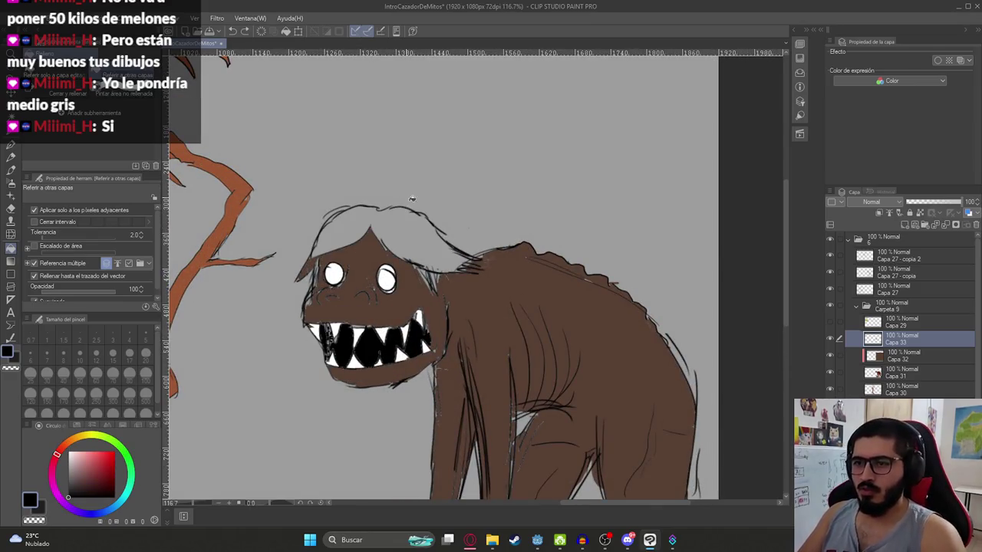
pyautogui.click(367, 236)
pyautogui.scroll(2, 352, 274)
pyautogui.click(309, 268)
pyautogui.hotkey('ctrl', 'z')
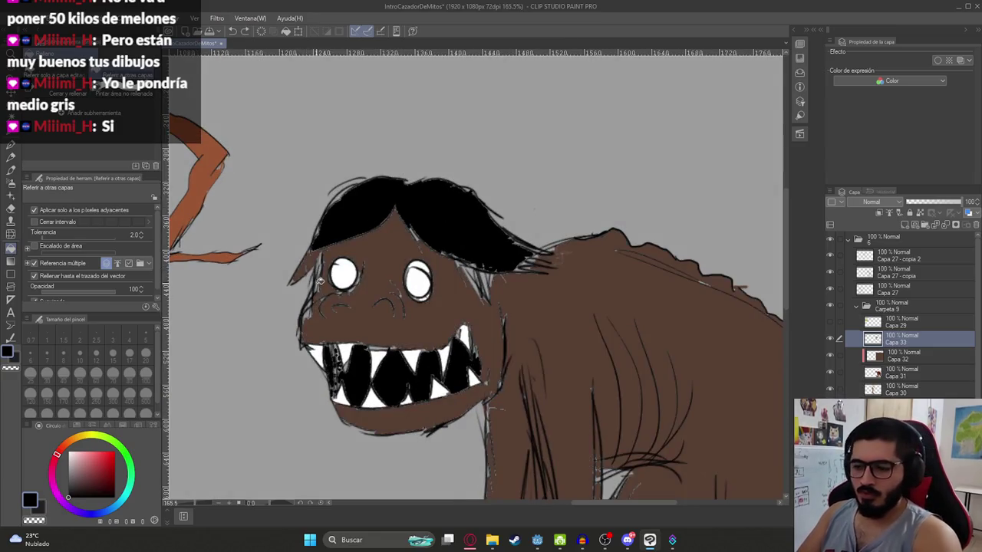
# Step: With the pen at size 12, paint the brown by the ear and under the hair black
pyautogui.press('p')
pyautogui.press('g')
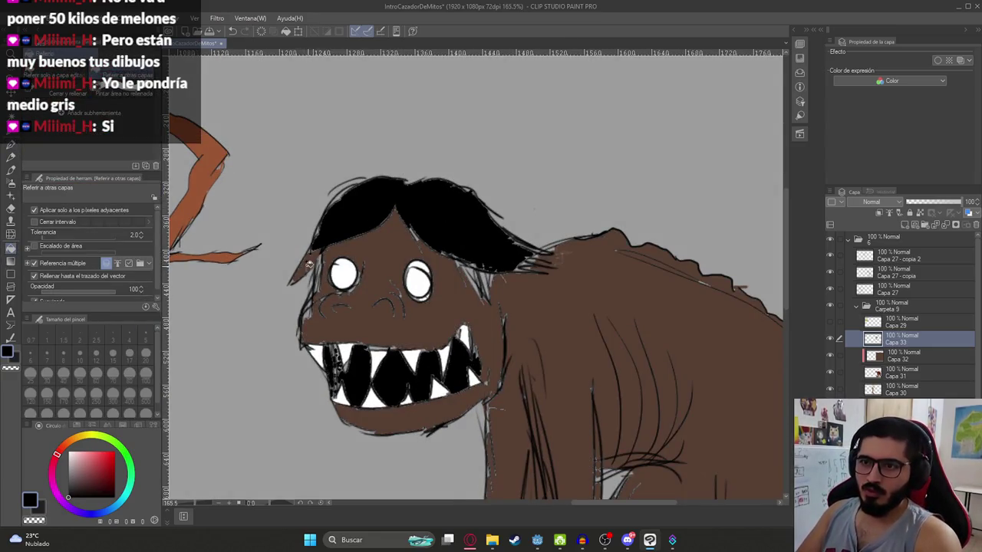
pyautogui.press('p')
pyautogui.scroll(4, 329, 251)
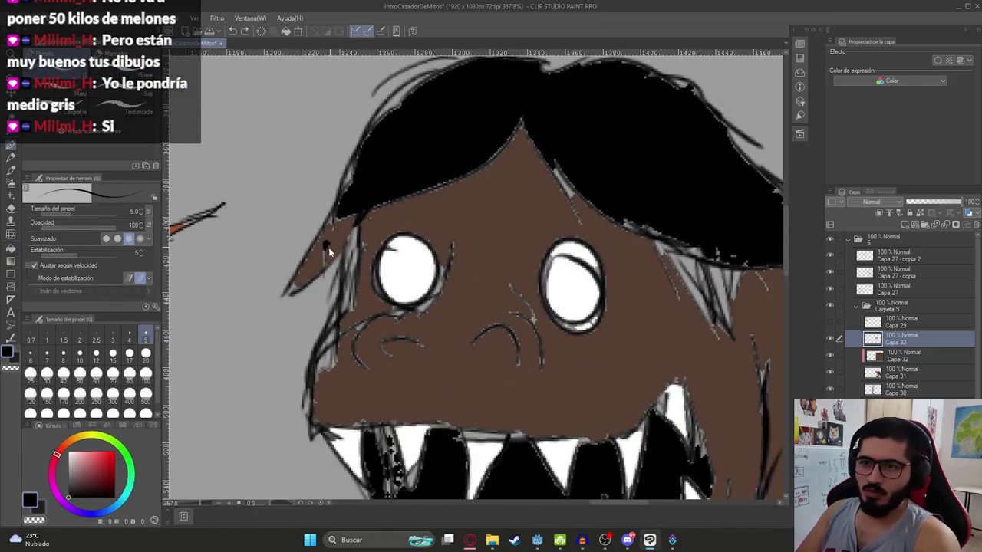
pyautogui.press(']')
pyautogui.press(']')
pyautogui.press(']')
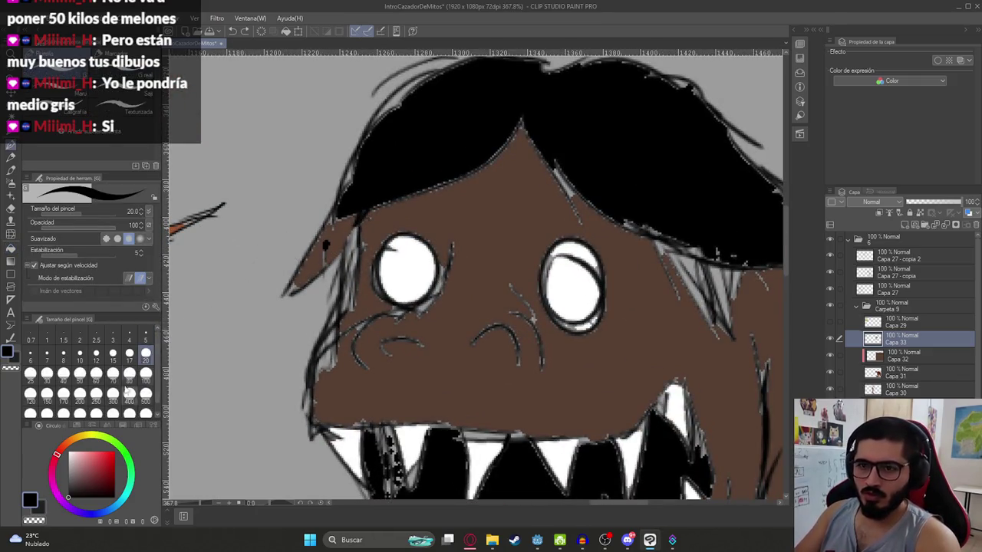
pyautogui.moveTo(347, 219)
pyautogui.mouseDown()
pyautogui.moveTo(299, 284)
pyautogui.moveTo(322, 245)
pyautogui.moveTo(351, 225)
pyautogui.moveTo(310, 263)
pyautogui.moveTo(368, 154)
pyautogui.moveTo(411, 156)
pyautogui.mouseUp()
pyautogui.scroll(-1, 461, 191)
pyautogui.moveTo(444, 183); pyautogui.dragTo(483, 234)
pyautogui.scroll(-5, 497, 223)
pyautogui.scroll(-1, 513, 234)
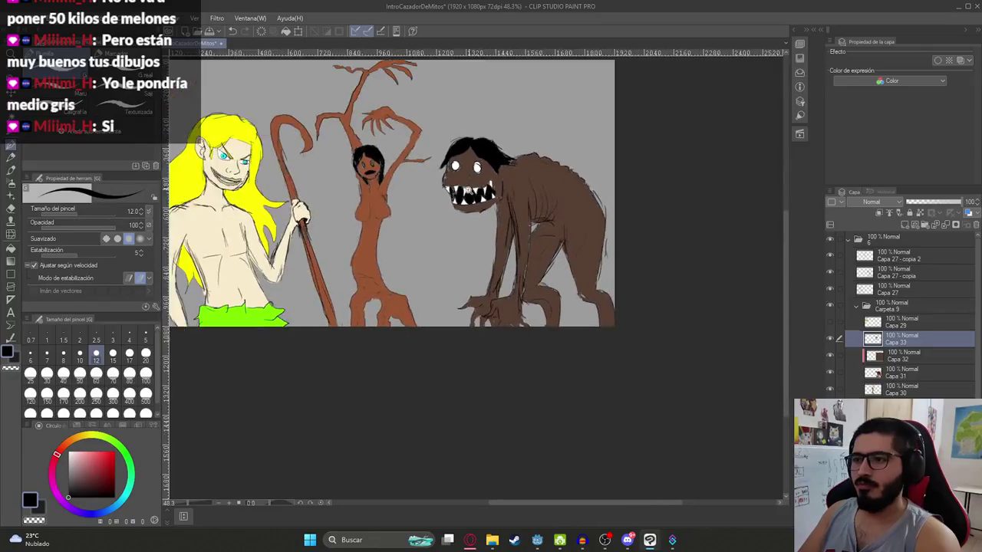
pyautogui.scroll(-1, 529, 243)
pyautogui.scroll(1, 529, 242)
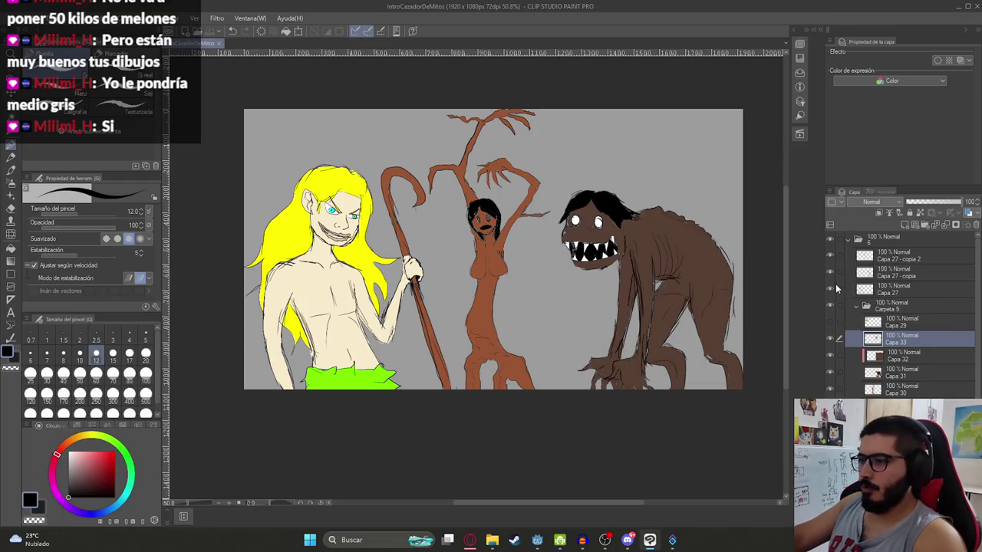
# Step: Hide the background and other characters, then export the boy alone as JasyJatere.png
pyautogui.click(830, 290)
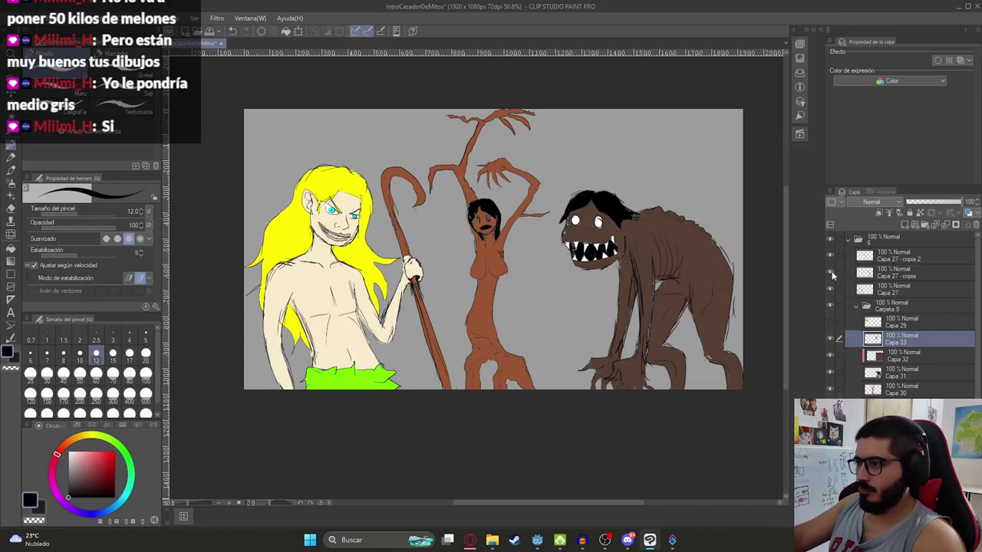
pyautogui.click(830, 272)
pyautogui.click(830, 256)
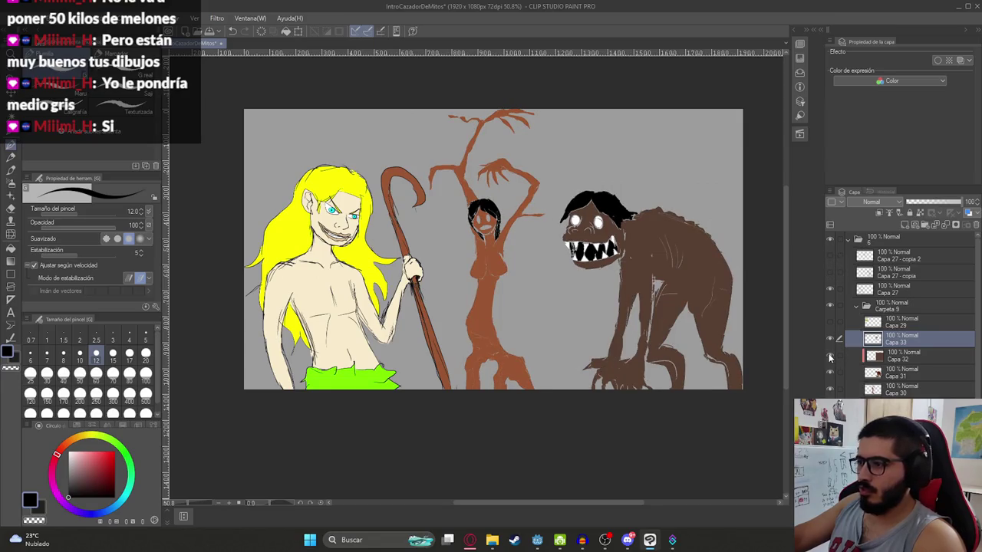
pyautogui.click(829, 421)
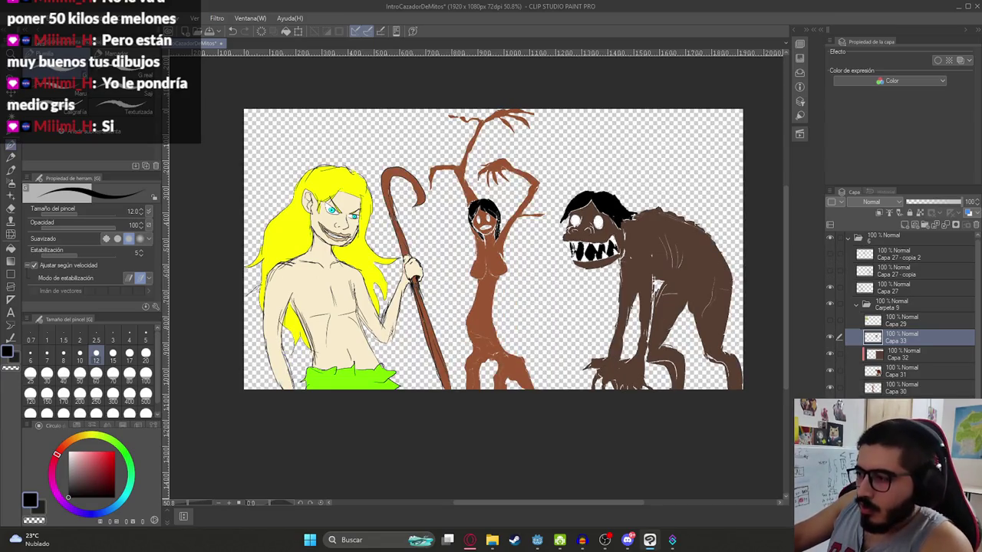
pyautogui.click(830, 387)
pyautogui.click(831, 370)
pyautogui.click(829, 353)
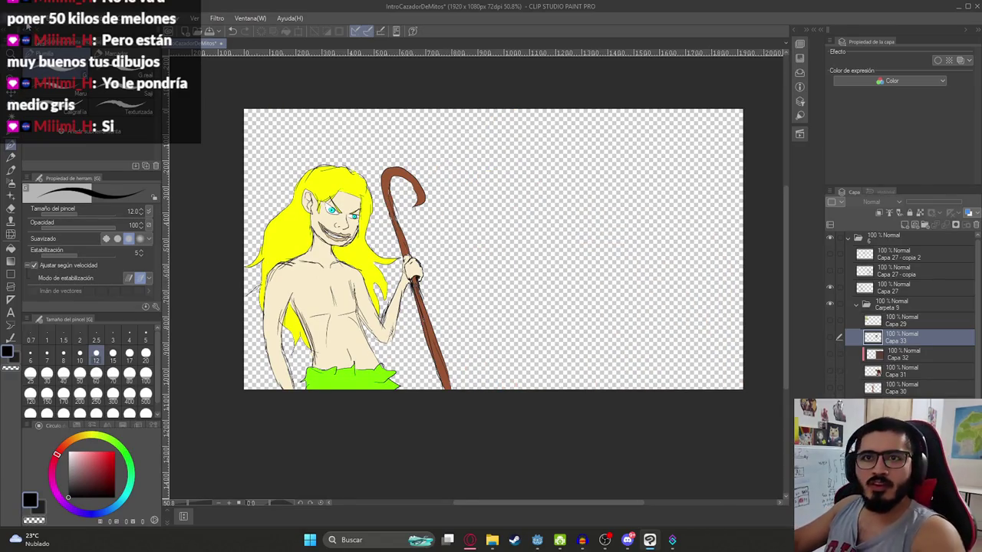
pyautogui.click(14, 18)
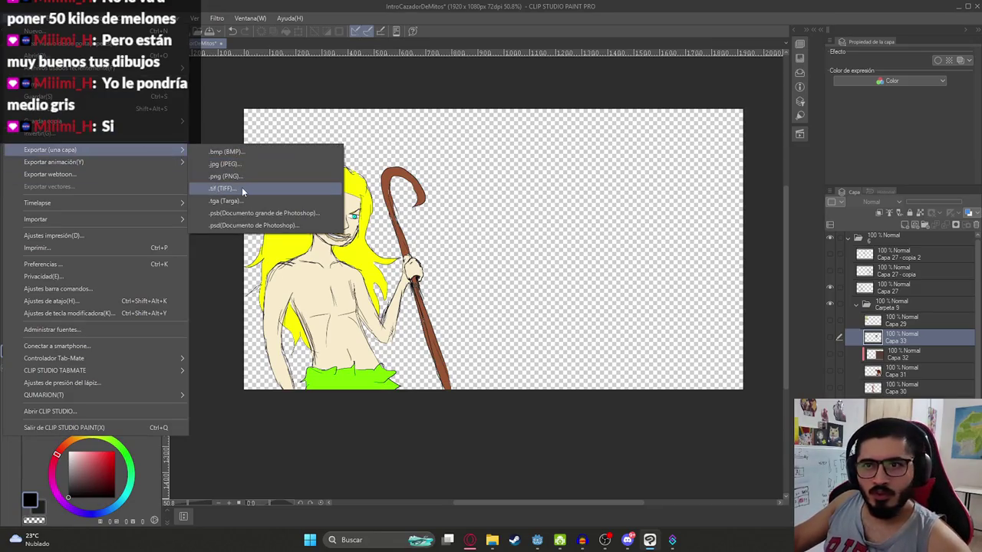
pyautogui.click(230, 177)
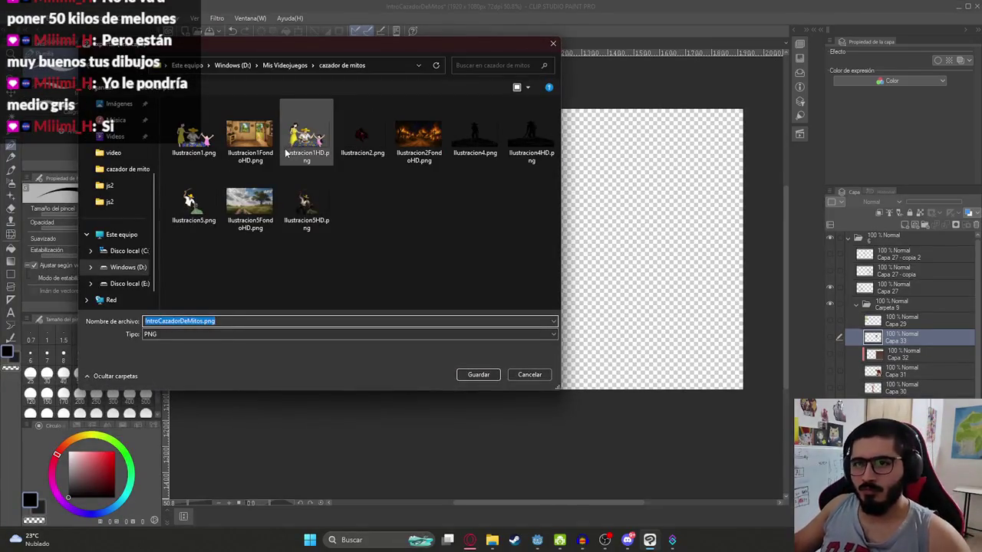
pyautogui.write('Iasy')
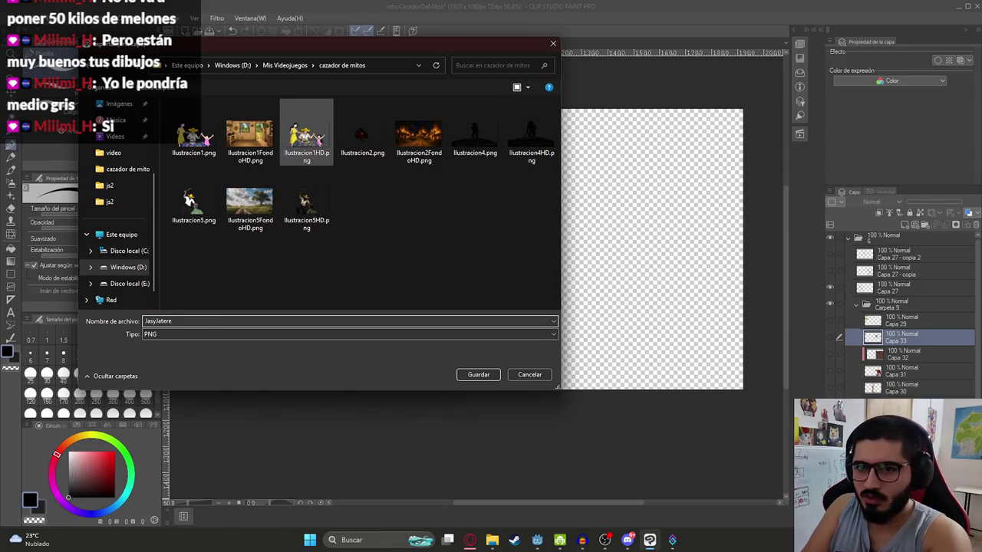
pyautogui.press('Return')
pyautogui.press('Return')
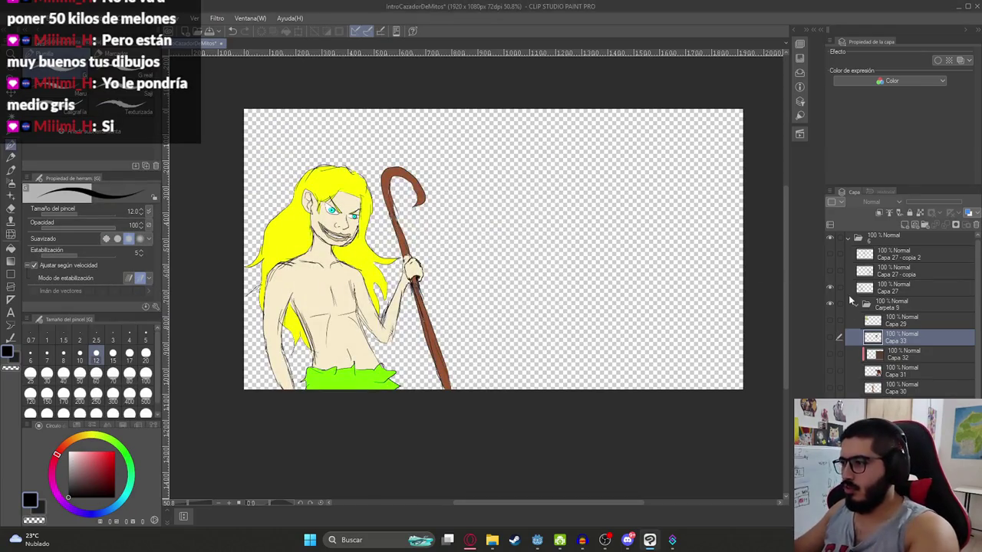
# Step: Show only the tree creature's layers and export it as malavision.png
pyautogui.moveTo(829, 289); pyautogui.dragTo(830, 384)
pyautogui.click(830, 388)
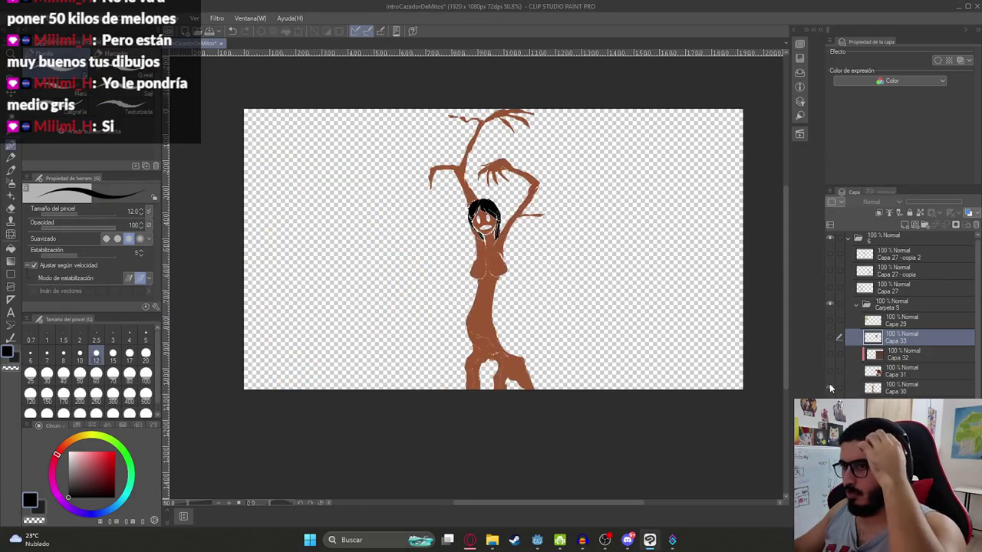
pyautogui.click(828, 271)
pyautogui.click(830, 288)
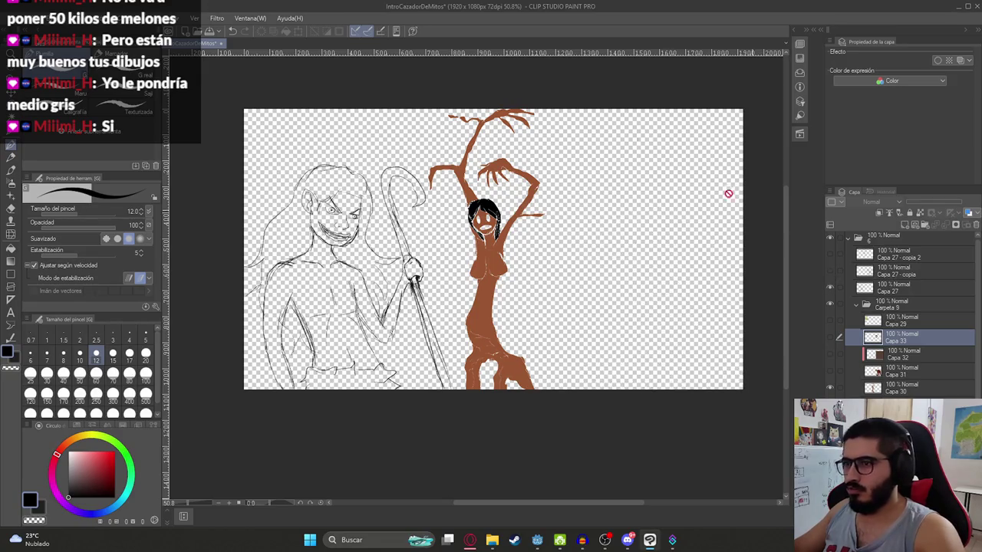
pyautogui.click(828, 286)
pyautogui.click(828, 254)
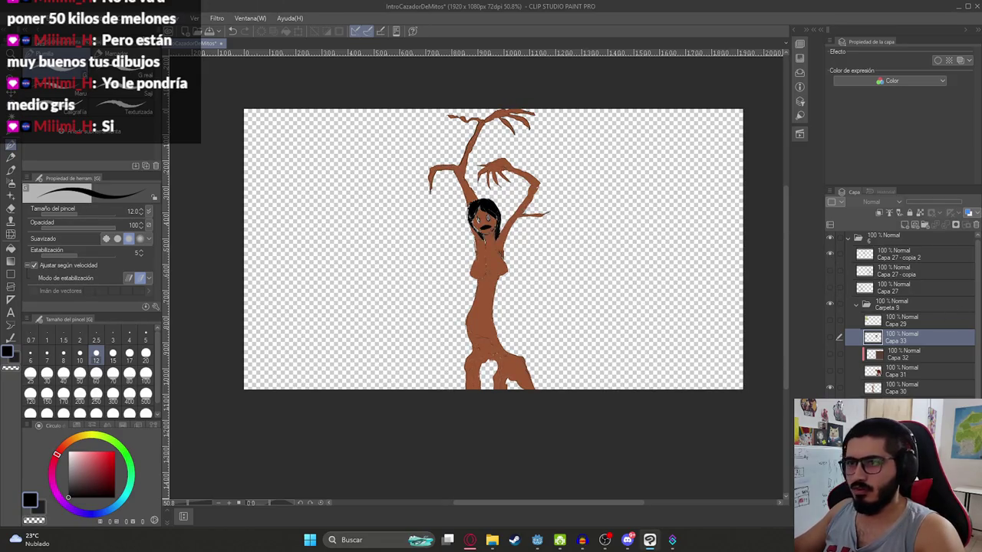
pyautogui.click(15, 18)
pyautogui.moveTo(51, 150)
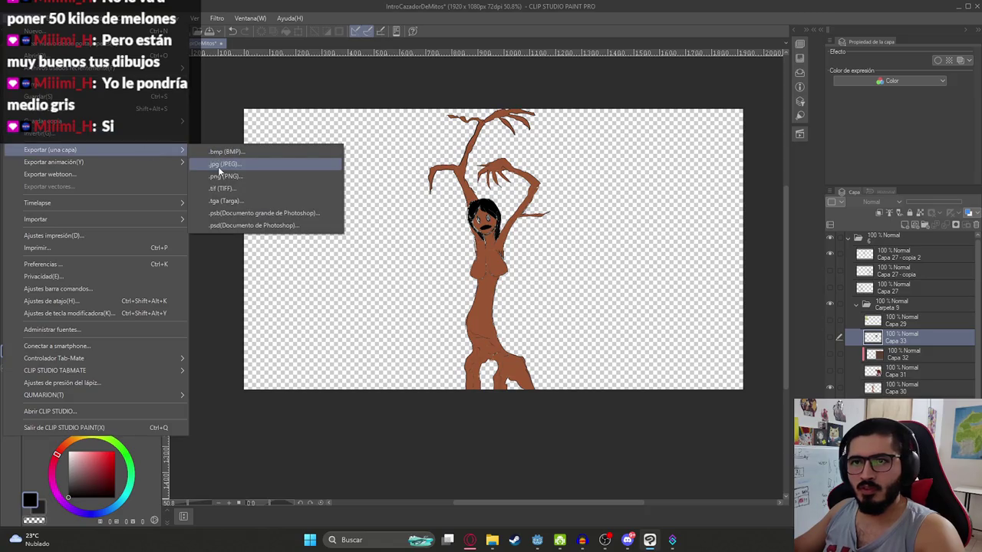
pyautogui.click(221, 177)
pyautogui.write('malavisi')
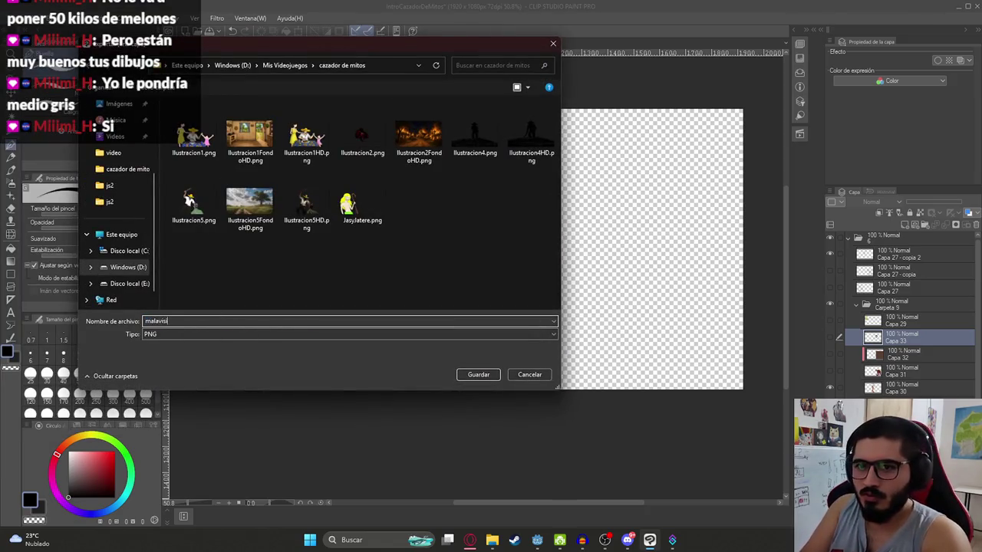
pyautogui.press('Return')
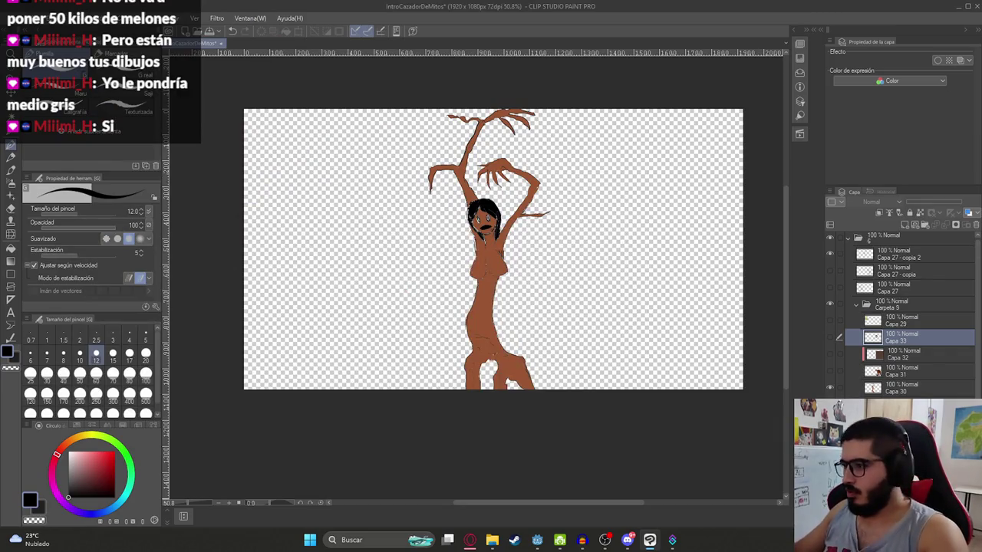
# Step: Show only the brown monster's layers and export it as luison.png
pyautogui.click(828, 389)
pyautogui.click(828, 369)
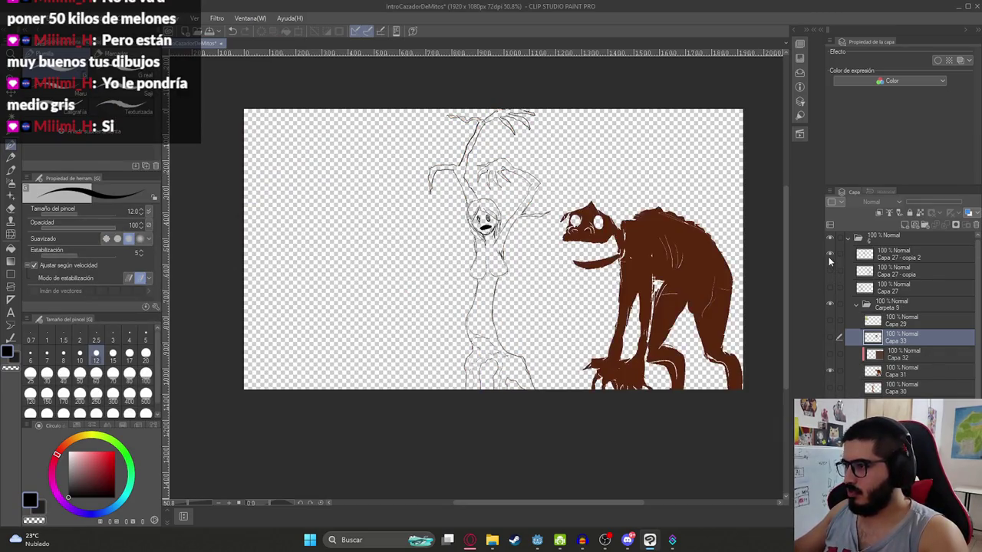
pyautogui.click(829, 254)
pyautogui.click(829, 337)
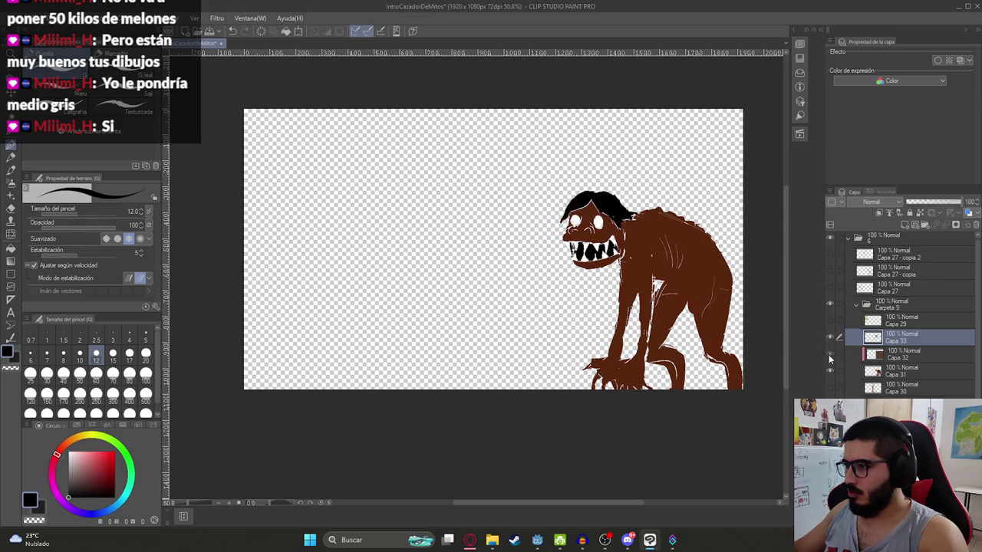
pyautogui.click(829, 353)
pyautogui.click(828, 290)
pyautogui.click(831, 256)
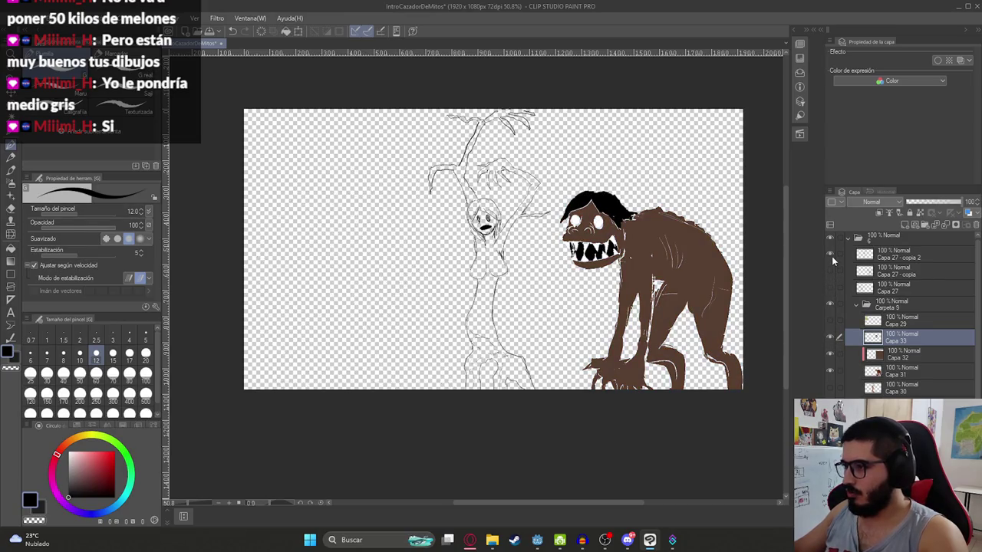
pyautogui.click(830, 258)
pyautogui.click(829, 271)
pyautogui.click(13, 17)
pyautogui.click(224, 177)
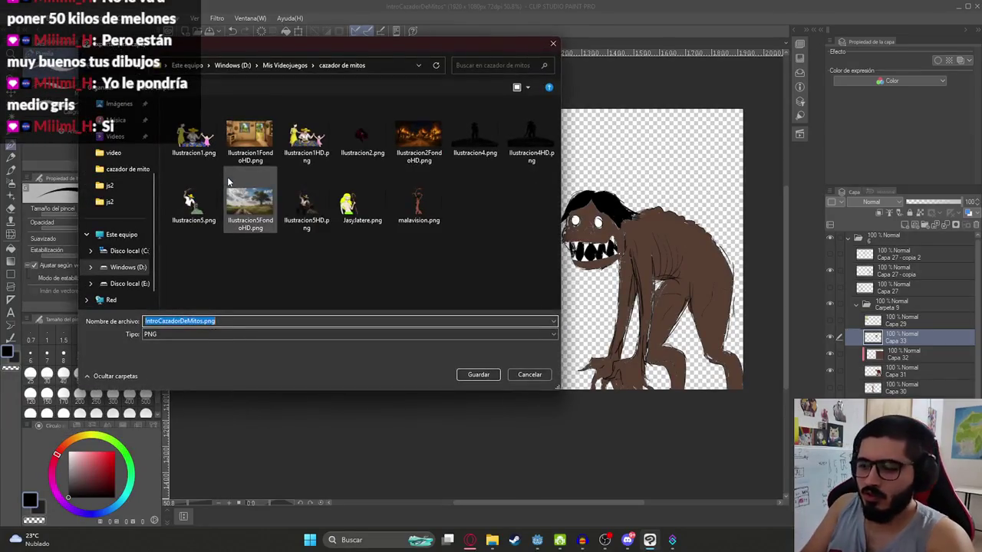
pyautogui.press('Return')
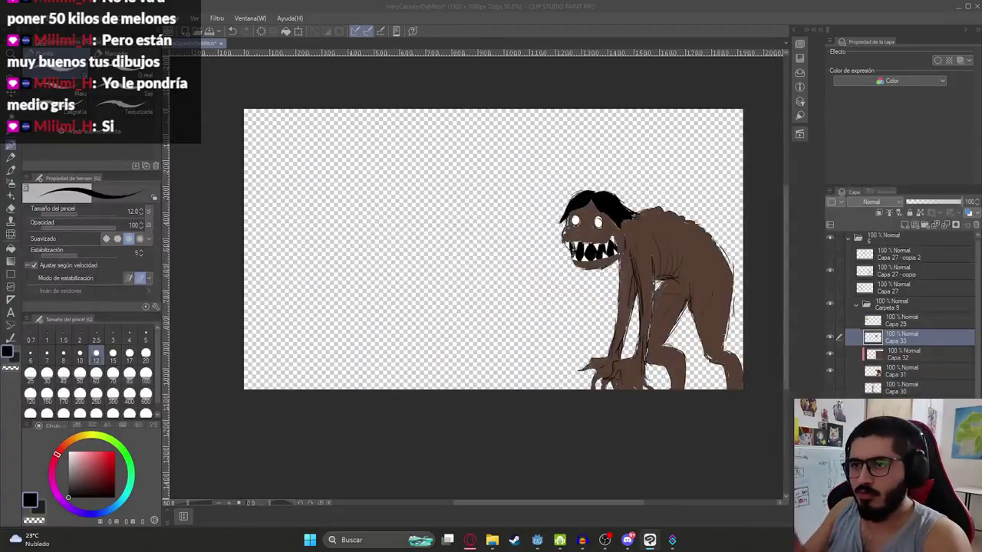
# Step: Load ChatGPT in a new browser tab and paste the exported PNG into the prompt
pyautogui.click(492, 539)
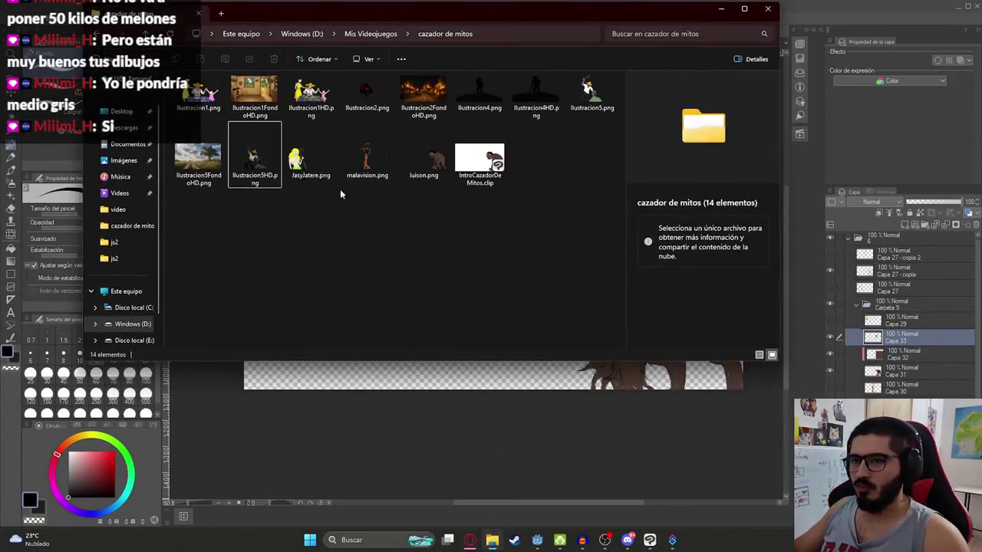
pyautogui.click(310, 161)
pyautogui.click(469, 539)
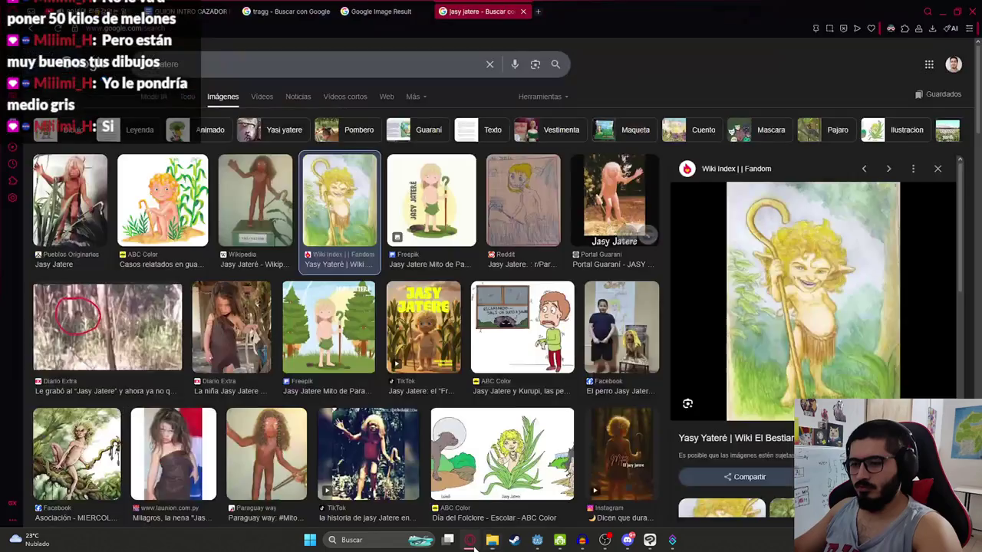
pyautogui.click(539, 12)
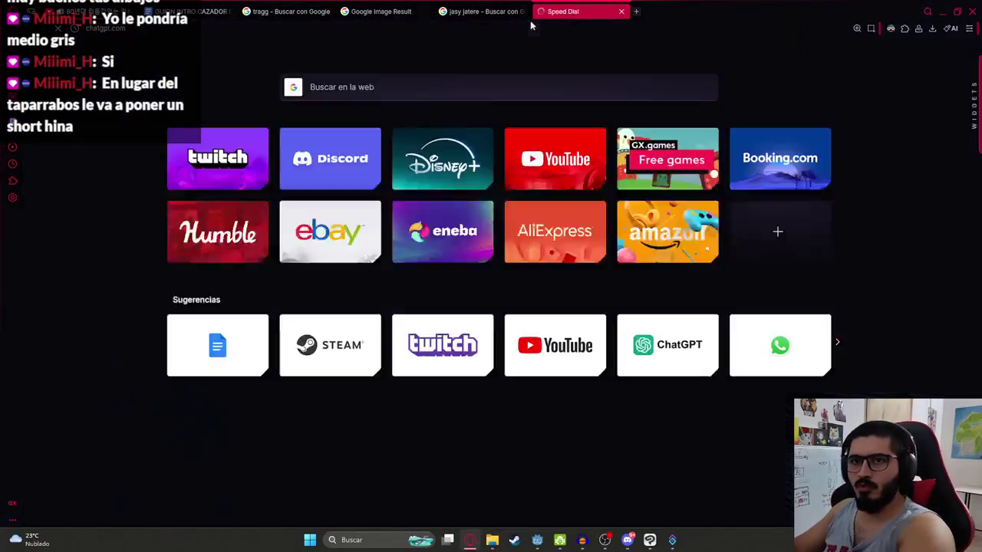
pyautogui.write('chat')
pyautogui.press('Return')
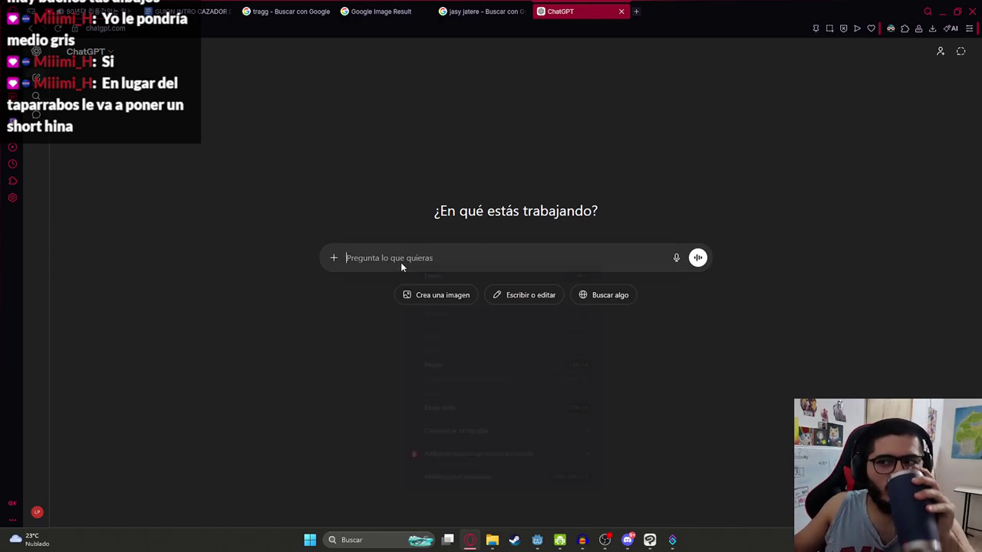
pyautogui.click(434, 362)
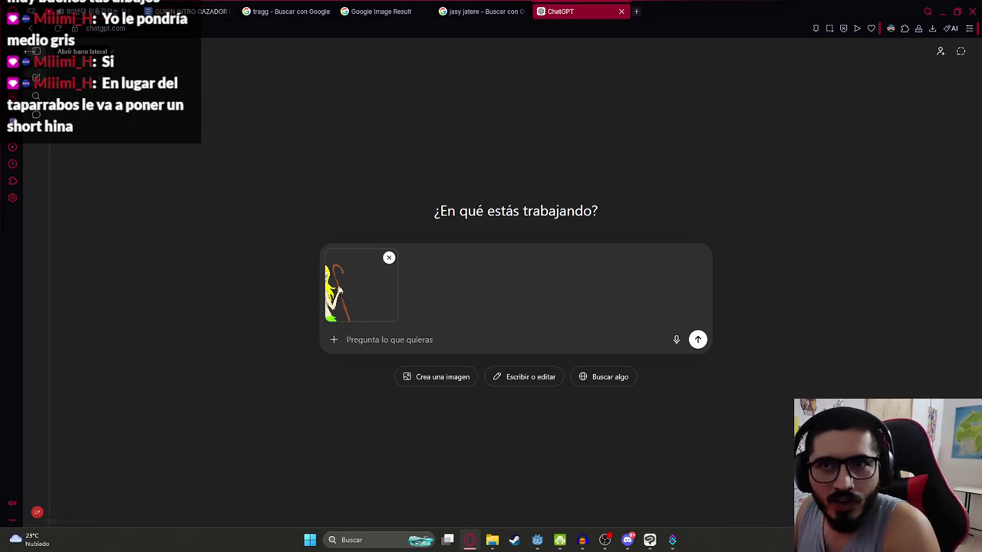
# Step: Open the 'Detalles en dibujo transparente' chat and hide the chat list sidebar
pyautogui.click(36, 51)
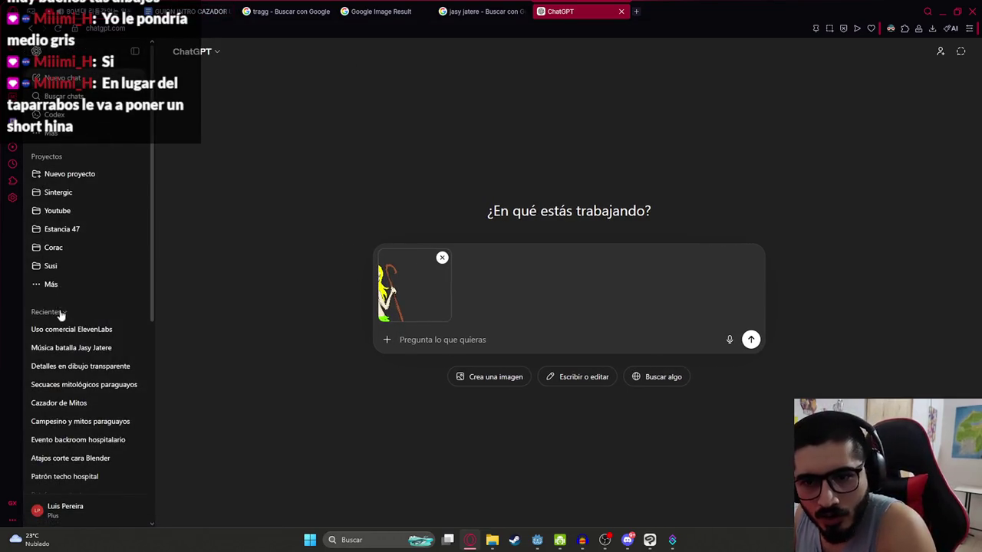
pyautogui.click(68, 368)
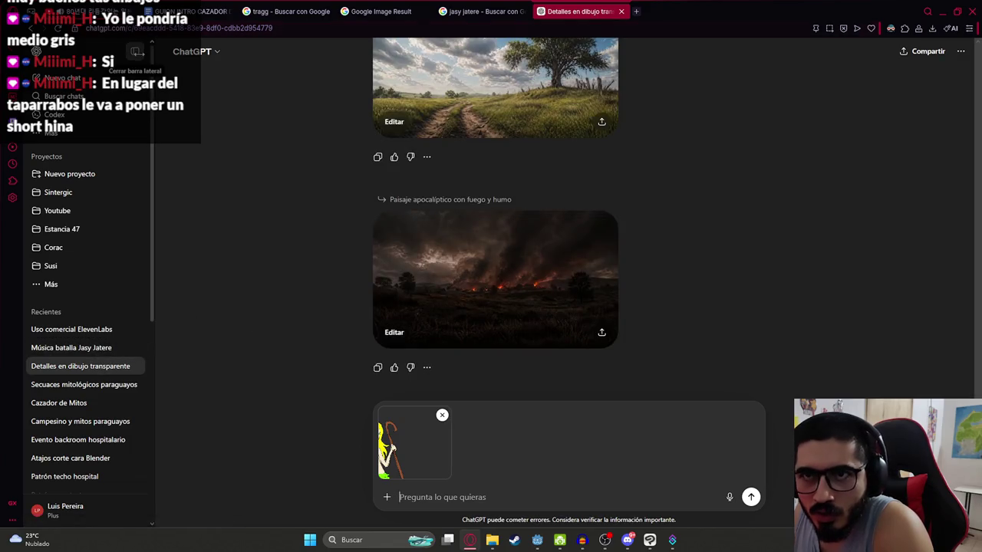
pyautogui.click(136, 52)
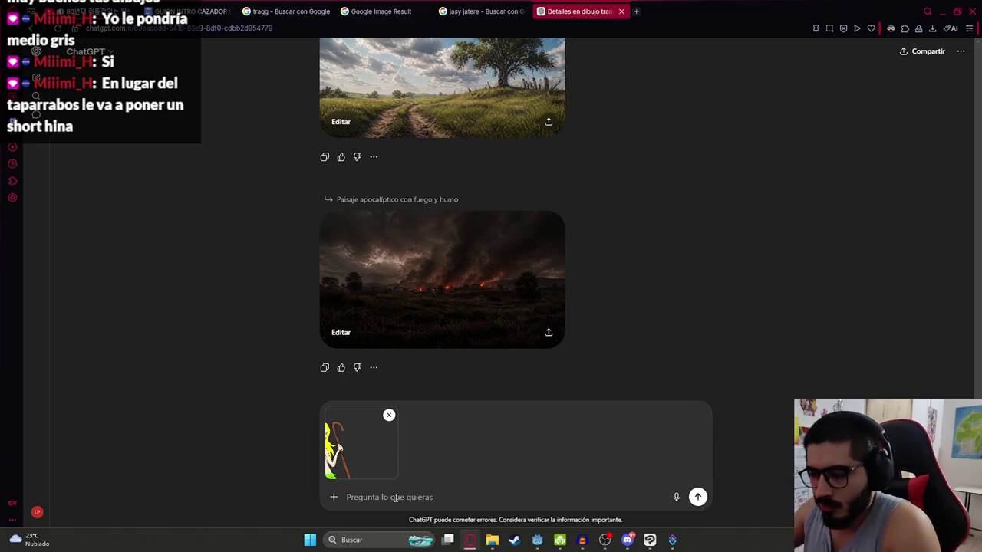
# Step: Send the Jasy Jatere sketch, asking ChatGPT to complete its details in this thread's drawing style
pyautogui.write('este es un boceto del Jasy Jatere, completa los detalles con el mismo esti')
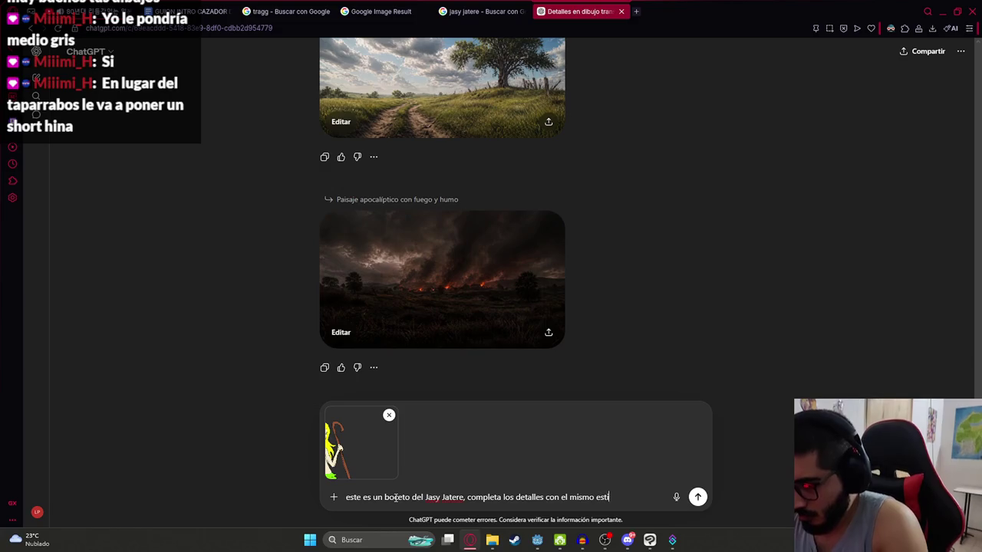
pyautogui.write('o manejado')
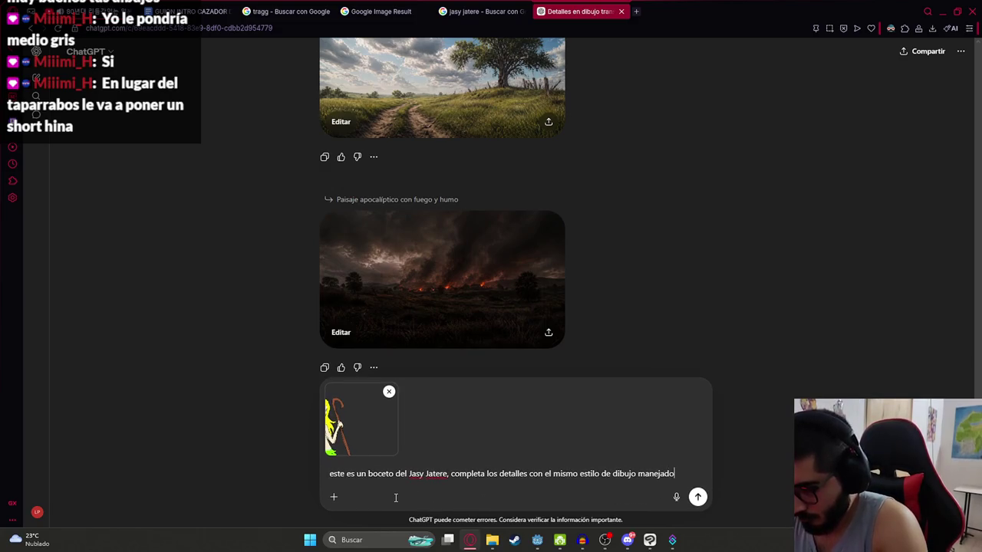
pyautogui.write(' en este hilo')
pyautogui.press('Return')
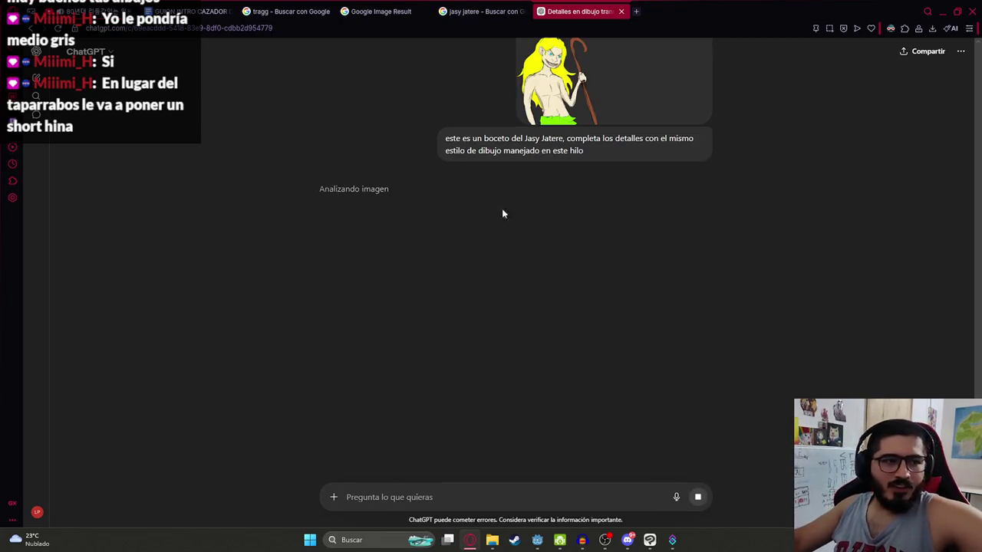
# Step: Browse earlier chat history while the image generates, then bring up the cazador de mitos folder window
pyautogui.scroll(2, 522, 207)
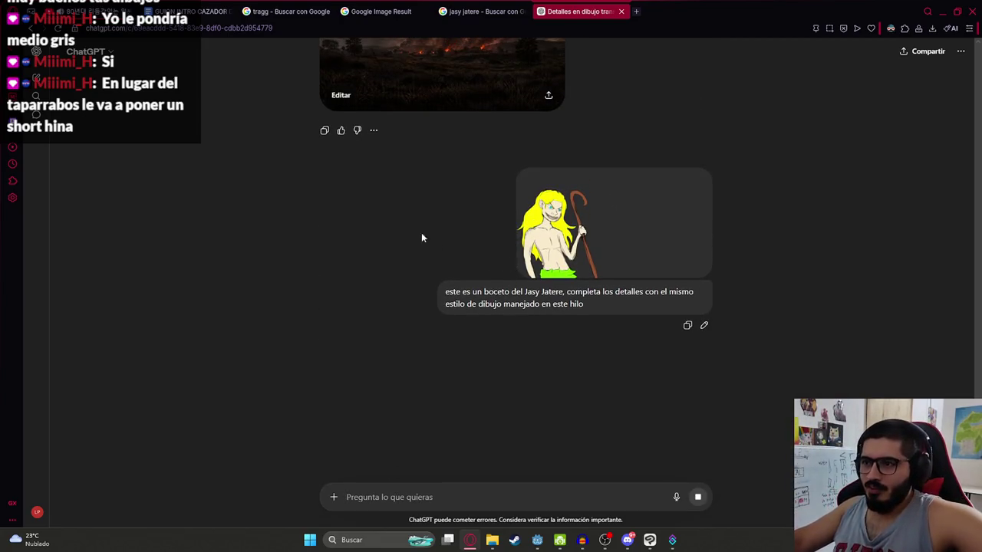
pyautogui.scroll(-2, 385, 214)
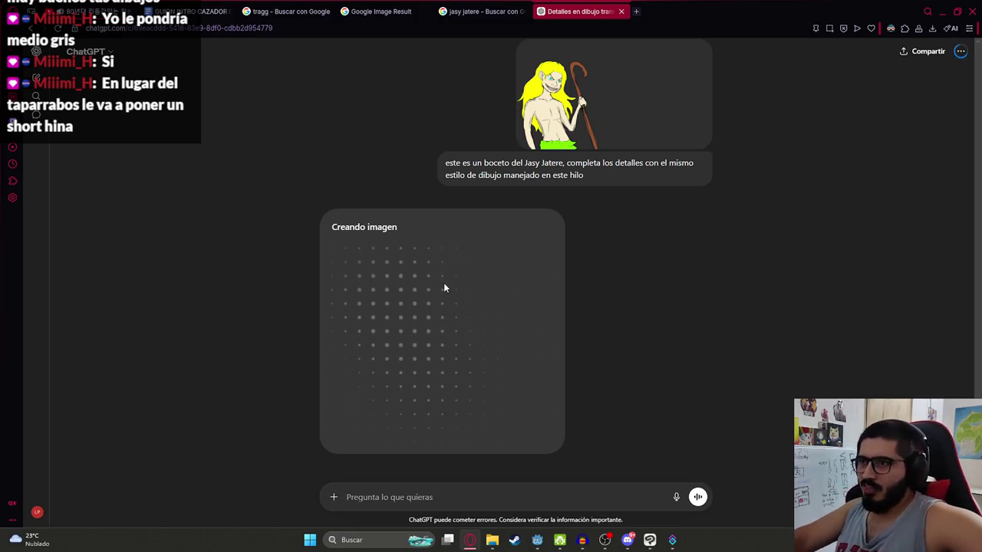
pyautogui.scroll(5, 484, 276)
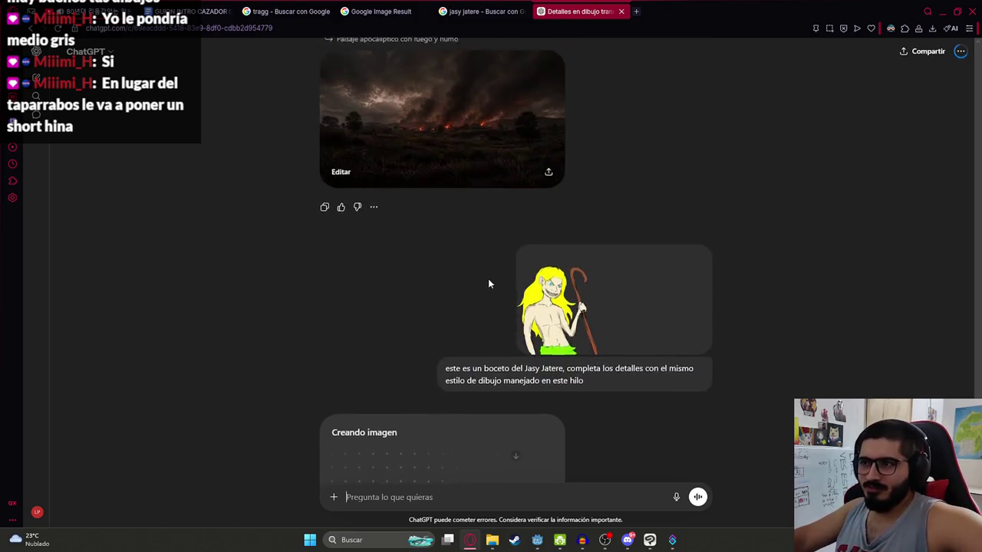
pyautogui.scroll(5, 489, 282)
pyautogui.scroll(5, 529, 313)
pyautogui.scroll(5, 529, 315)
pyautogui.scroll(5, 505, 327)
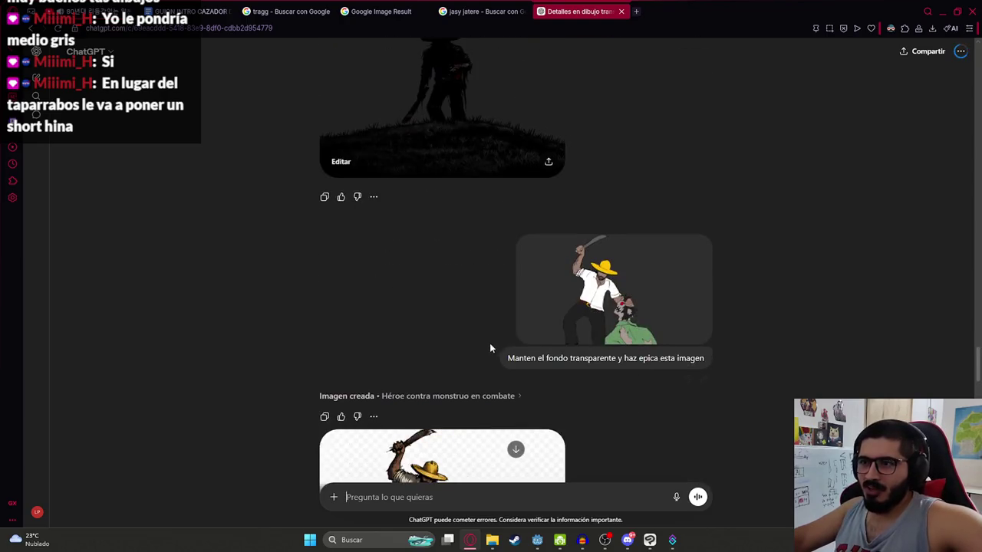
pyautogui.scroll(5, 489, 343)
pyautogui.scroll(5, 483, 353)
pyautogui.scroll(5, 484, 353)
pyautogui.scroll(5, 498, 345)
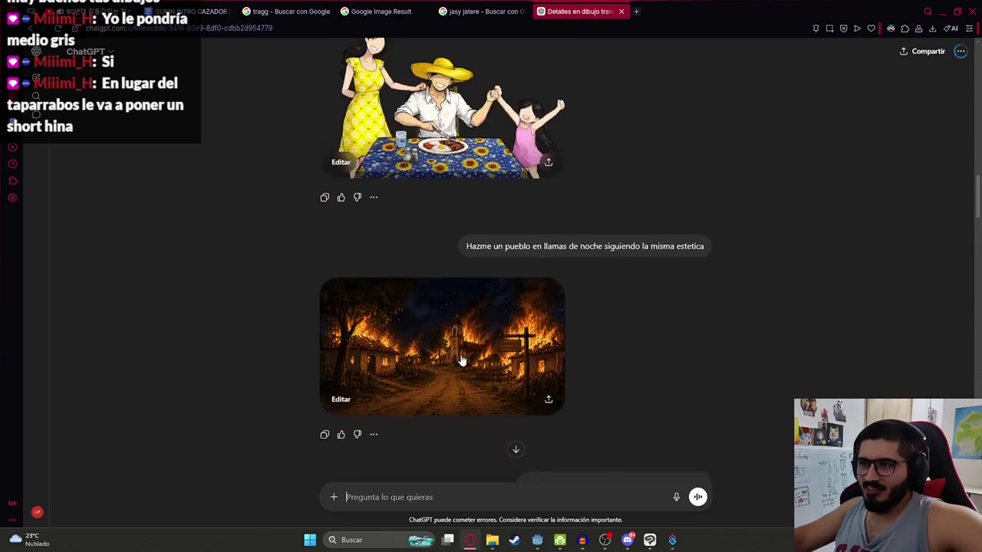
pyautogui.scroll(5, 522, 337)
pyautogui.scroll(5, 537, 330)
pyautogui.scroll(5, 552, 307)
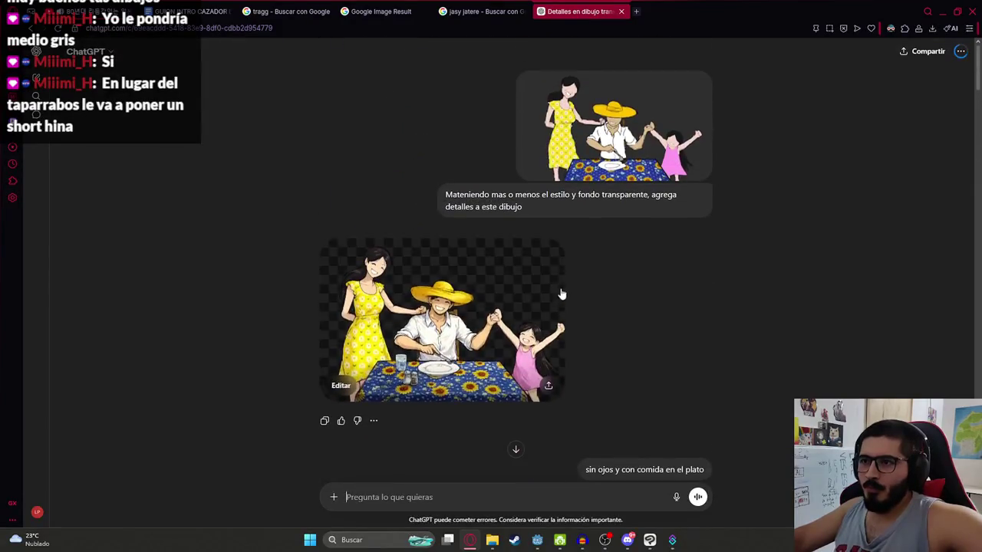
pyautogui.scroll(5, 498, 92)
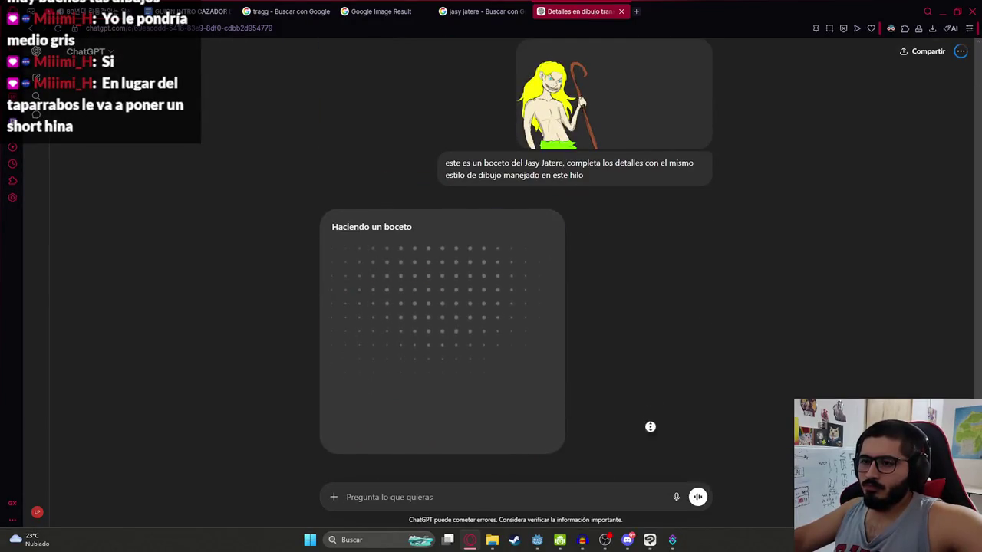
pyautogui.scroll(5, 586, 46)
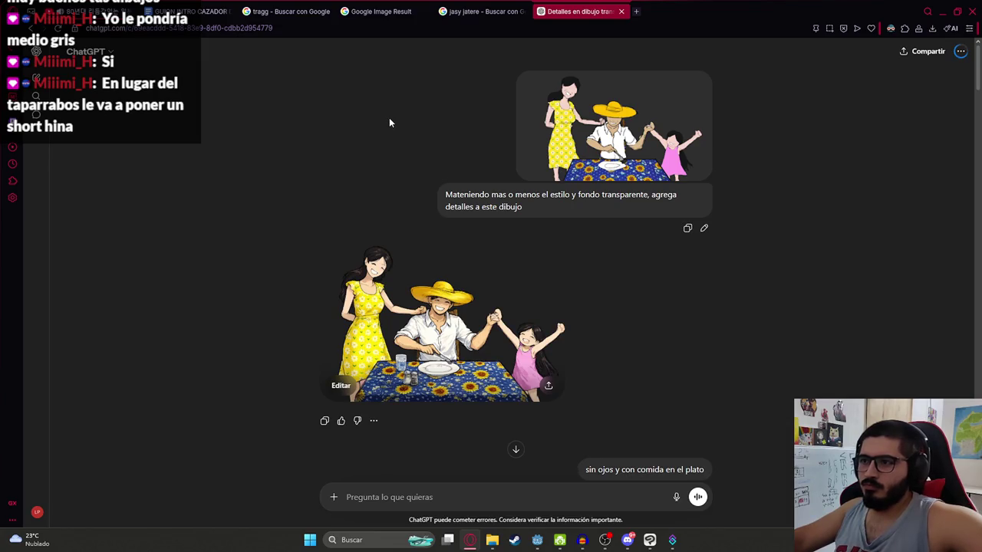
pyautogui.scroll(-5, 389, 123)
pyautogui.scroll(-5, 456, 391)
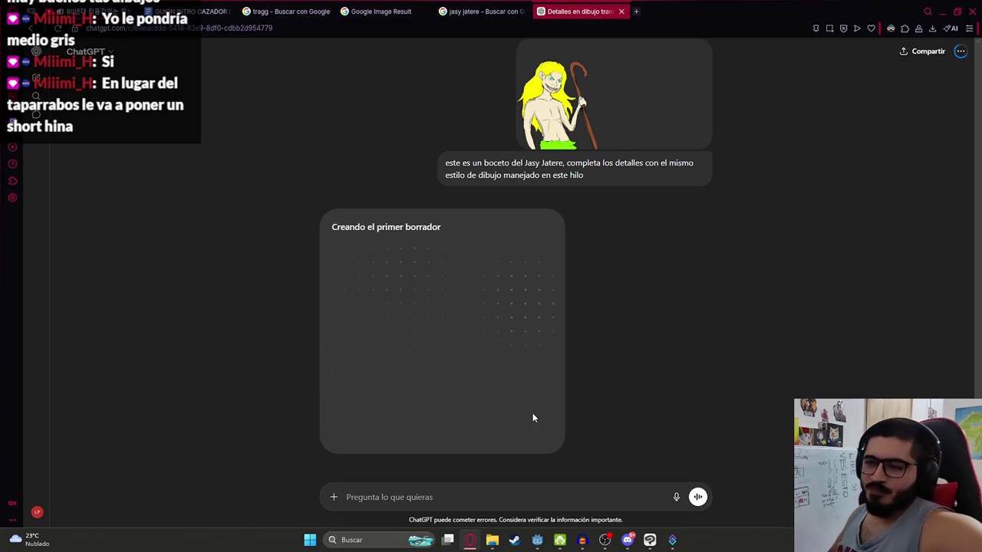
pyautogui.click(491, 540)
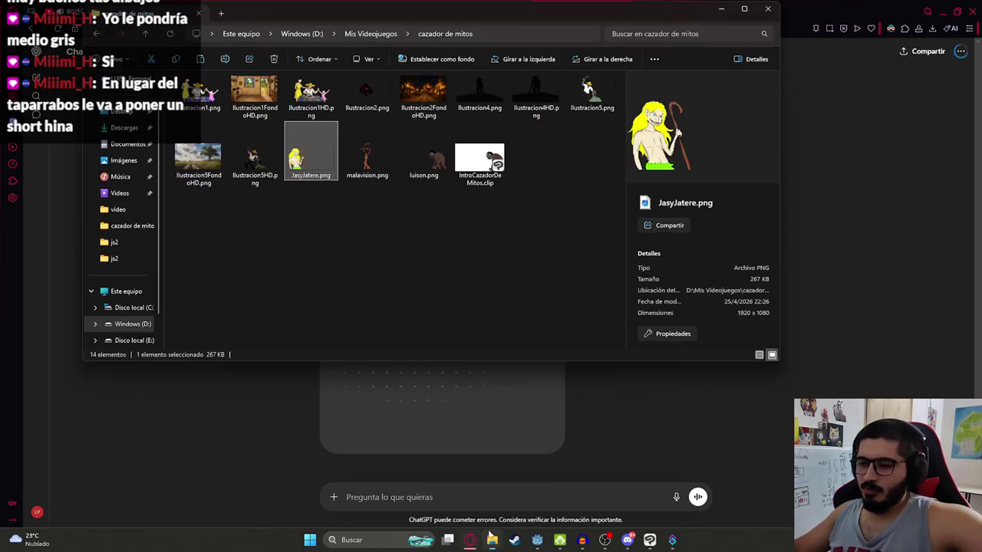
# Step: Play the ElevenLabs speech mp3 from Descargas in a new Explorer tab, then return to ChatGPT
pyautogui.click(221, 13)
pyautogui.click(119, 163)
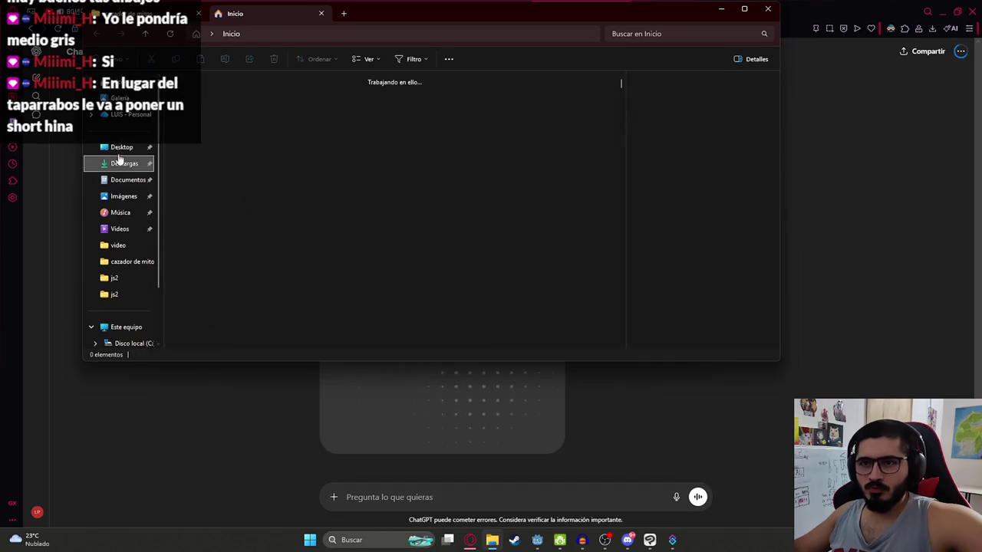
pyautogui.click(236, 108)
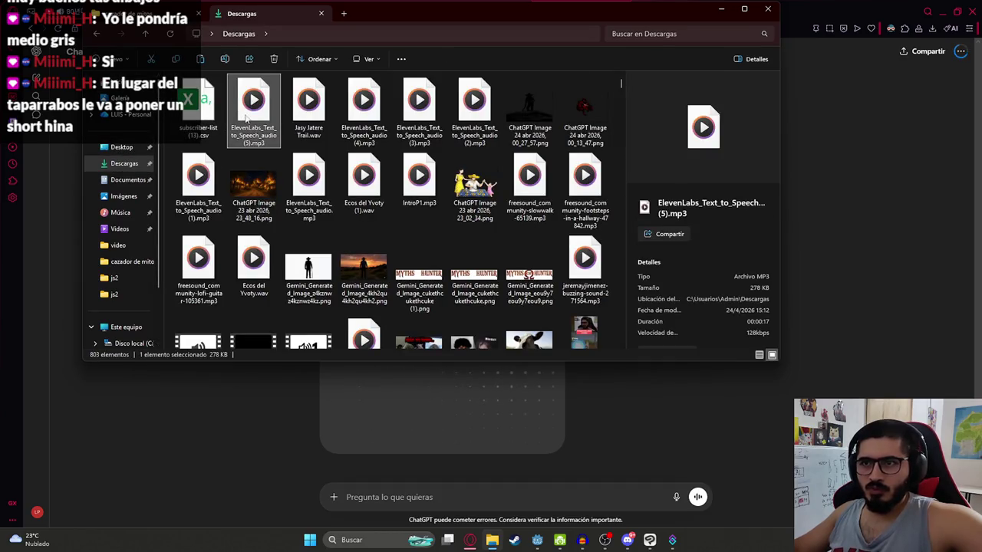
pyautogui.doubleClick(247, 115)
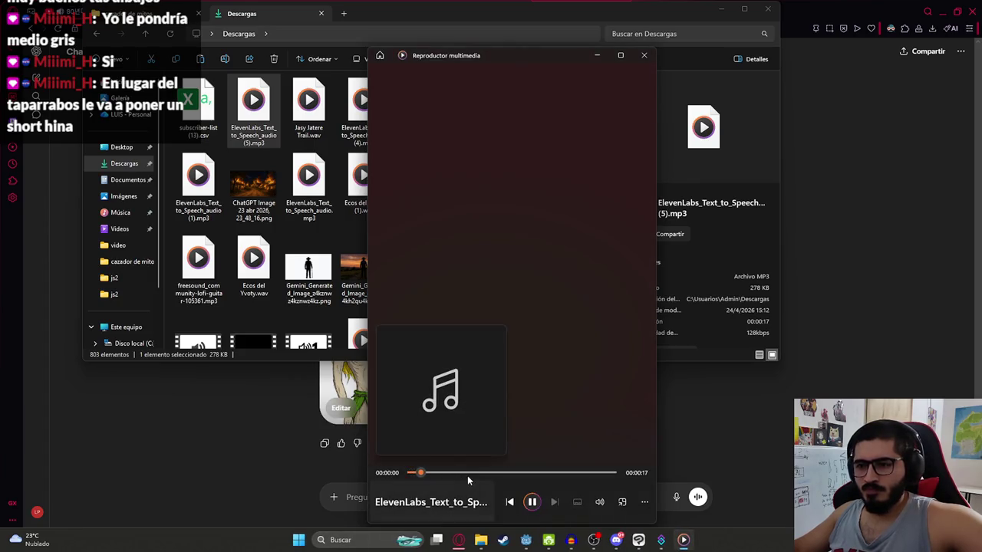
pyautogui.click(468, 475)
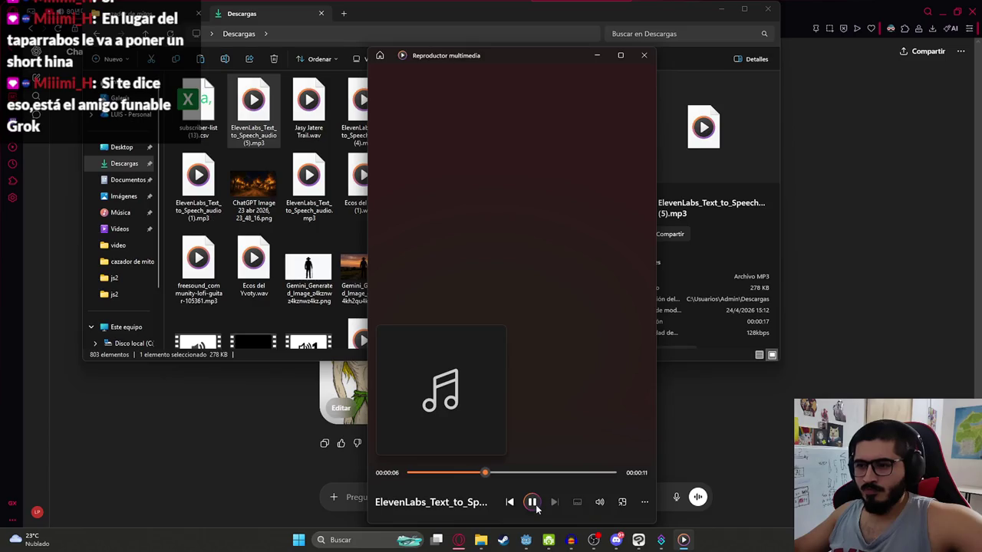
pyautogui.click(269, 400)
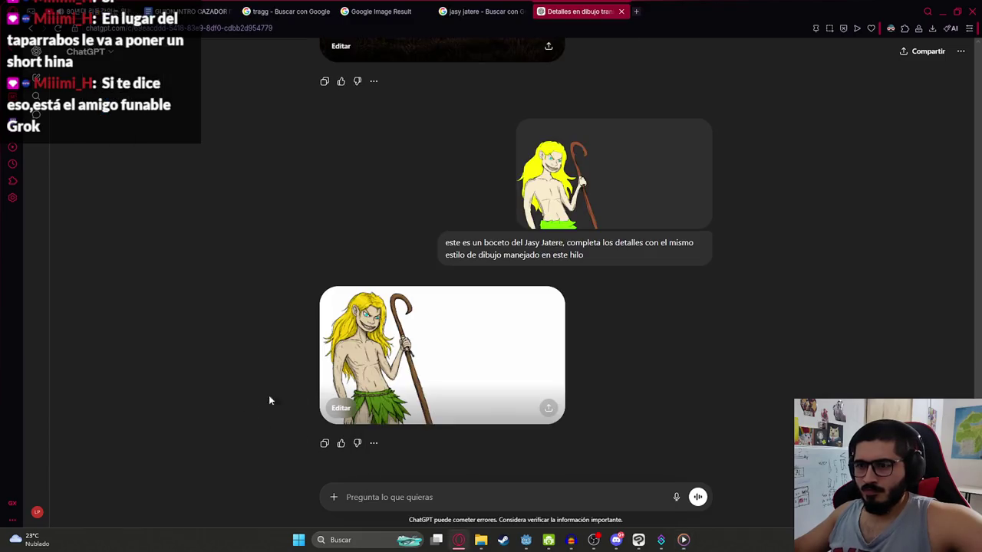
# Step: Download the generated Jasy Jatere image as a ChatGPT Image PNG and return to Clip Studio Paint
pyautogui.click(421, 350)
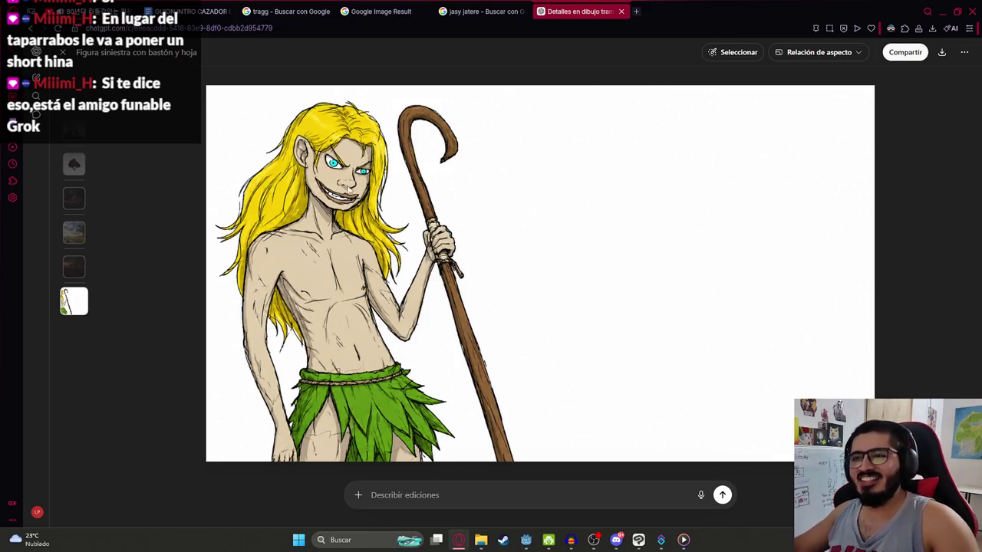
pyautogui.click(943, 53)
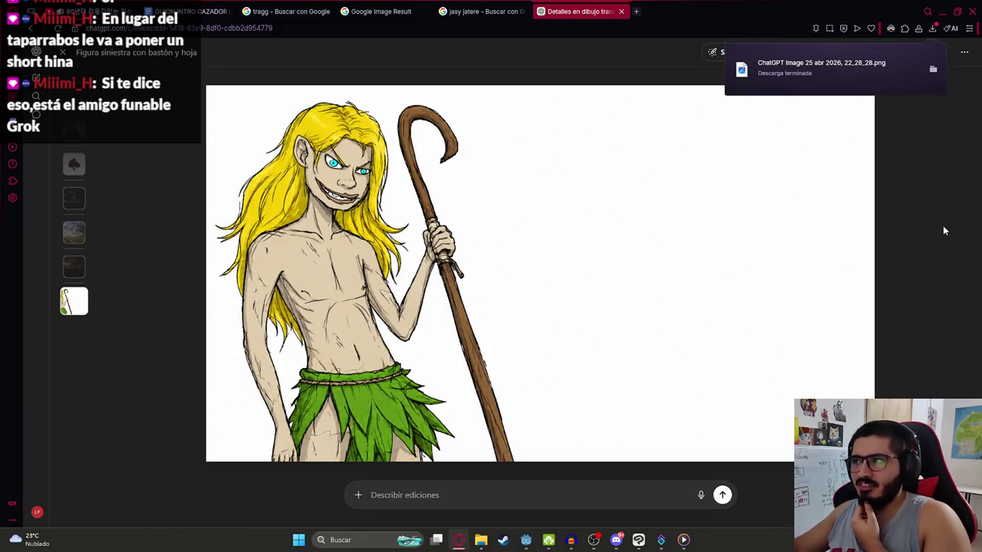
pyautogui.click(64, 53)
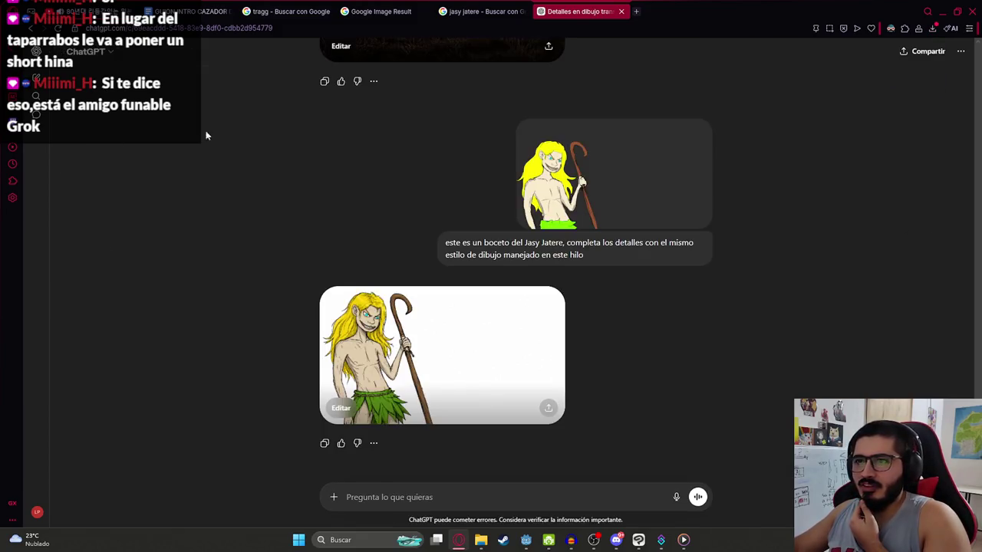
pyautogui.click(932, 29)
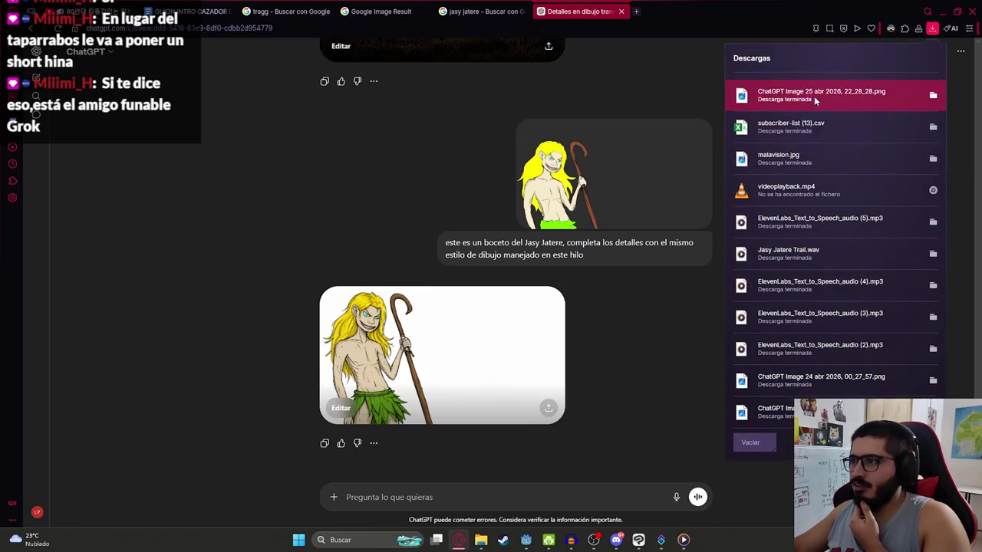
pyautogui.click(638, 540)
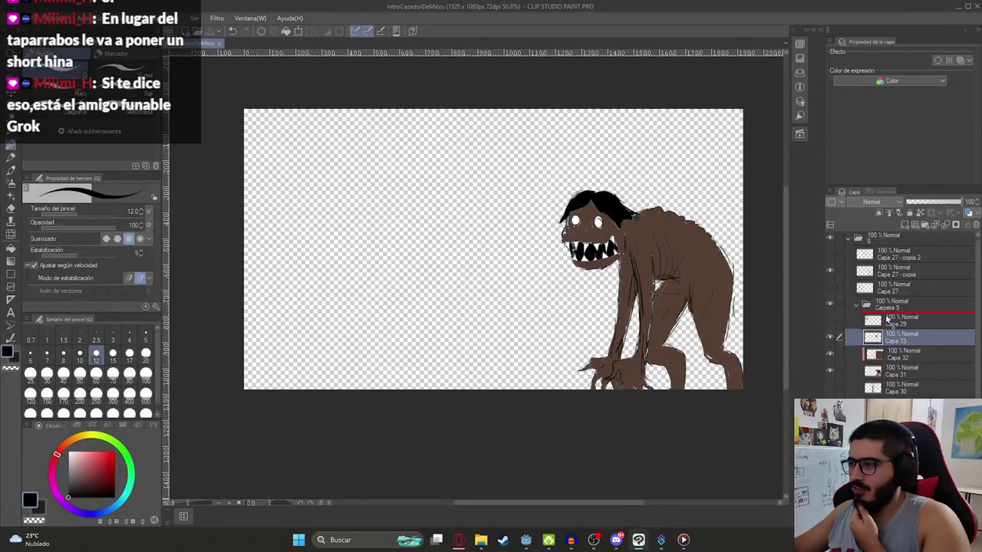
# Step: Place the downloaded Jasy Jatere image on the canvas as a layer and duplicate it
pyautogui.moveTo(887, 249); pyautogui.dragTo(887, 249)
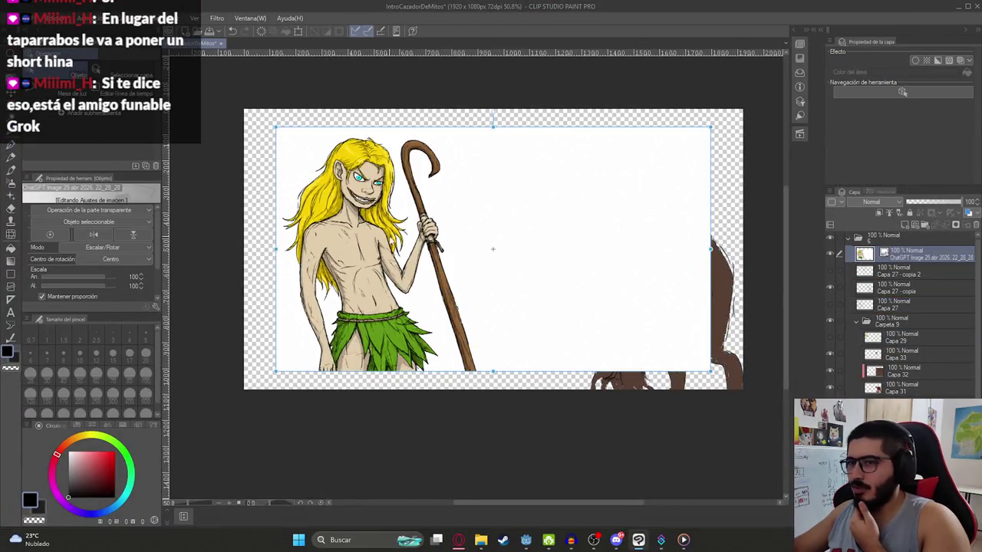
pyautogui.scroll(3, 428, 180)
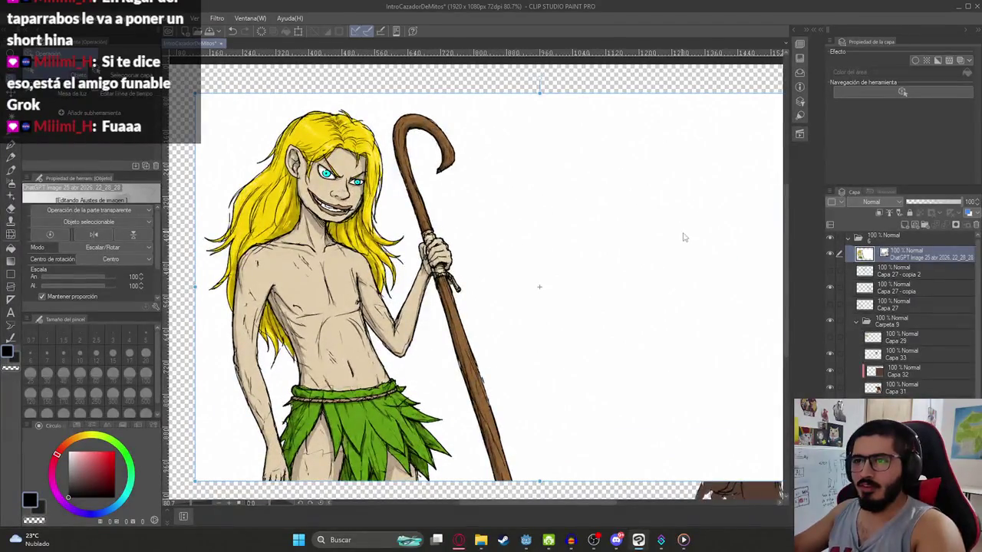
pyautogui.rightClick(914, 262)
pyautogui.click(882, 285)
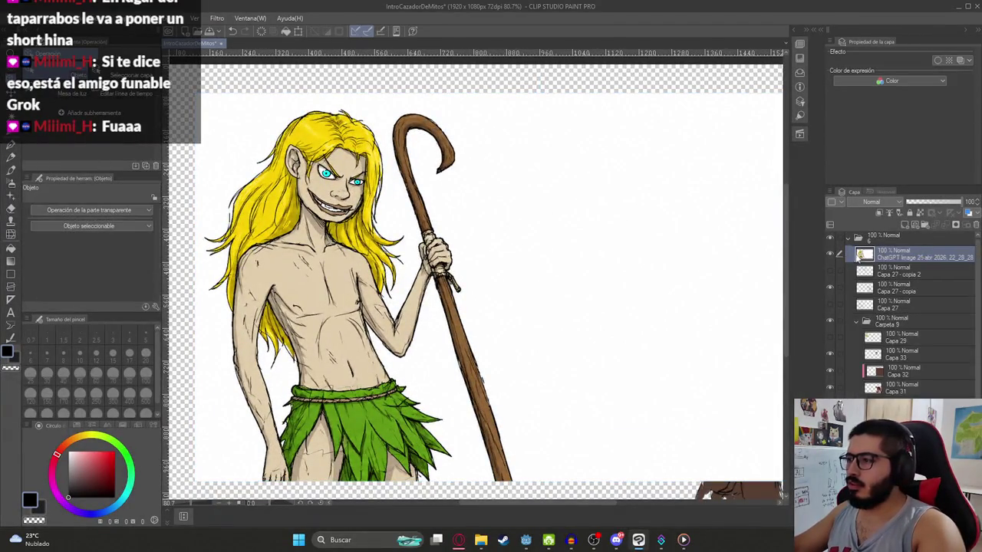
pyautogui.press('w')
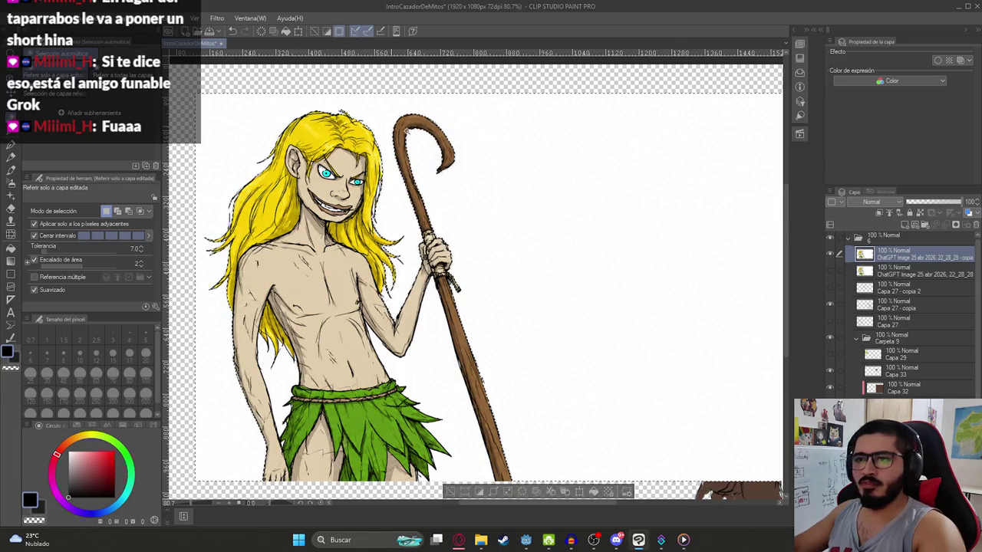
pyautogui.press('Delete')
pyautogui.hotkey('ctrl', 'z')
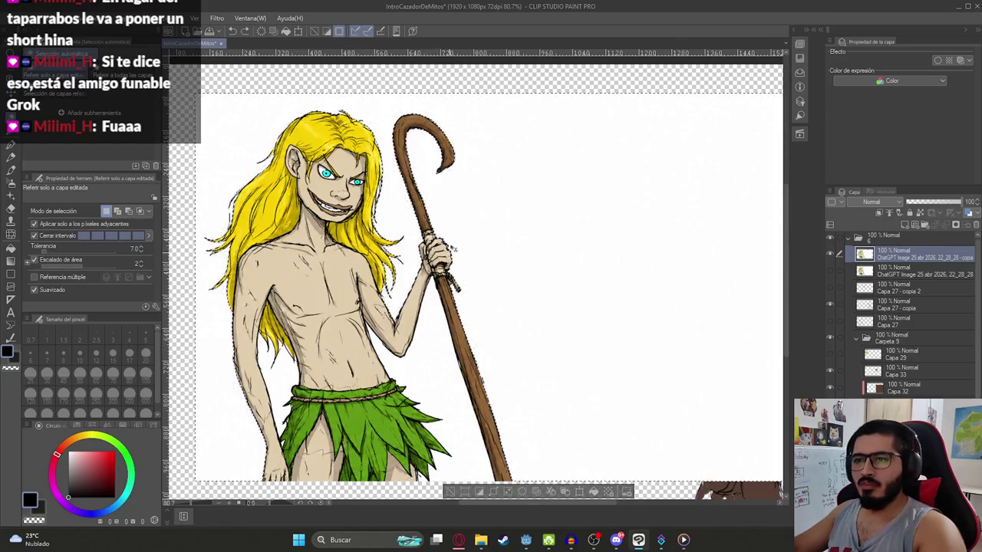
# Step: Delete the white background and the gap between body and staff using Select Color Range
pyautogui.click(175, 17)
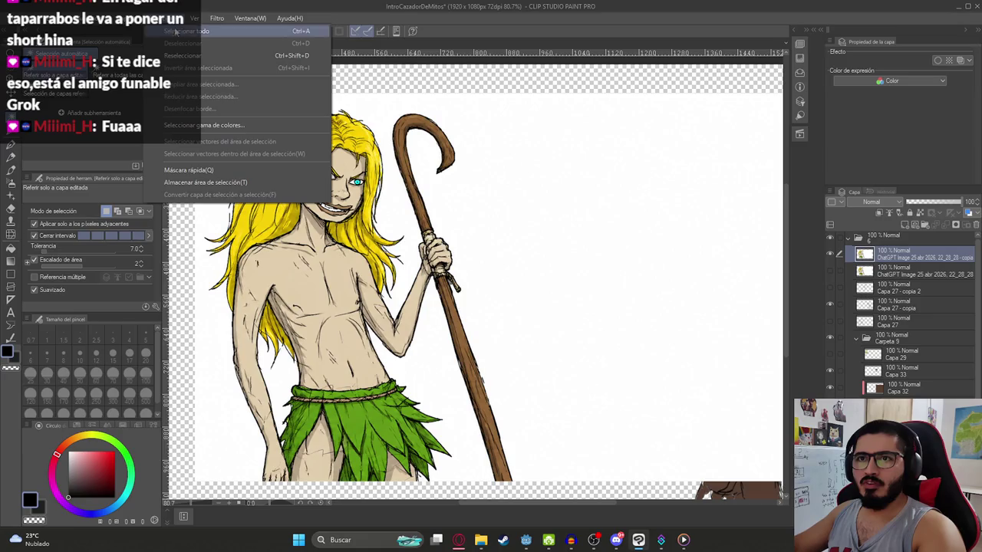
pyautogui.click(192, 125)
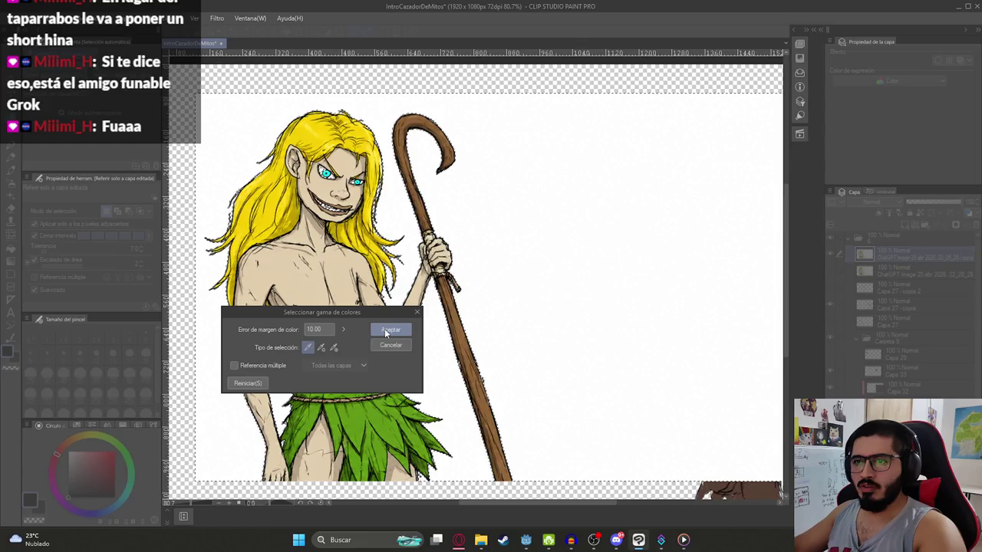
pyautogui.click(390, 331)
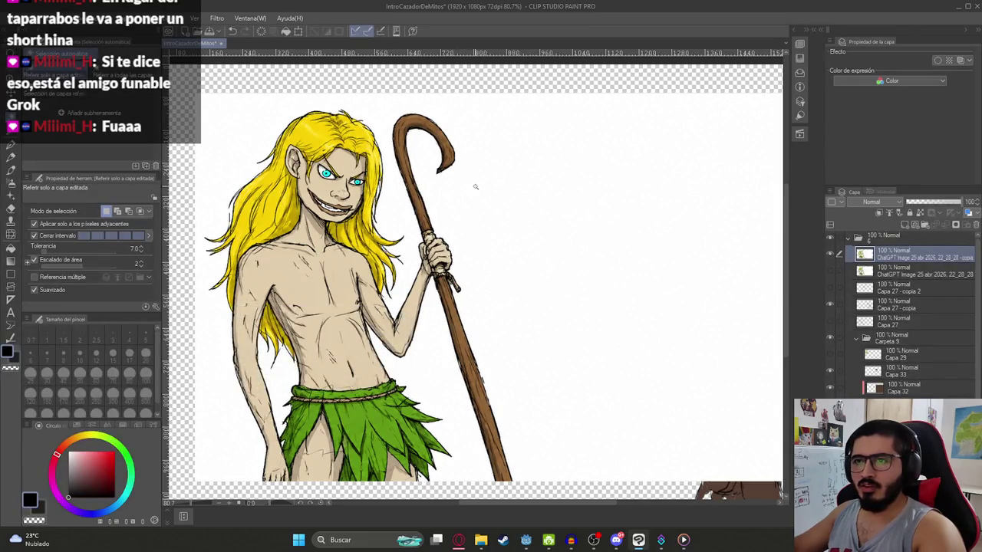
pyautogui.press('Delete')
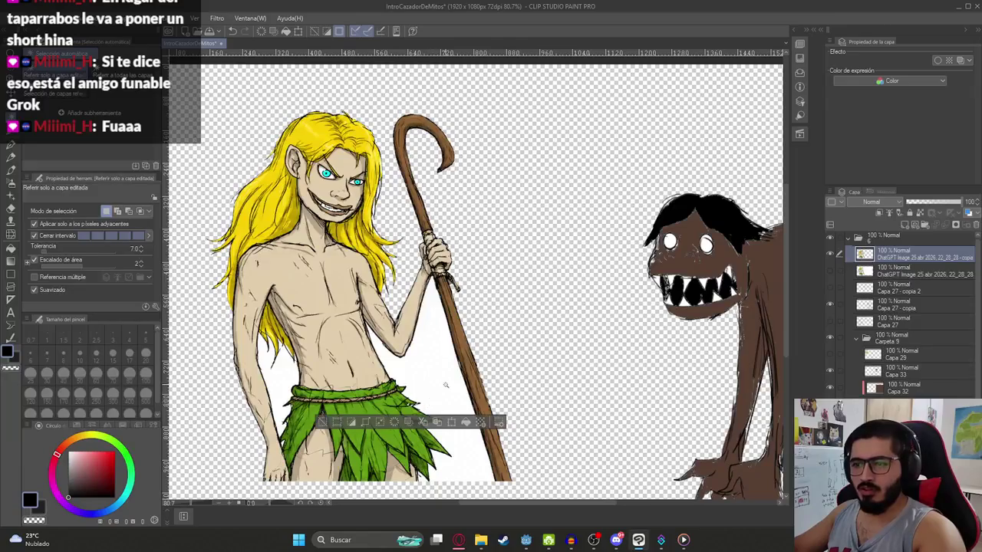
pyautogui.click(444, 385)
pyautogui.press('Delete')
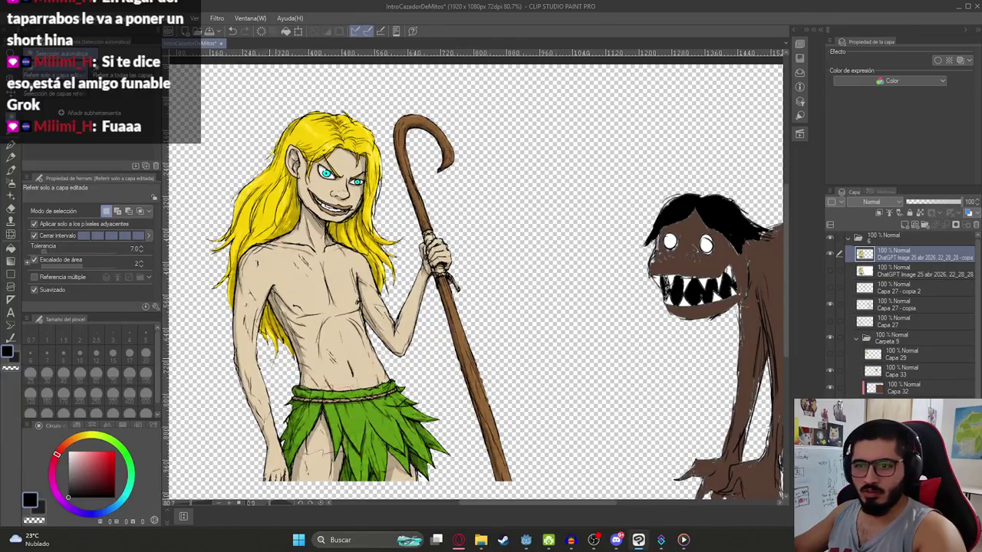
# Step: Show the grey backdrop layer and nudge the boy slightly up and left
pyautogui.scroll(-3, 361, 349)
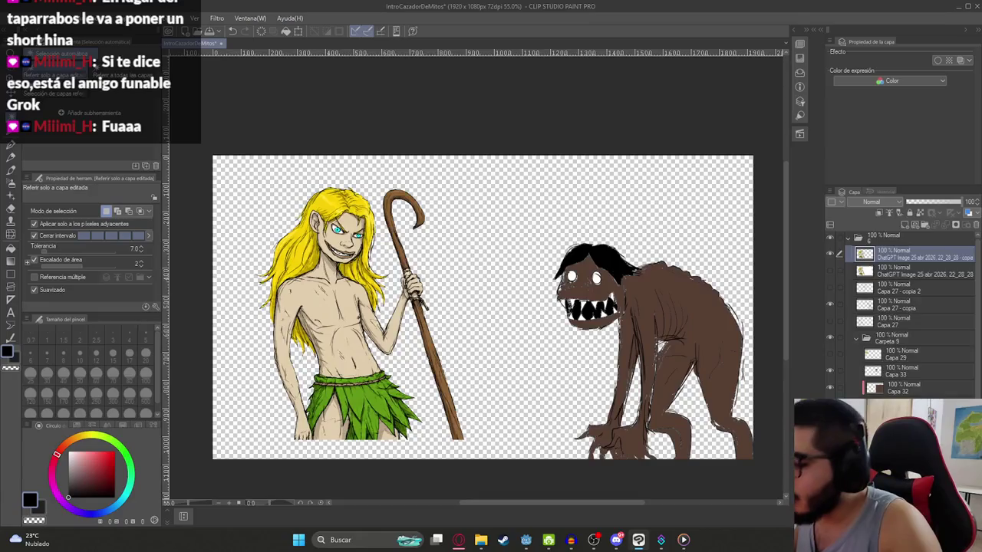
pyautogui.scroll(-1, 902, 314)
pyautogui.click(829, 370)
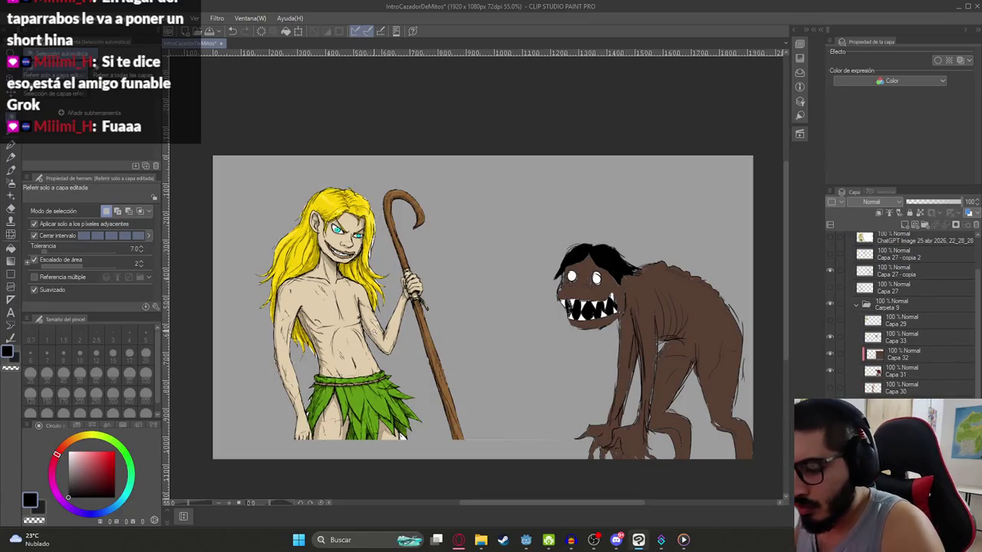
pyautogui.press('k')
pyautogui.moveTo(381, 331); pyautogui.dragTo(361, 315)
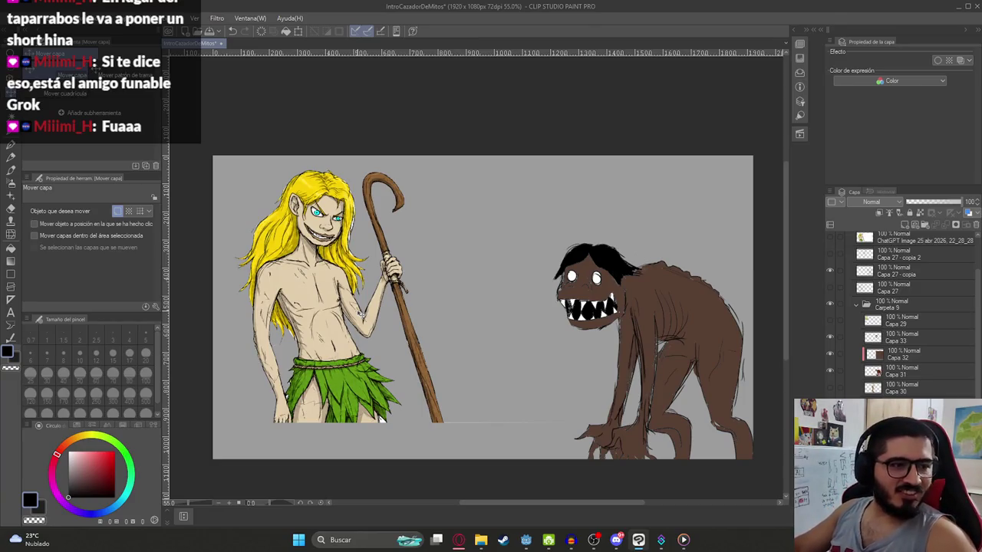
# Step: Erase the faint stray line along the bottom of the figure
pyautogui.scroll(3, 381, 418)
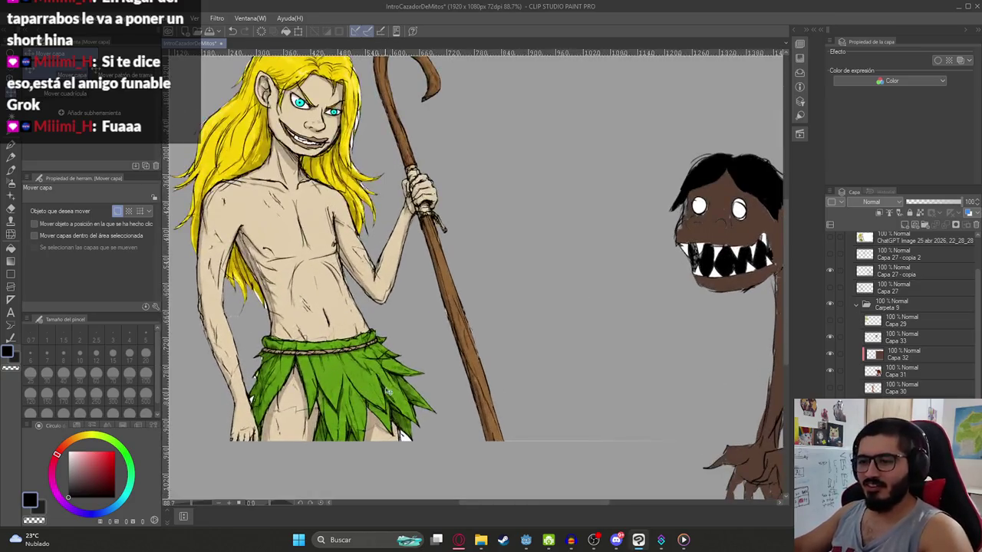
pyautogui.scroll(3, 439, 436)
pyautogui.scroll(1, 440, 436)
pyautogui.press('w')
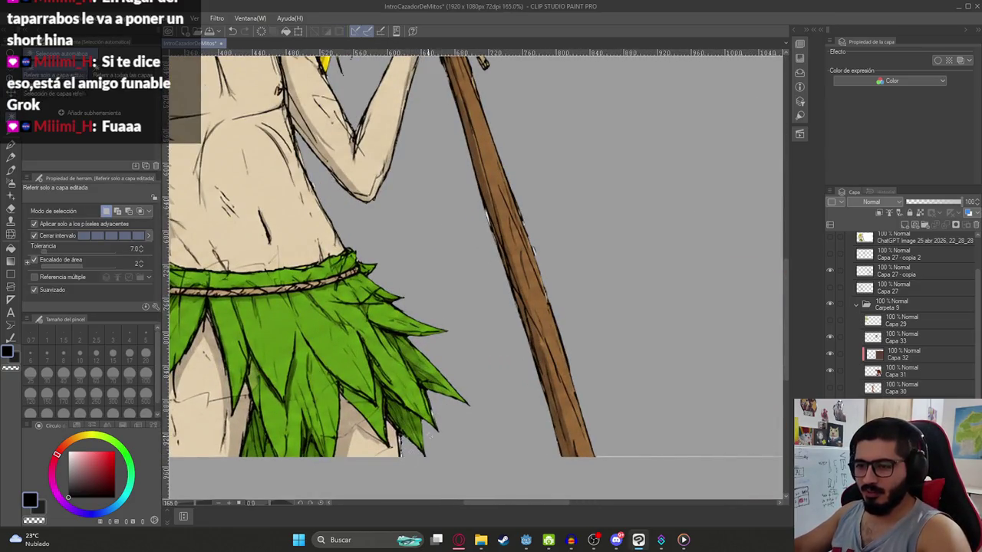
pyautogui.scroll(-3, 427, 378)
pyautogui.moveTo(427, 378); pyautogui.dragTo(371, 317)
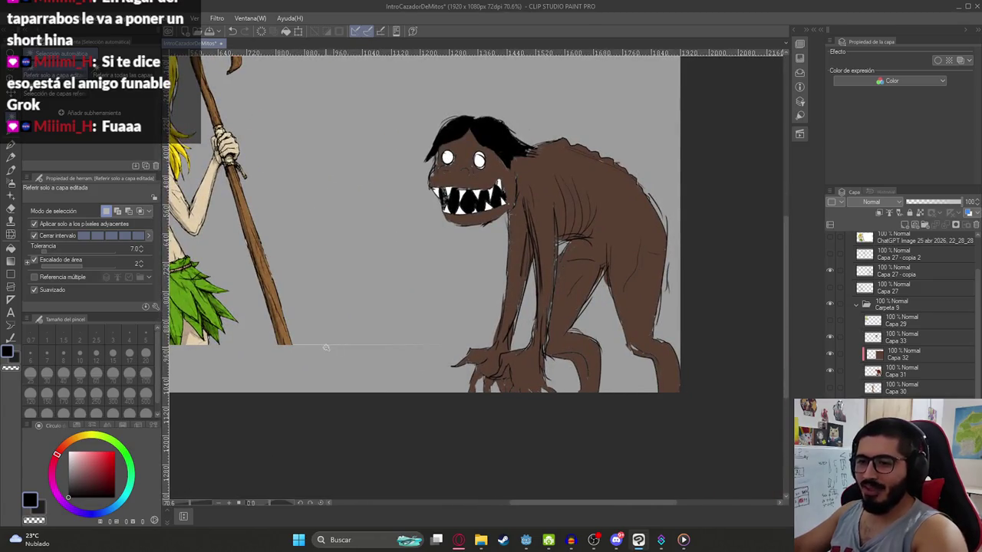
pyautogui.press('e')
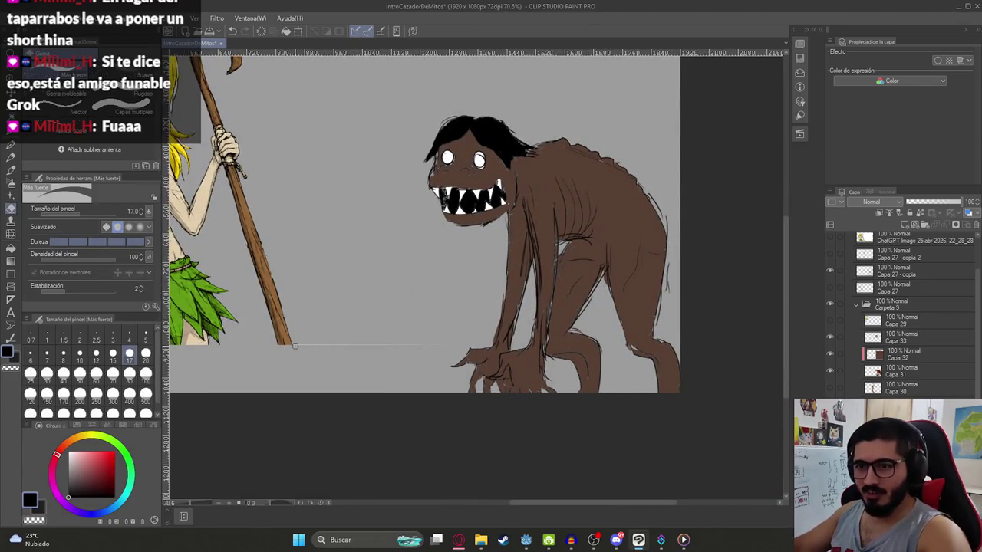
pyautogui.moveTo(294, 346)
pyautogui.mouseDown()
pyautogui.moveTo(479, 338)
pyautogui.moveTo(380, 257)
pyautogui.mouseUp()
# Step: Lasso a freehand outline around the boy and bring up the layer options
pyautogui.press('k')
pyautogui.press('m')
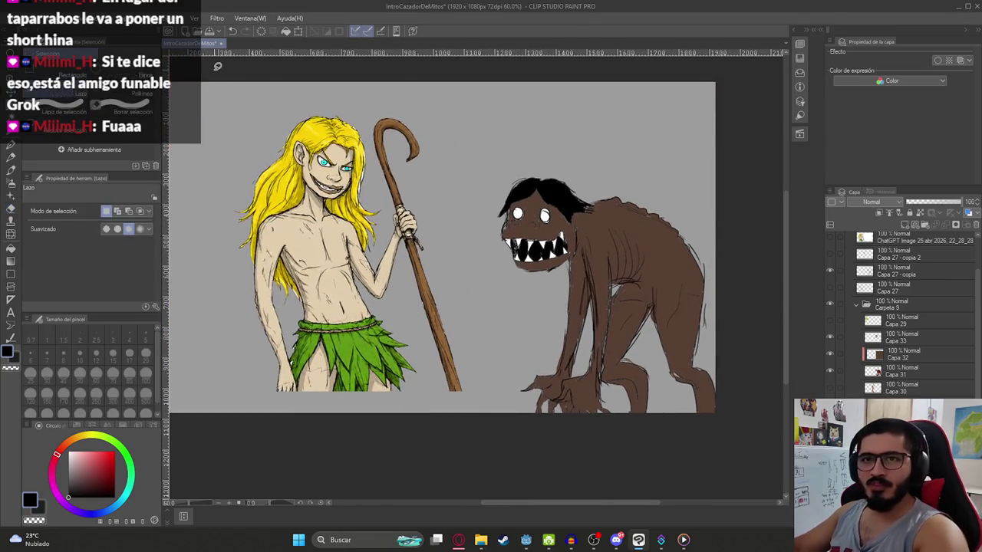
pyautogui.moveTo(261, 107); pyautogui.dragTo(285, 408)
pyautogui.moveTo(447, 407); pyautogui.dragTo(265, 101)
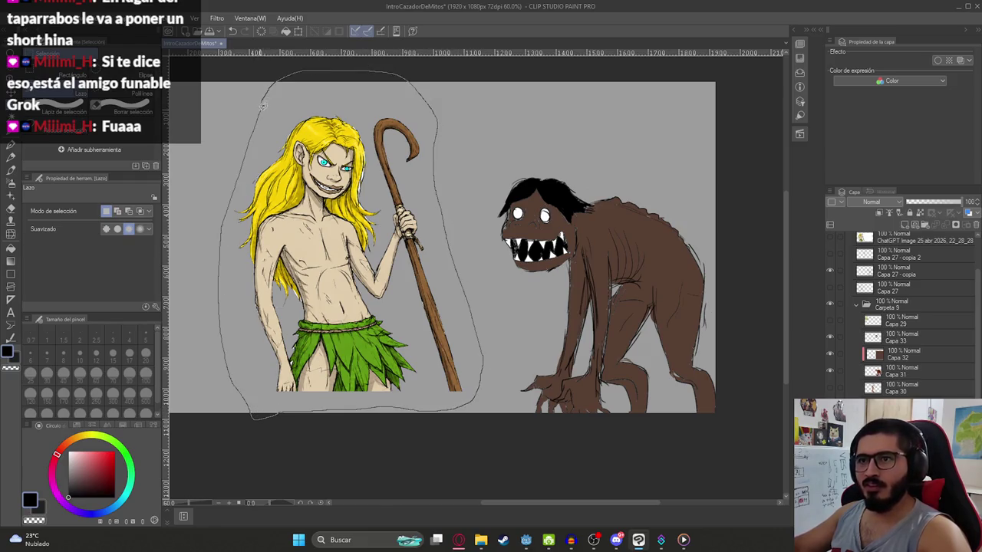
pyautogui.rightClick(905, 252)
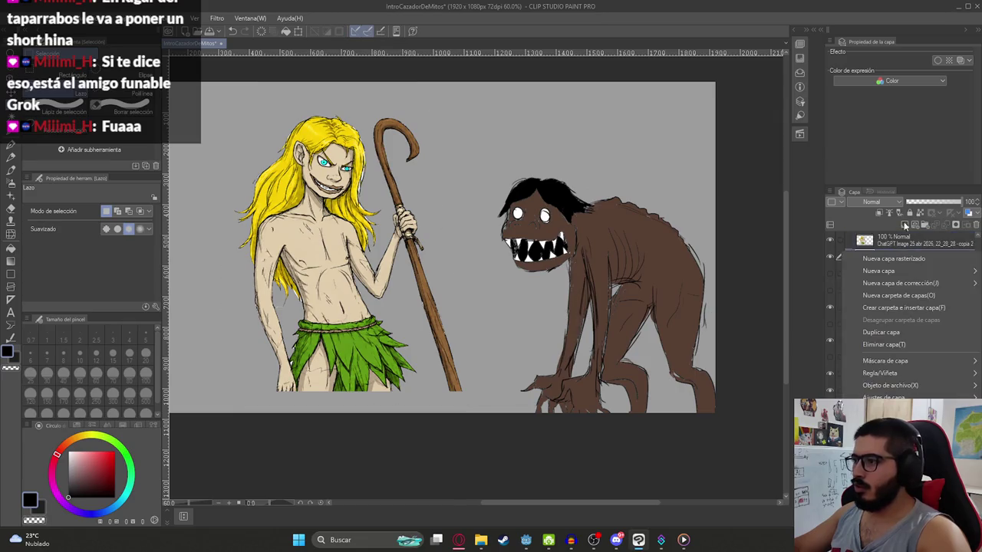
# Step: Duplicate the boy's layer
pyautogui.click(916, 337)
pyautogui.scroll(-1, 460, 245)
pyautogui.scroll(1, 460, 246)
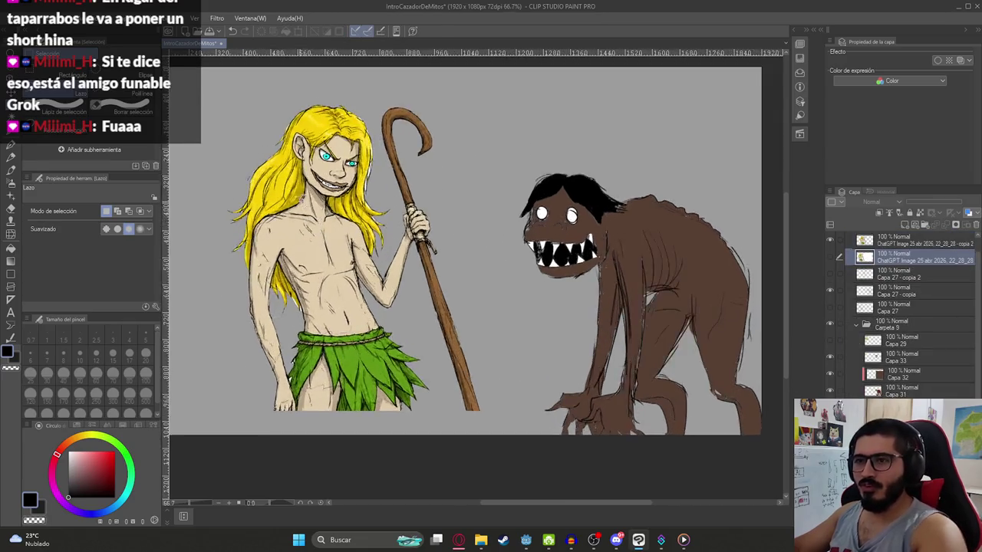
pyautogui.scroll(3, 330, 173)
pyautogui.scroll(3, 429, 201)
# Step: On the top duplicate layer, clear three leftover white strands from the hair
pyautogui.press('w')
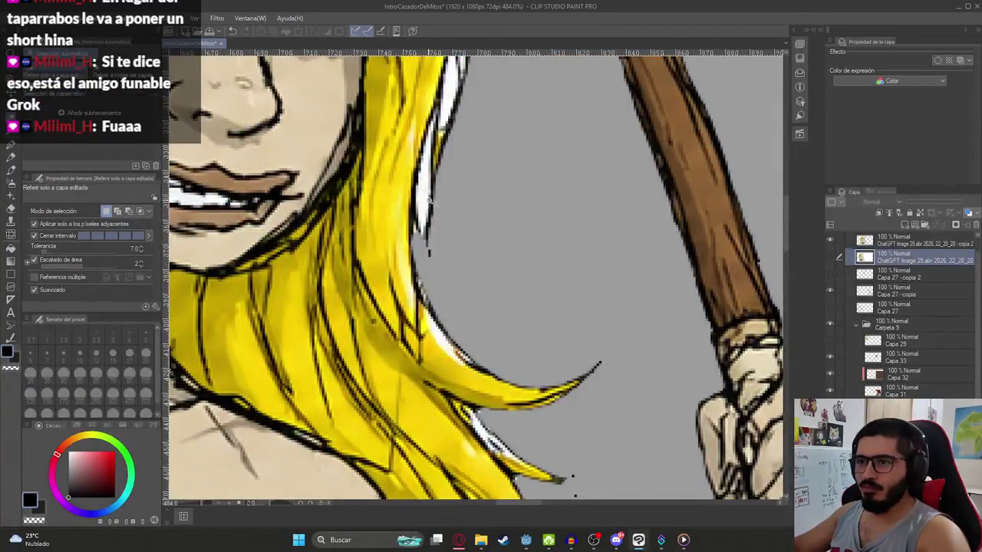
pyautogui.scroll(2, 528, 279)
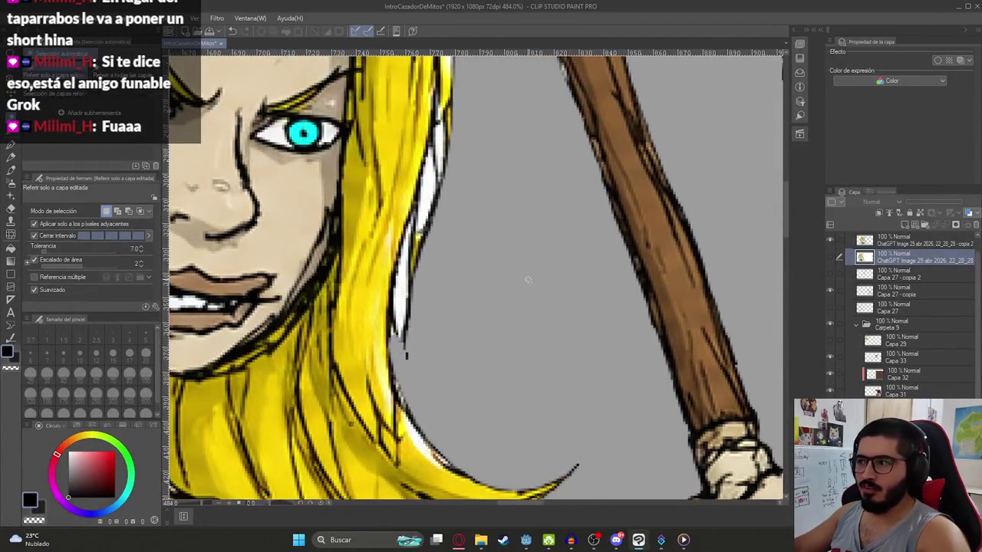
pyautogui.hotkey('alt', ']')
pyautogui.click(404, 293)
pyautogui.press('Delete')
pyautogui.click(430, 203)
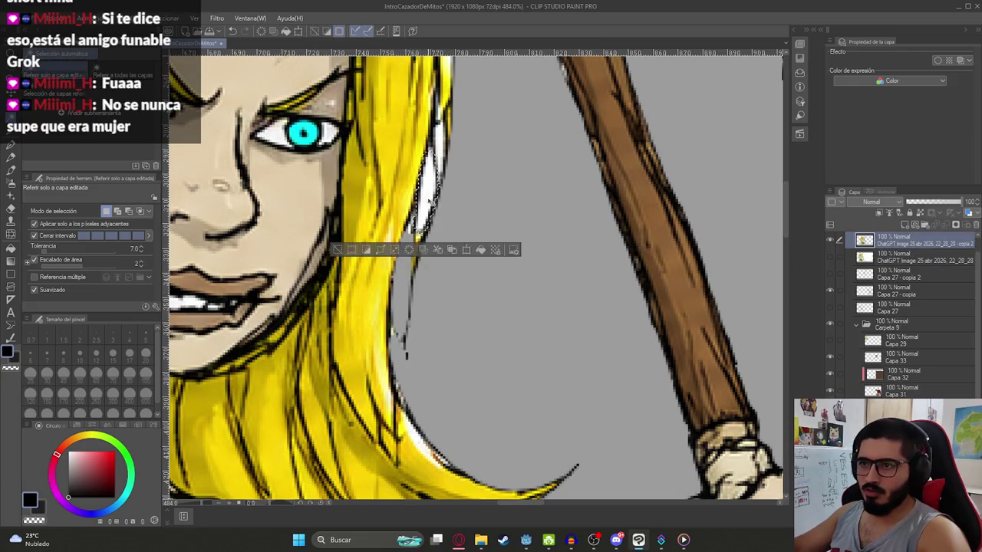
pyautogui.press('Delete')
pyautogui.hotkey('ctrl', 'd')
pyautogui.click(439, 144)
pyautogui.press('Delete')
pyautogui.hotkey('ctrl', 'd')
# Step: Fill the white gaps between hair and outline and at the skirt edge
pyautogui.scroll(-8, 472, 276)
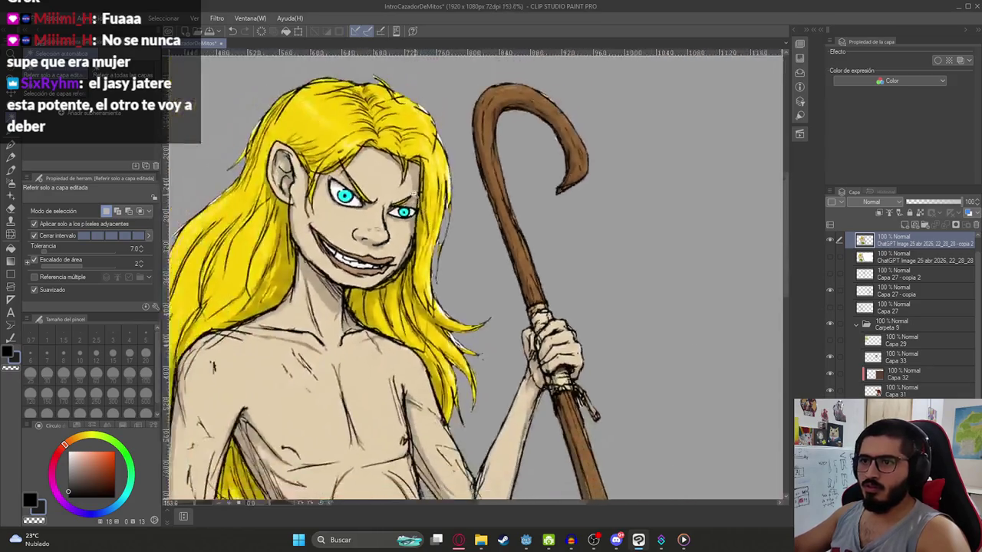
pyautogui.scroll(-3, 471, 276)
pyautogui.press('k')
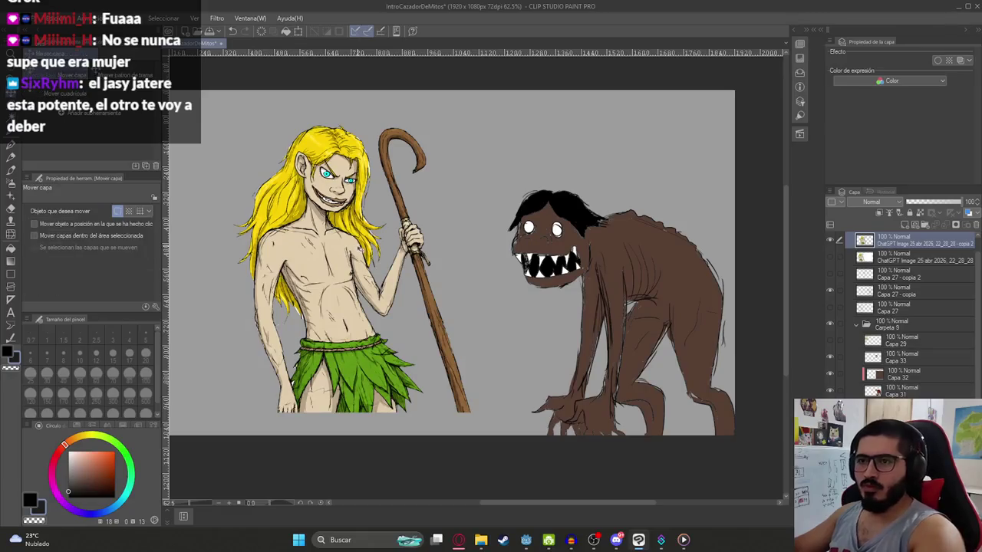
pyautogui.moveTo(395, 250); pyautogui.dragTo(445, 211)
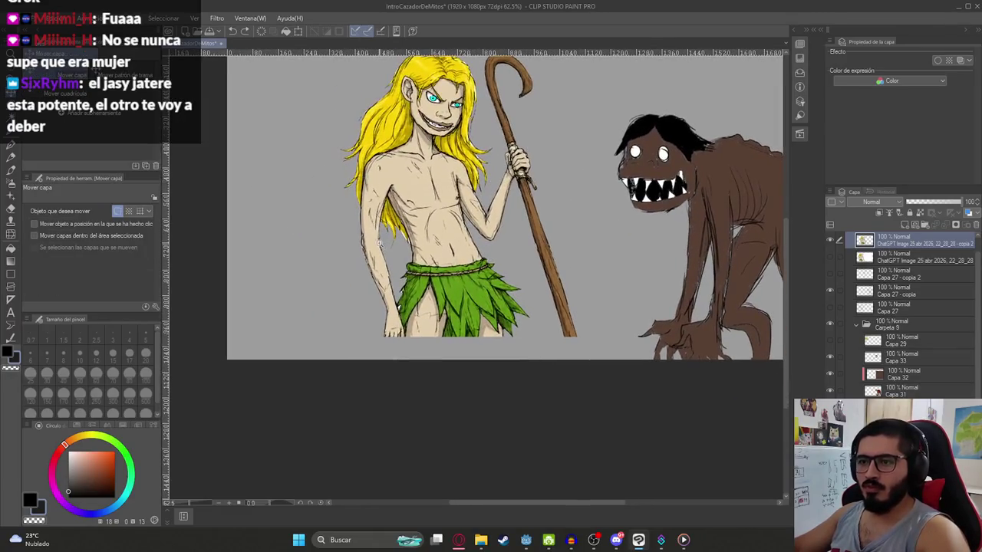
pyautogui.scroll(4, 380, 244)
pyautogui.scroll(6, 379, 243)
pyautogui.press('g')
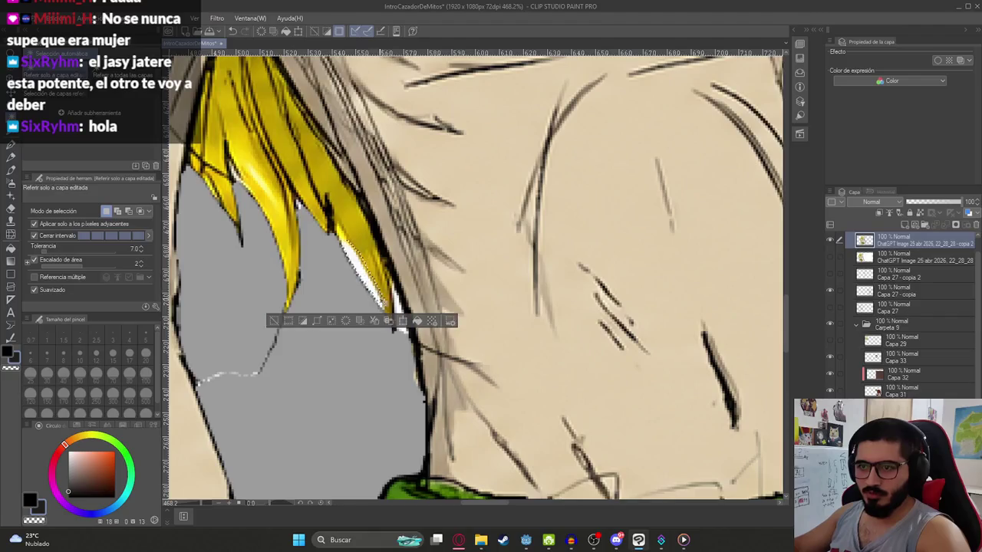
pyautogui.click(377, 297)
pyautogui.scroll(-2, 383, 314)
pyautogui.scroll(-8, 382, 315)
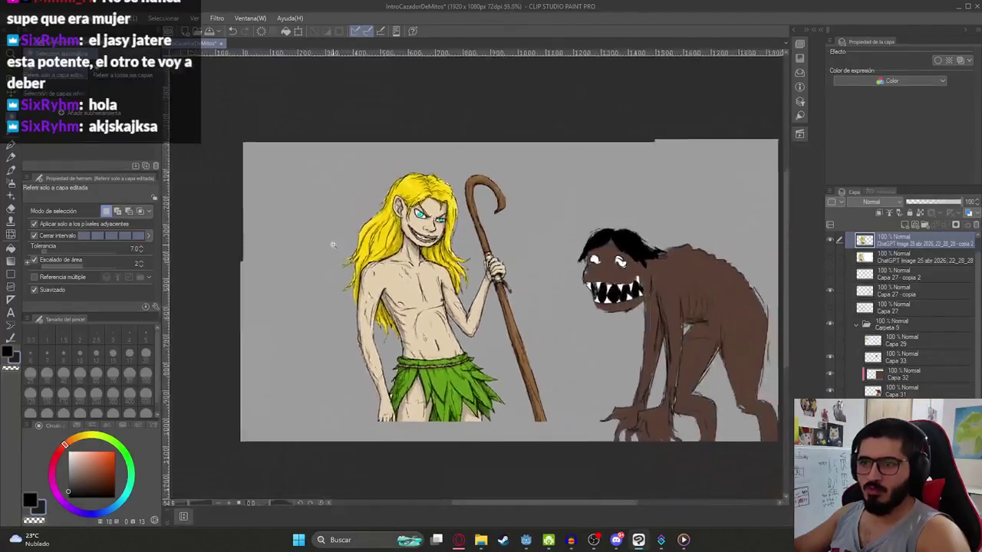
pyautogui.scroll(6, 382, 403)
pyautogui.scroll(4, 515, 305)
pyautogui.click(495, 260)
# Step: Shift the boy about 100 px left and add a new layer folder
pyautogui.scroll(-8, 552, 340)
pyautogui.scroll(1, 419, 321)
pyautogui.scroll(2, 419, 320)
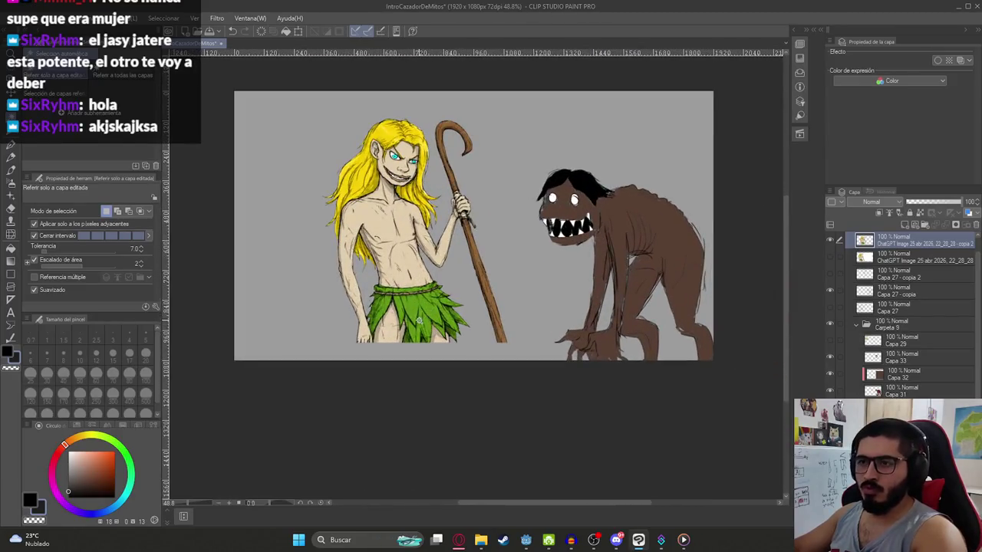
pyautogui.press('k')
pyautogui.scroll(1, 399, 307)
pyautogui.scroll(-1, 384, 309)
pyautogui.moveTo(393, 278); pyautogui.dragTo(316, 294)
pyautogui.click(924, 224)
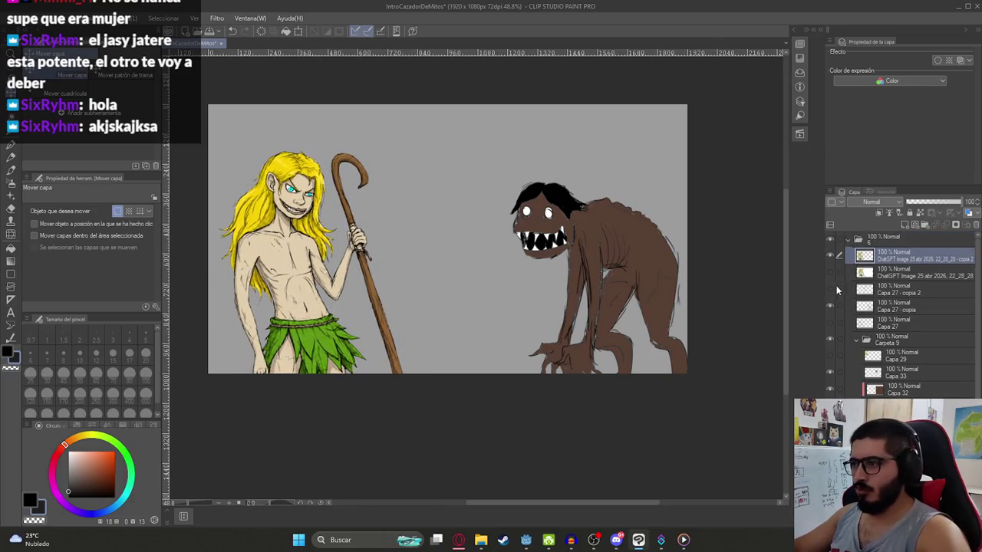
pyautogui.click(905, 270)
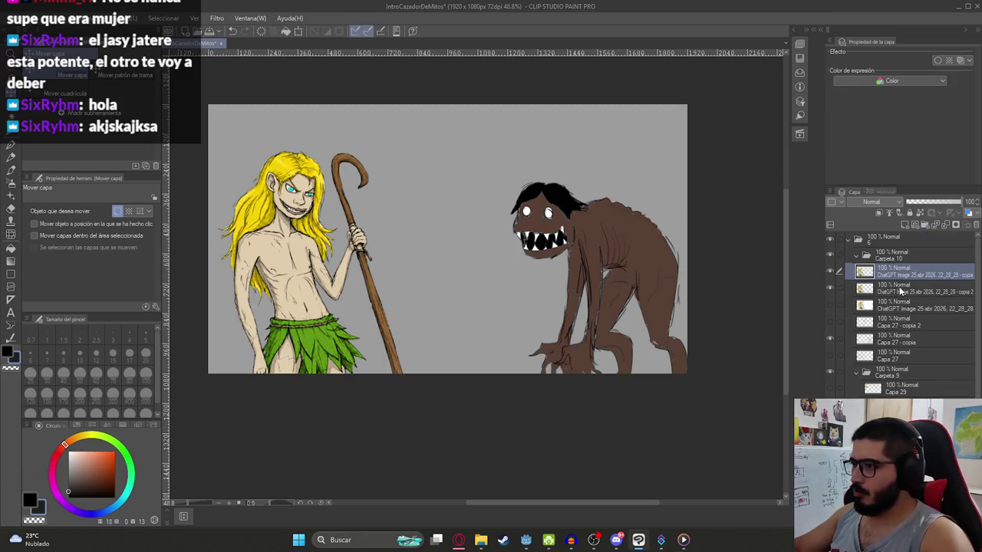
pyautogui.keyDown('shift'); pyautogui.click(891, 304); pyautogui.keyUp('shift')
pyautogui.moveTo(891, 305); pyautogui.dragTo(888, 259)
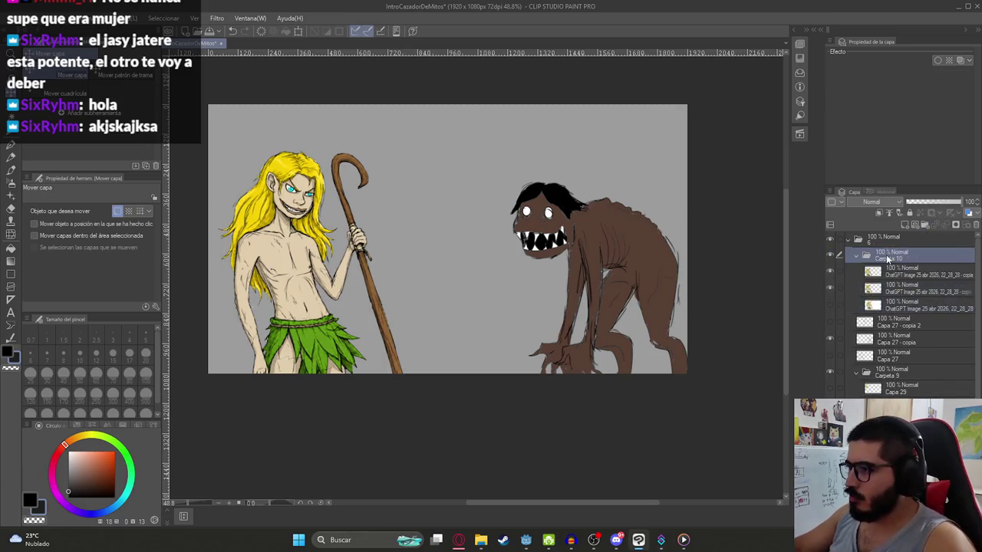
pyautogui.click(859, 260)
pyautogui.click(859, 273)
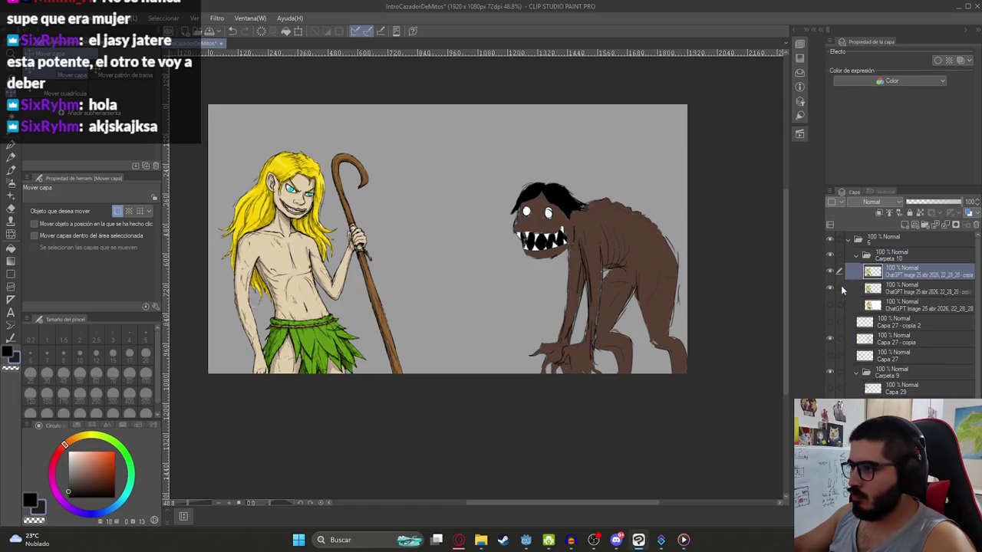
pyautogui.moveTo(289, 298); pyautogui.dragTo(292, 223)
pyautogui.hotkey('ctrl', 'z')
pyautogui.hotkey('ctrl', 't')
pyautogui.moveTo(307, 147)
pyautogui.mouseDown()
pyautogui.moveTo(317, 116)
pyautogui.moveTo(282, 226)
pyautogui.mouseUp()
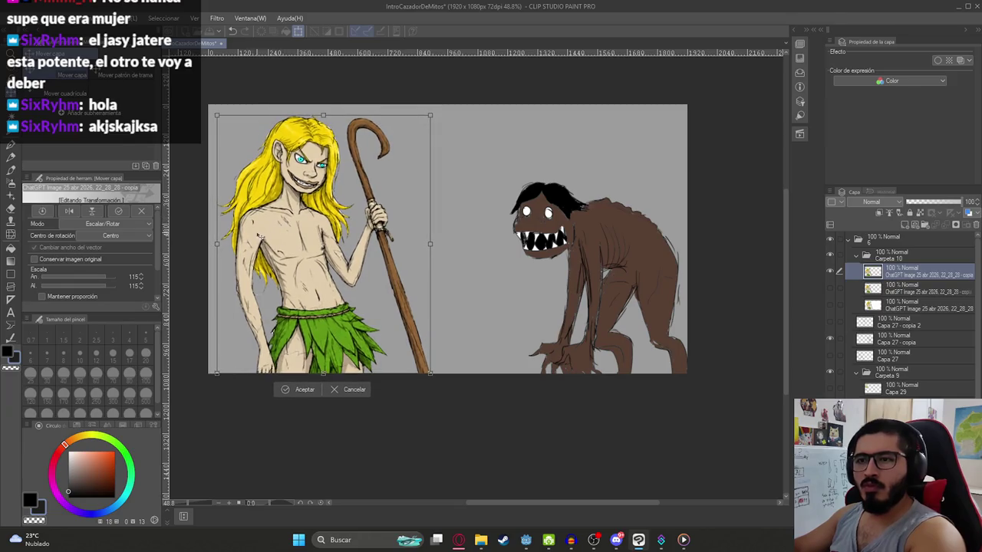
pyautogui.press('Return')
pyautogui.scroll(2, 253, 247)
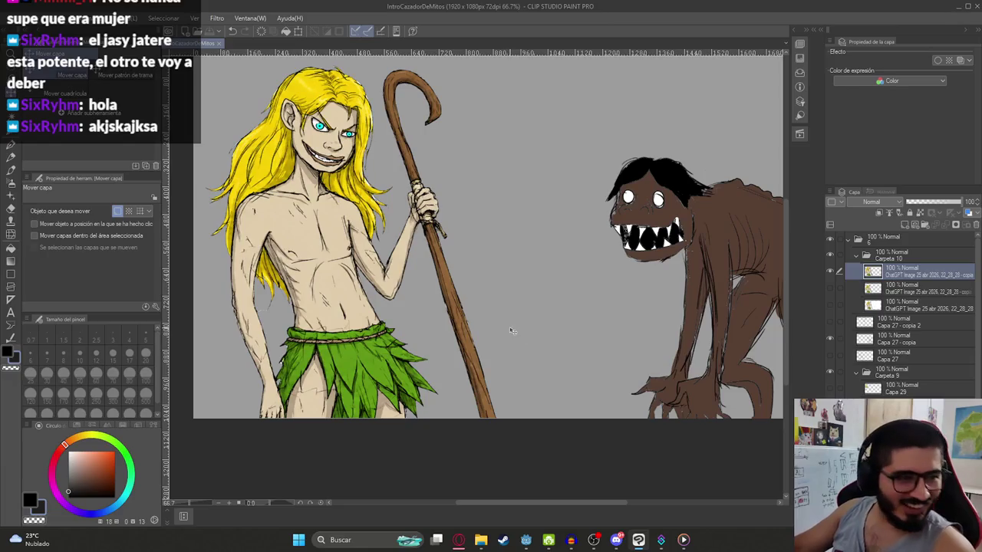
pyautogui.scroll(-3, 422, 222)
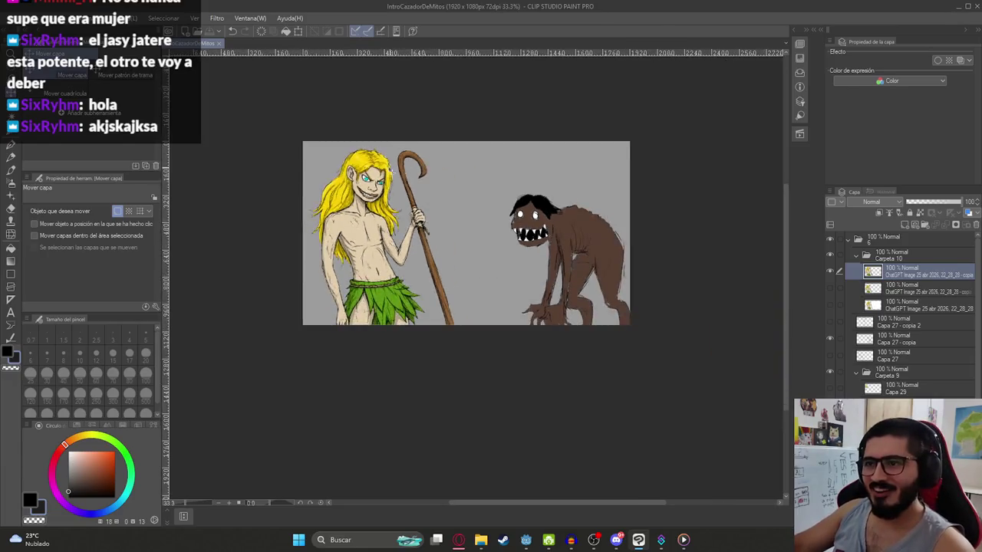
pyautogui.scroll(4, 378, 177)
pyautogui.scroll(-3, 360, 279)
pyautogui.scroll(1, 360, 278)
# Step: Hide the boy's body and skirt layers plus all brown monster layers
pyautogui.scroll(1, 359, 278)
pyautogui.click(830, 271)
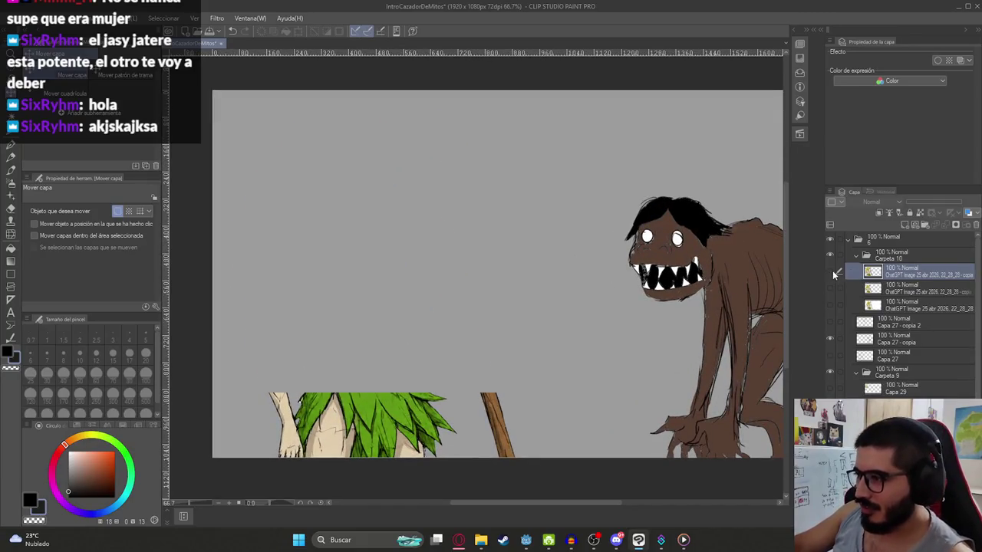
pyautogui.click(829, 339)
pyautogui.click(830, 334)
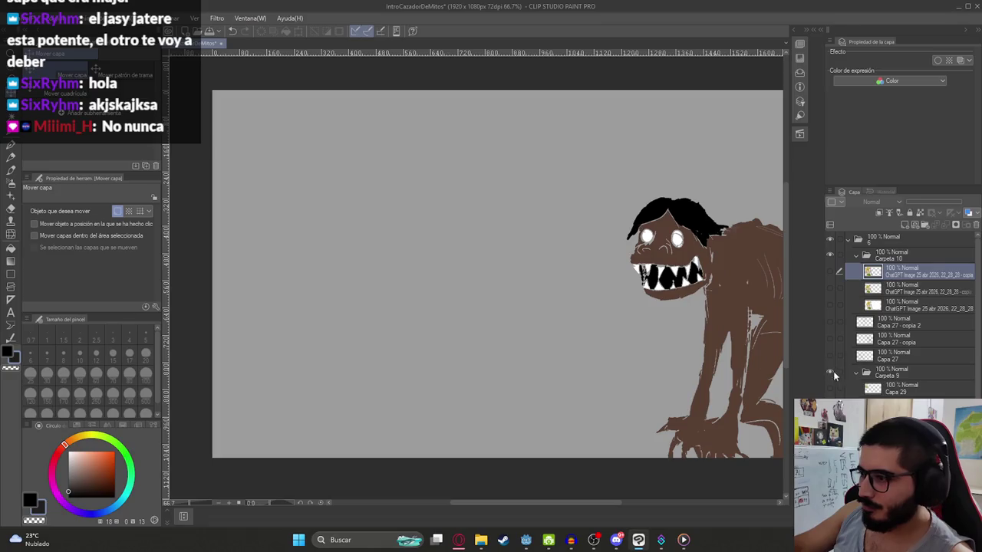
pyautogui.click(830, 355)
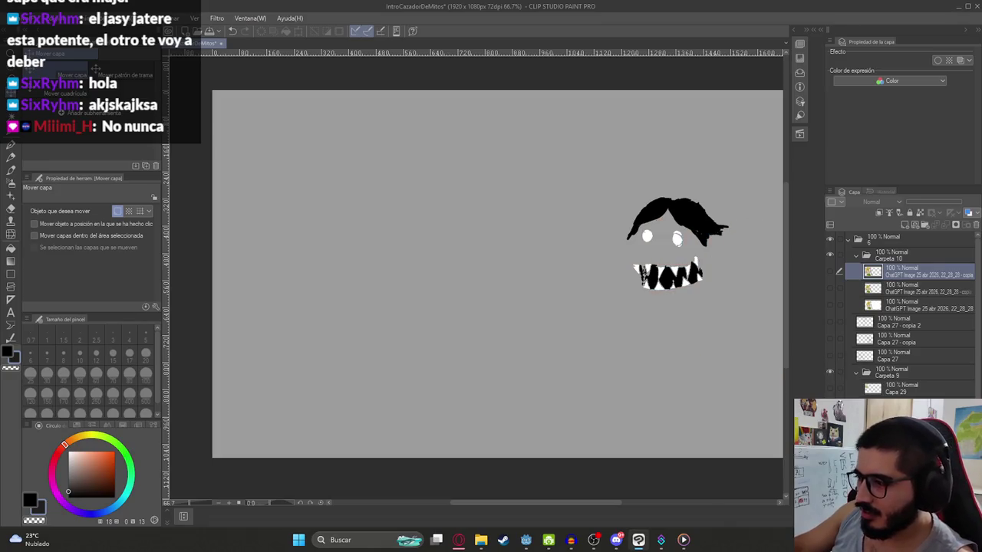
pyautogui.click(830, 338)
# Step: Show the boy's sketch, flat colours and detailed version, comparing detailed against flat
pyautogui.click(830, 355)
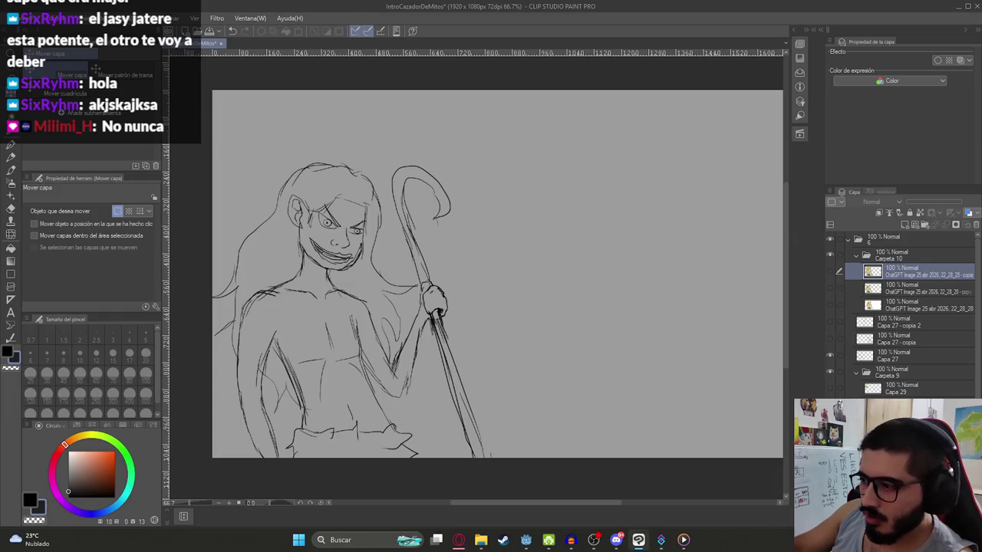
pyautogui.click(829, 270)
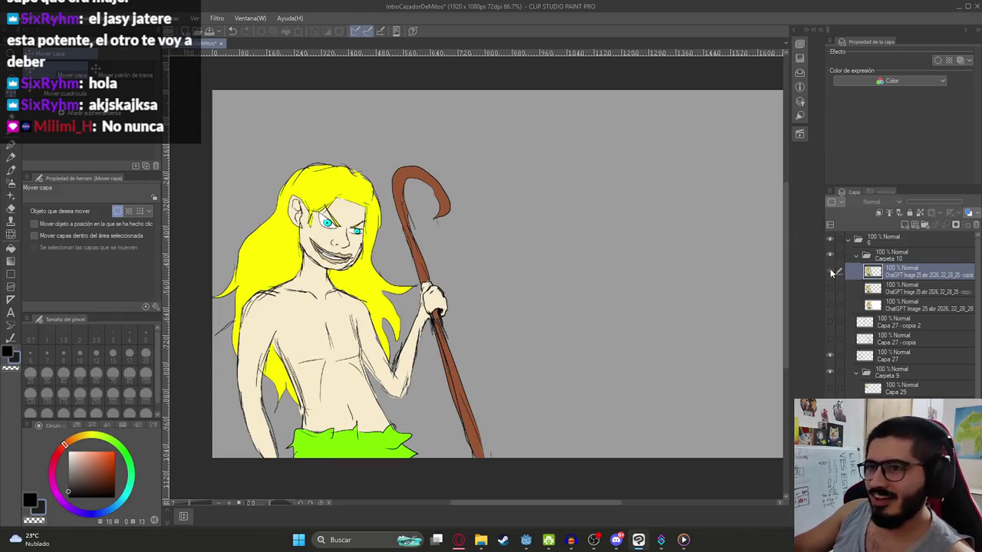
pyautogui.click(829, 270)
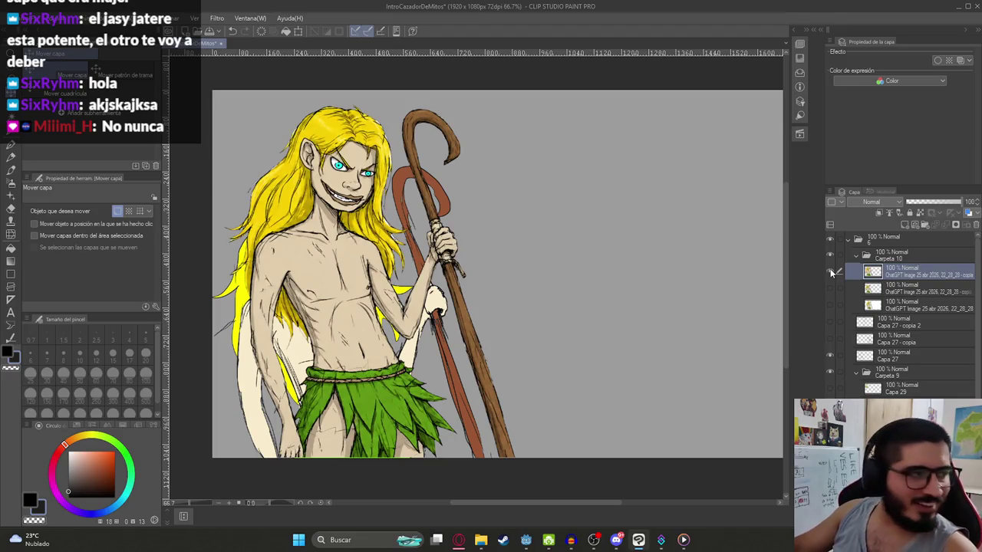
pyautogui.click(830, 270)
pyautogui.click(830, 271)
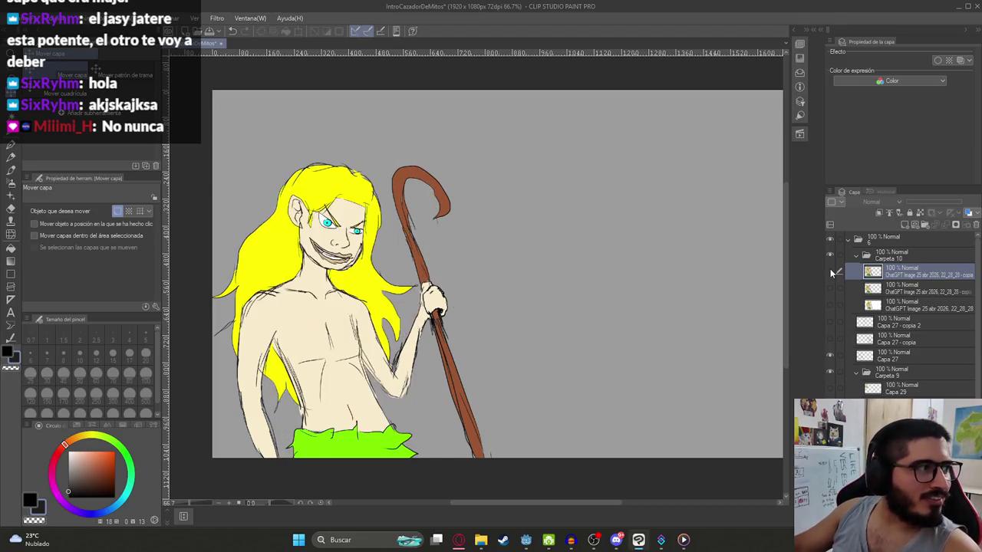
pyautogui.click(829, 272)
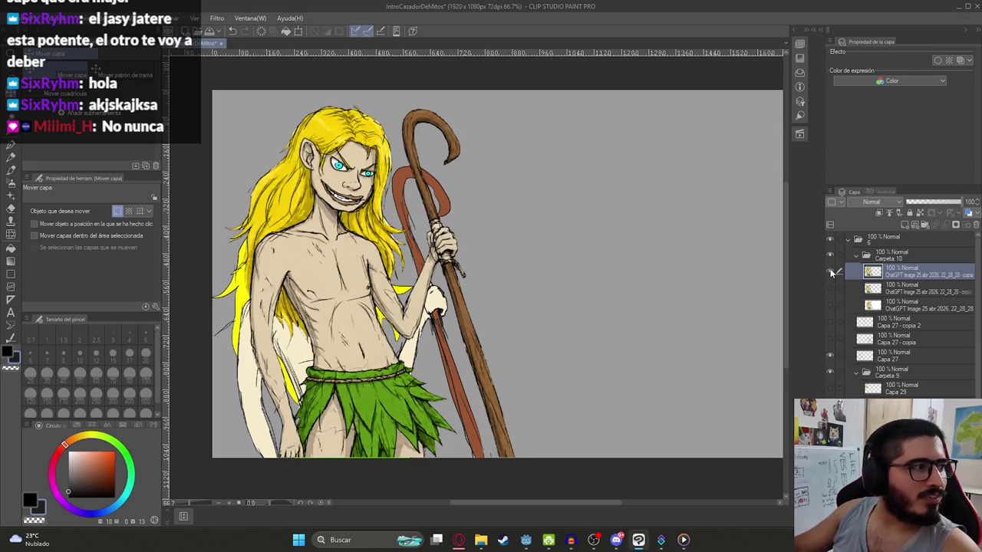
pyautogui.click(830, 270)
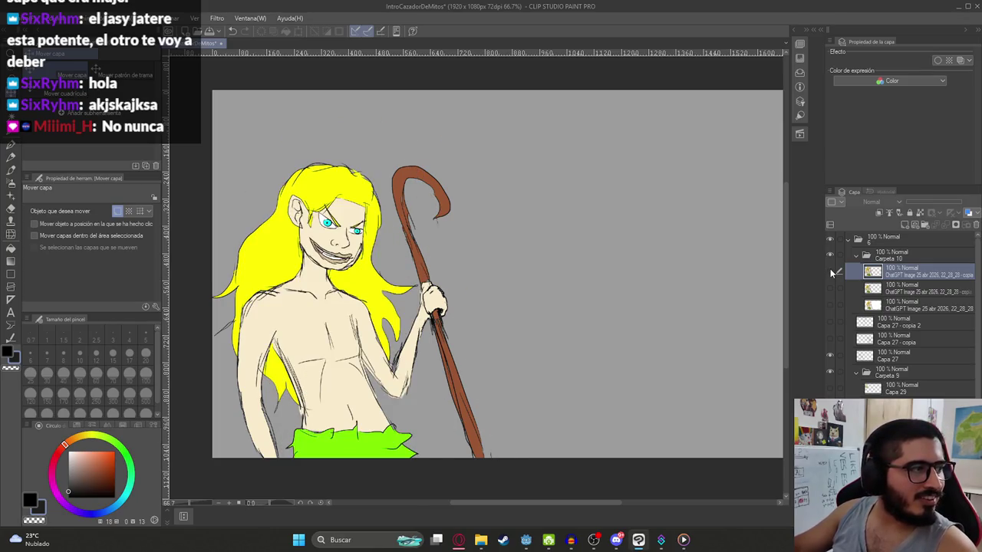
pyautogui.click(830, 271)
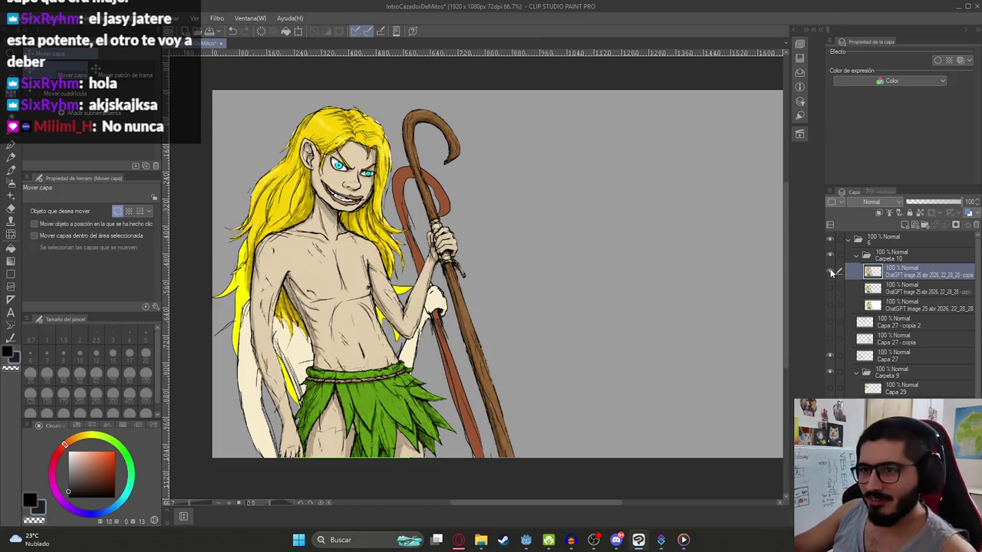
# Step: Hide the red staff/flat fill layer and sketch layer Capa 27, leaving the finished coloured boy
pyautogui.scroll(-2, 856, 376)
pyautogui.scroll(2, 855, 375)
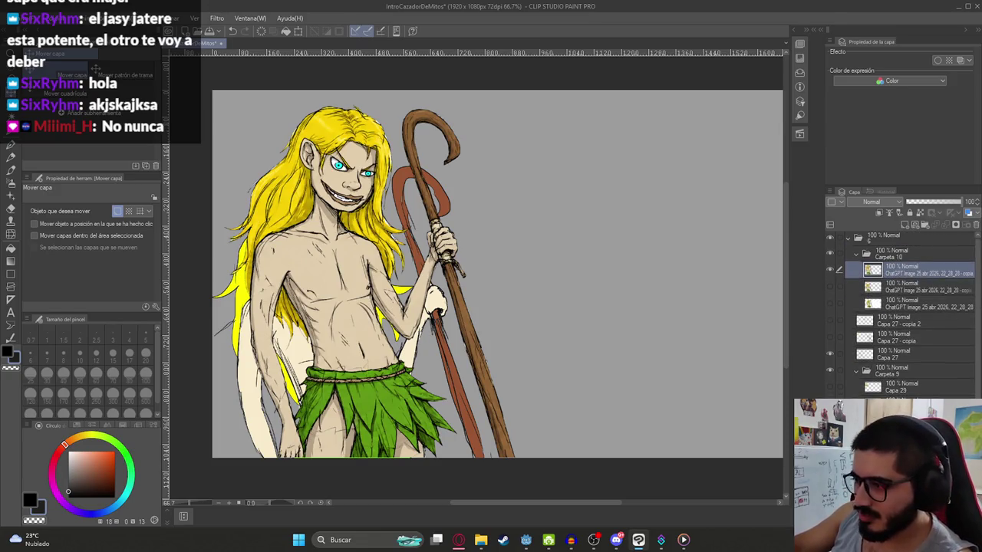
pyautogui.click(829, 370)
pyautogui.click(829, 354)
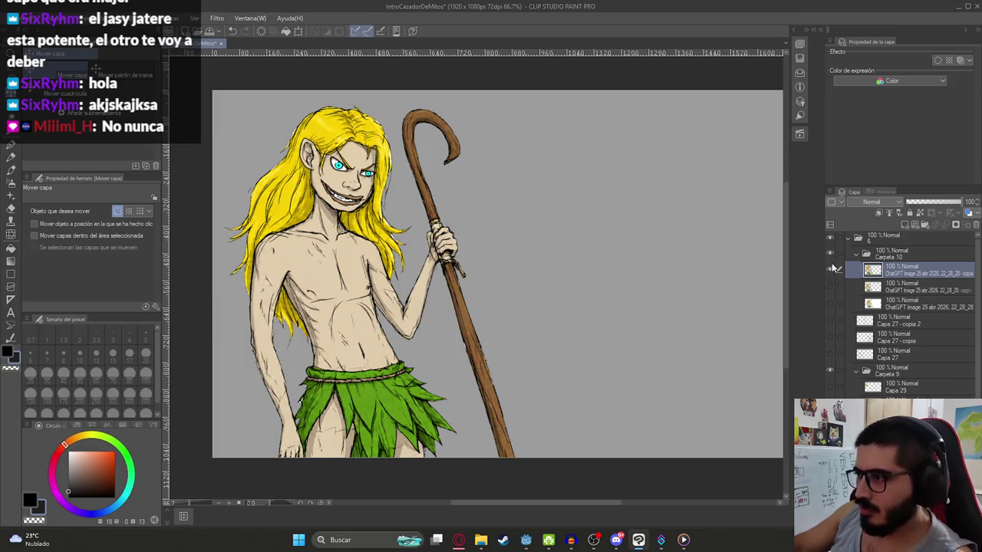
# Step: Copy luison.png from the cazador de mitos folder and paste it into a new ChatGPT message
pyautogui.click(481, 540)
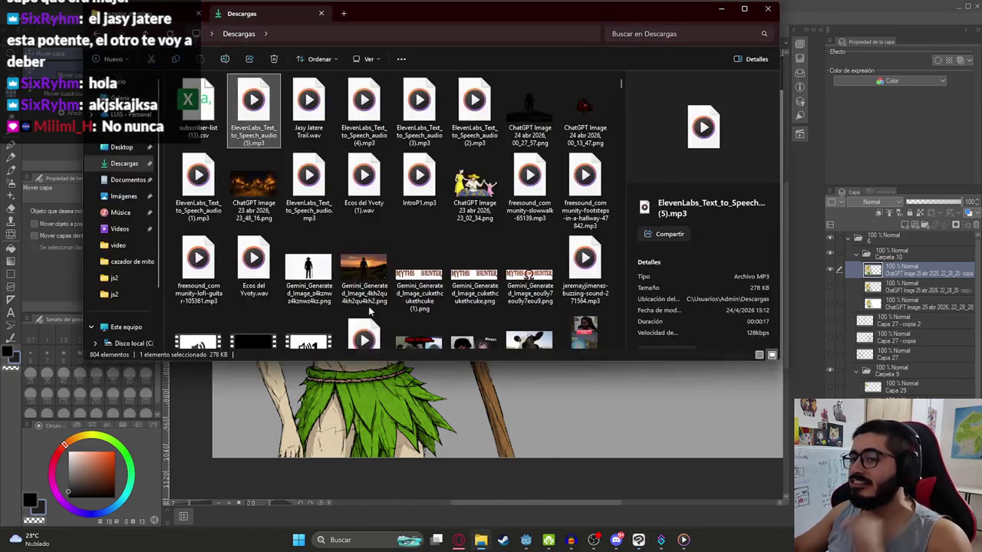
pyautogui.click(161, 13)
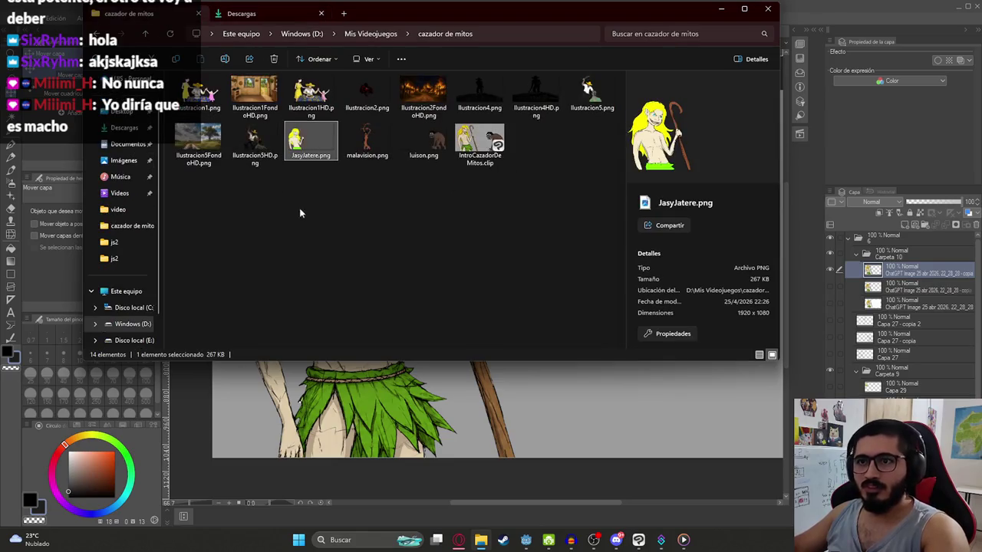
pyautogui.click(388, 138)
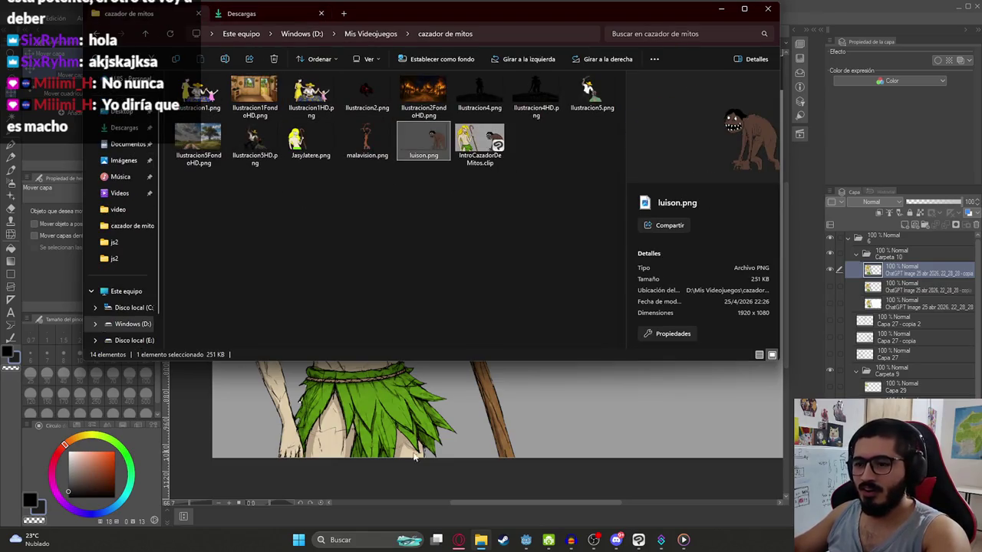
pyautogui.click(458, 539)
pyautogui.hotkey('ctrl', 'v')
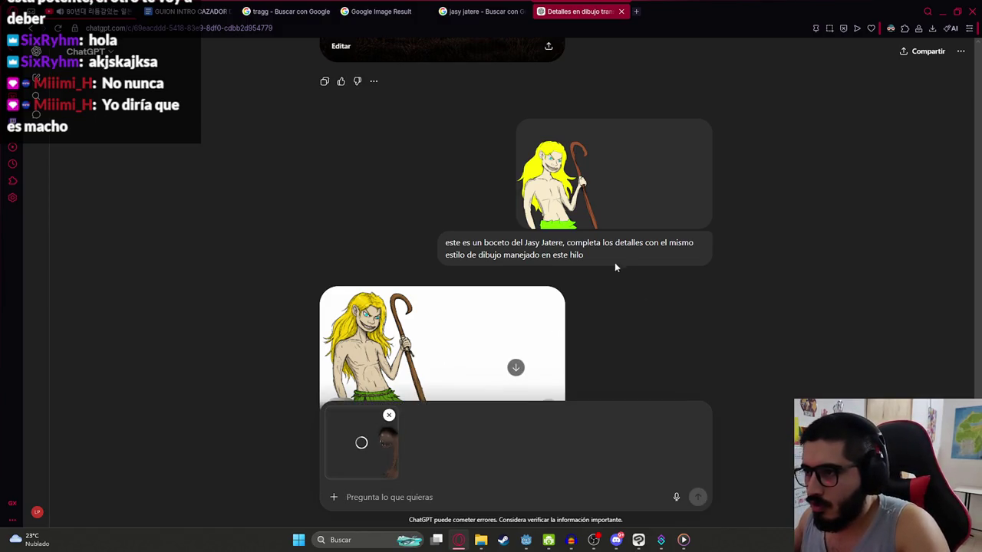
# Step: Send the luison sketch with the earlier prompt, naming luison and adding 'y manteniendo transparencia'
pyautogui.moveTo(614, 263); pyautogui.dragTo(447, 239)
pyautogui.hotkey('ctrl', 'c')
pyautogui.click(362, 497)
pyautogui.hotkey('ctrl', 'v')
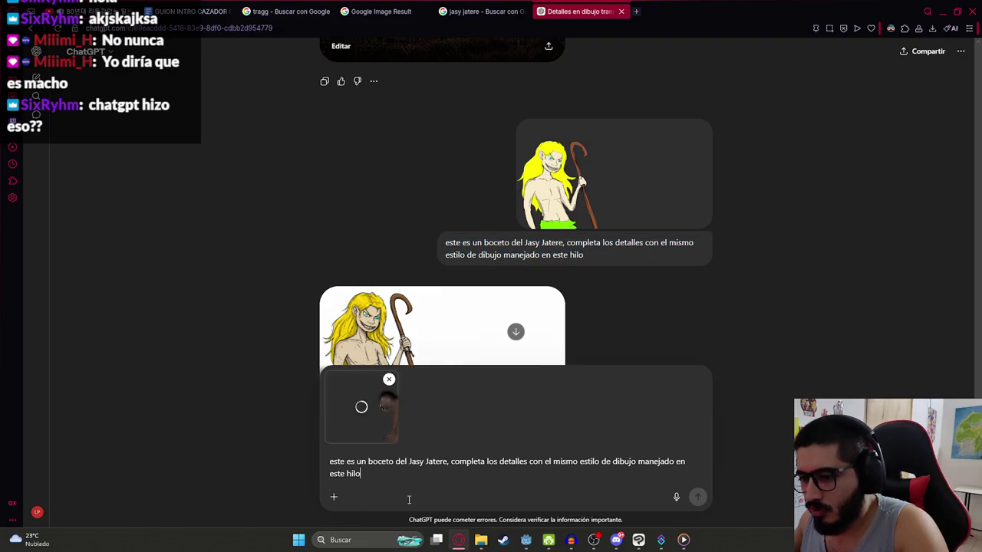
pyautogui.moveTo(400, 461); pyautogui.dragTo(453, 462)
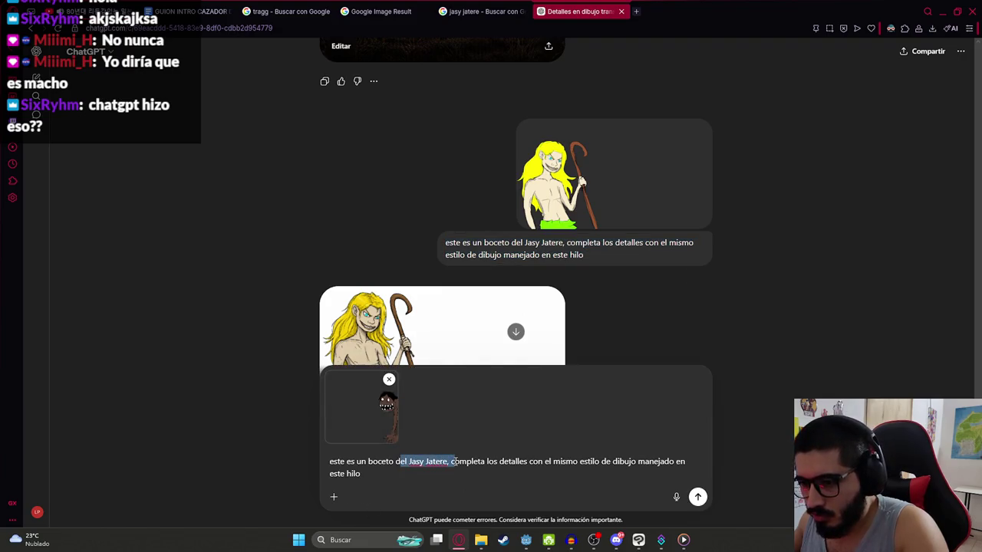
pyautogui.write('l luiso')
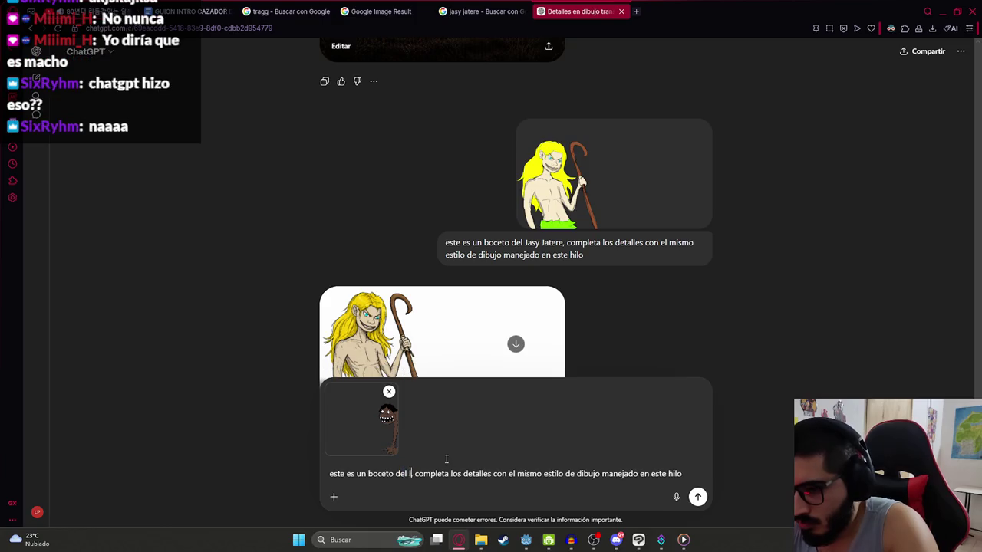
pyautogui.write('n,')
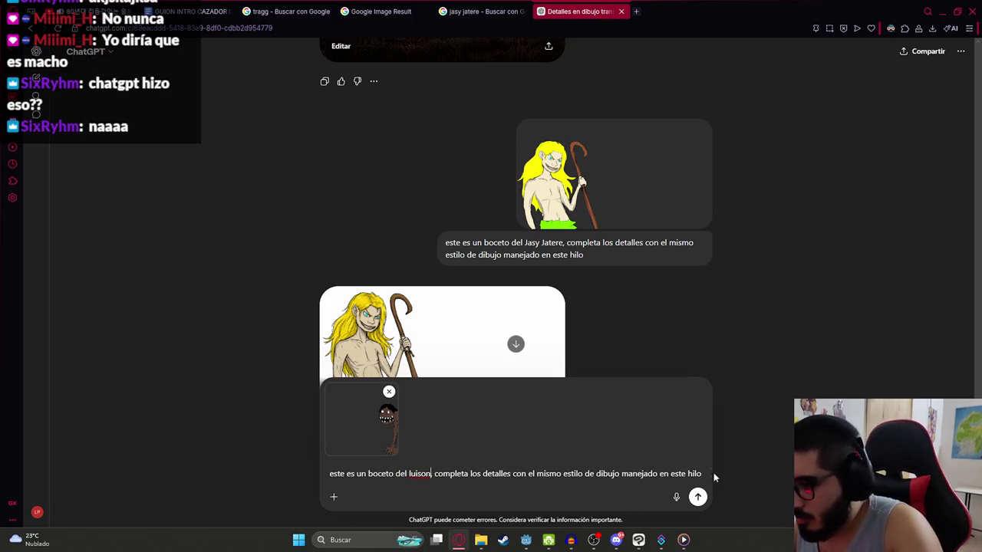
pyautogui.click(700, 473)
pyautogui.write('y manteniendo transparencia')
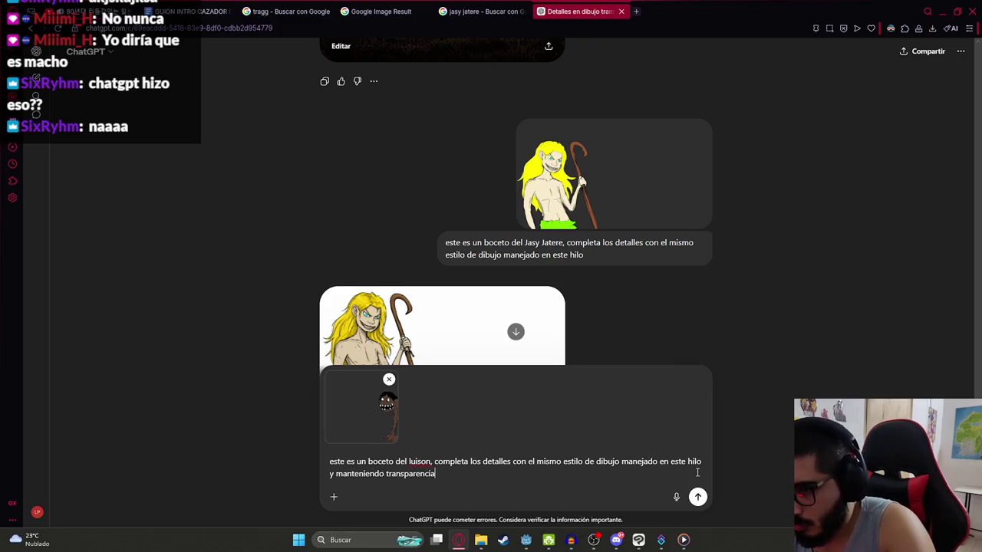
pyautogui.click(697, 497)
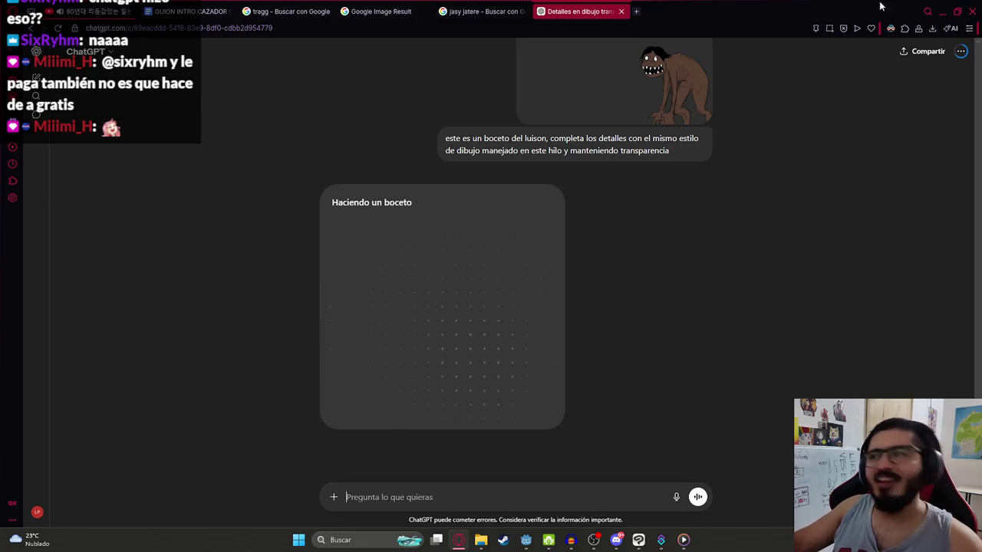
pyautogui.click(636, 12)
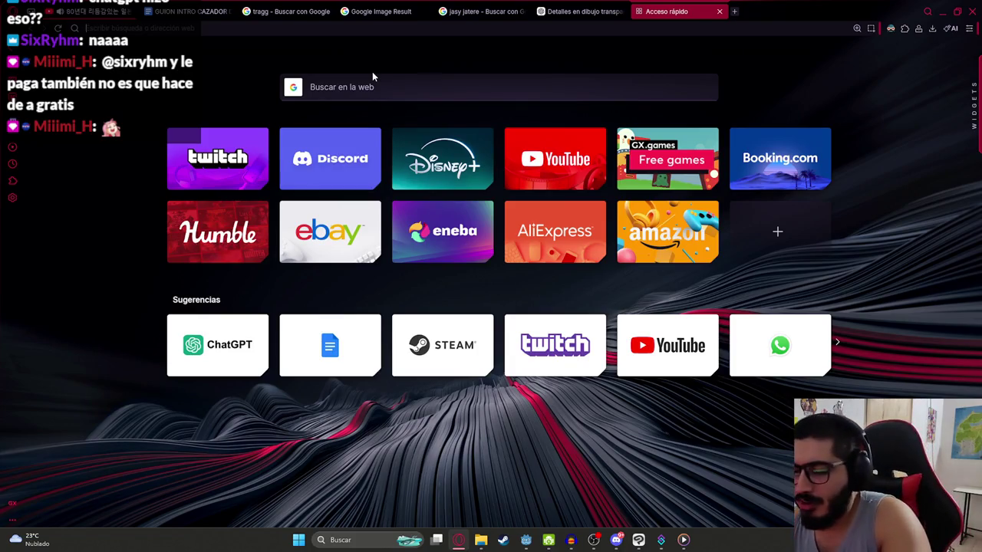
# Step: Google-image-search 'grok anime girl', preview two results, then go back to the ChatGPT chat
pyautogui.write('grok ')
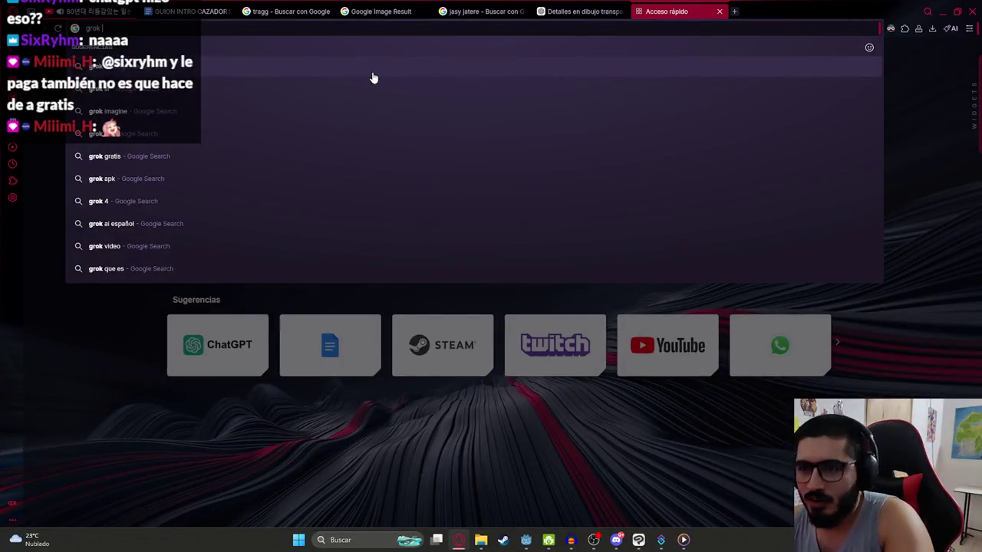
pyautogui.write('anime girl')
pyautogui.press('Return')
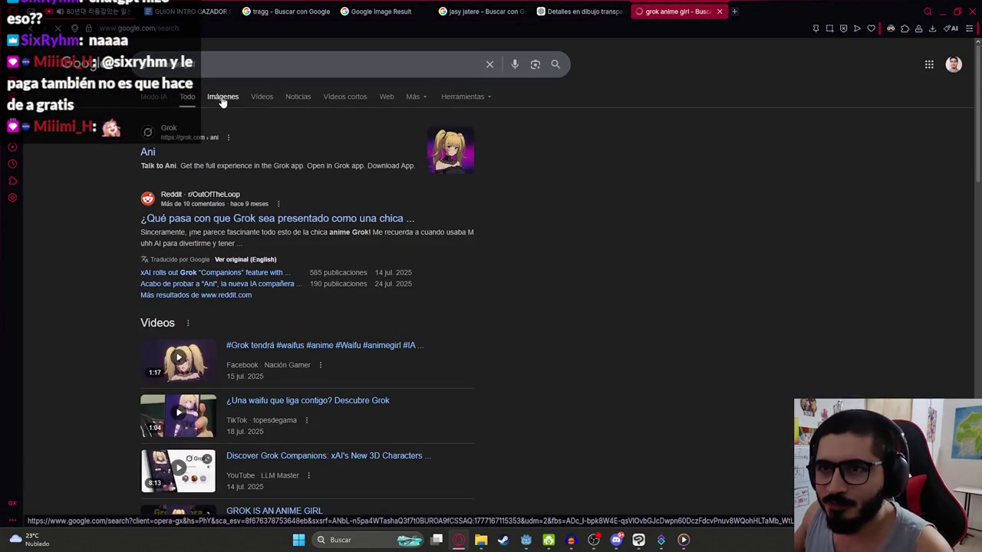
pyautogui.click(222, 97)
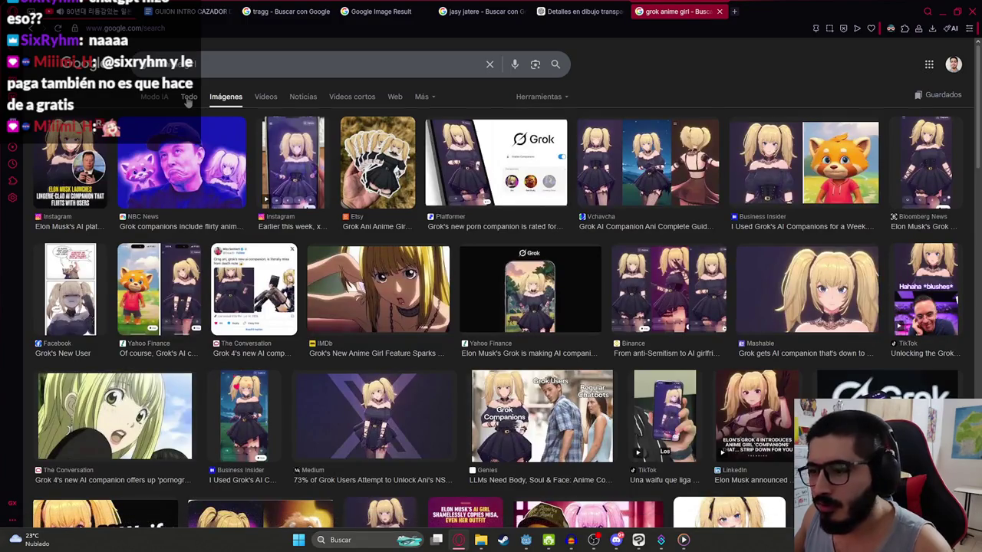
pyautogui.click(648, 165)
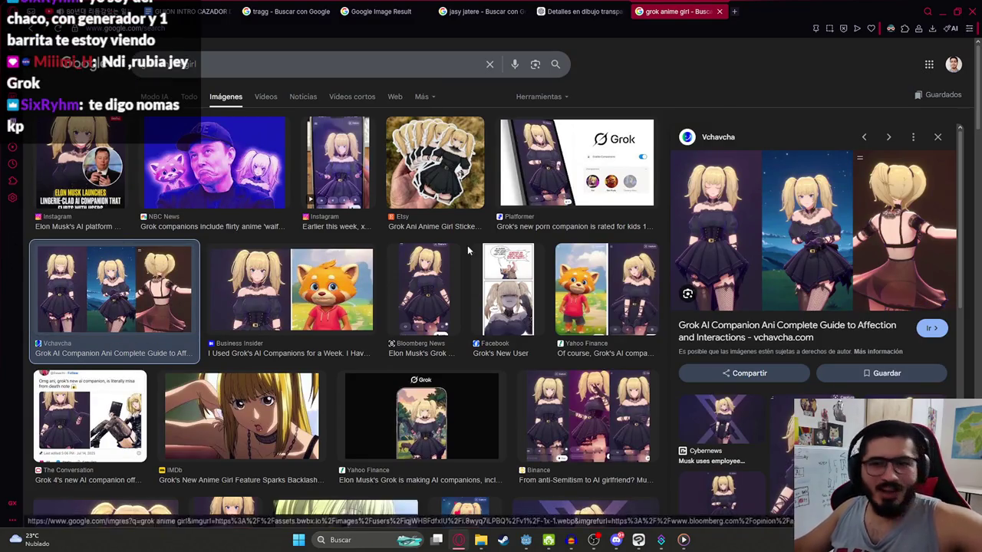
pyautogui.scroll(-2, 400, 261)
pyautogui.scroll(-2, 399, 274)
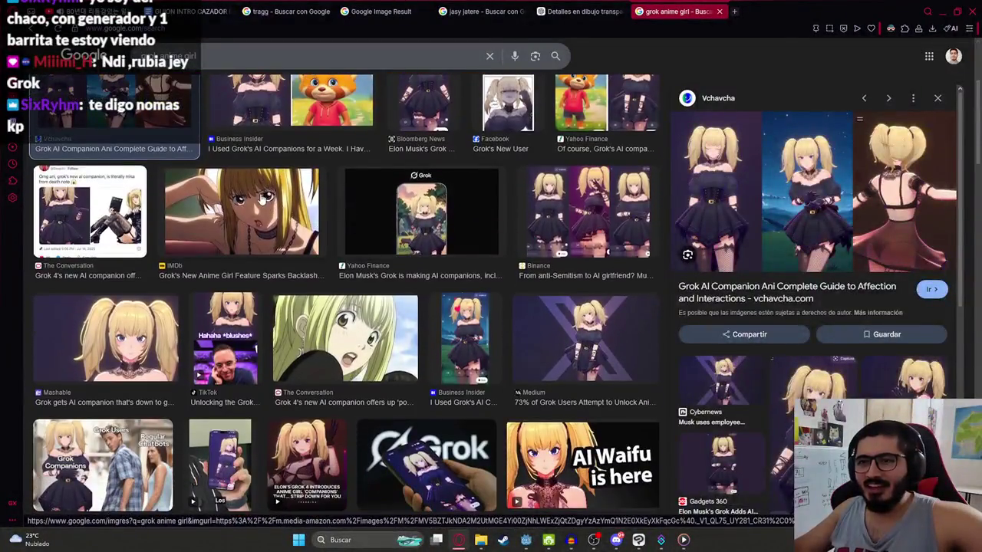
pyautogui.click(242, 215)
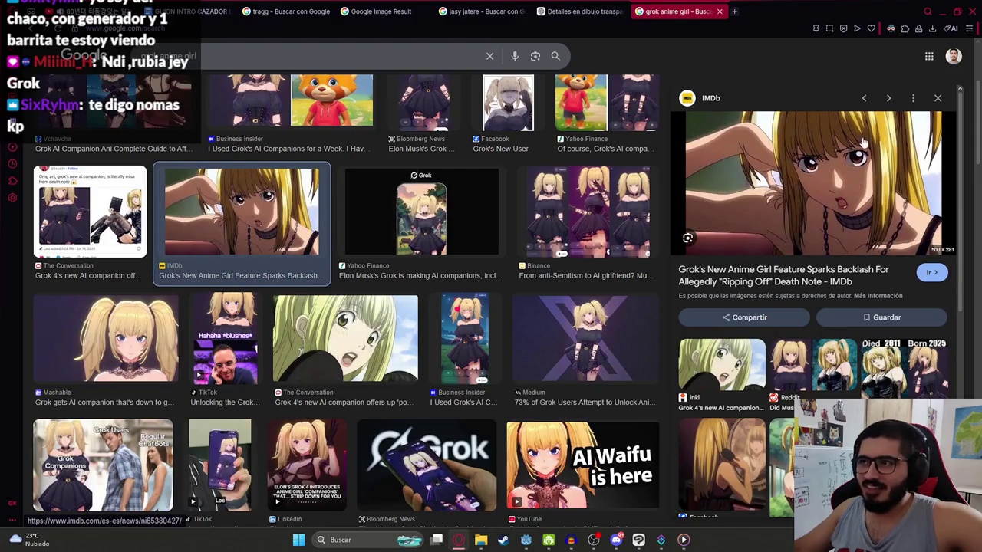
pyautogui.click(577, 9)
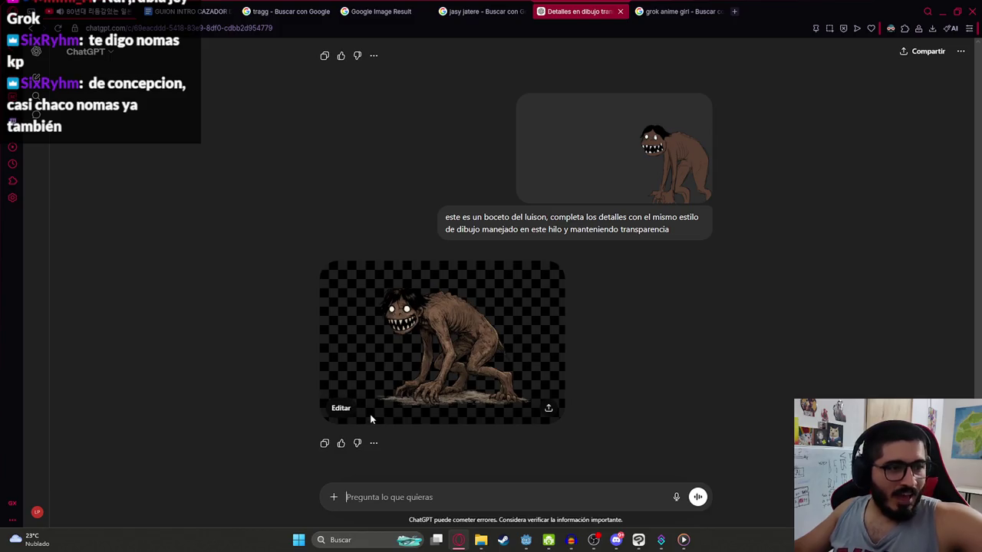
# Step: Download the finished brown monster PNG from ChatGPT and drag it toward Clip Studio Paint
pyautogui.click(450, 345)
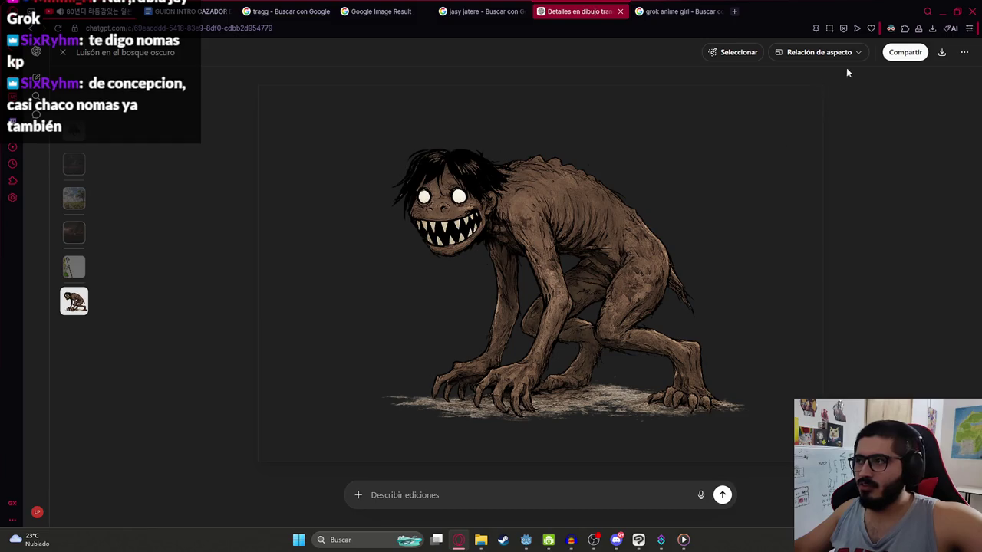
pyautogui.click(941, 52)
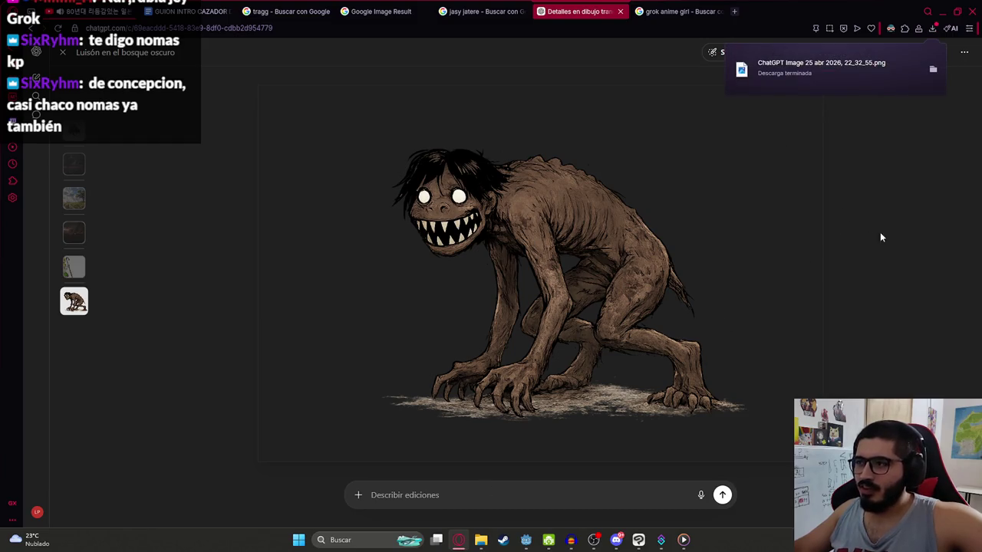
pyautogui.moveTo(854, 89); pyautogui.dragTo(810, 294)
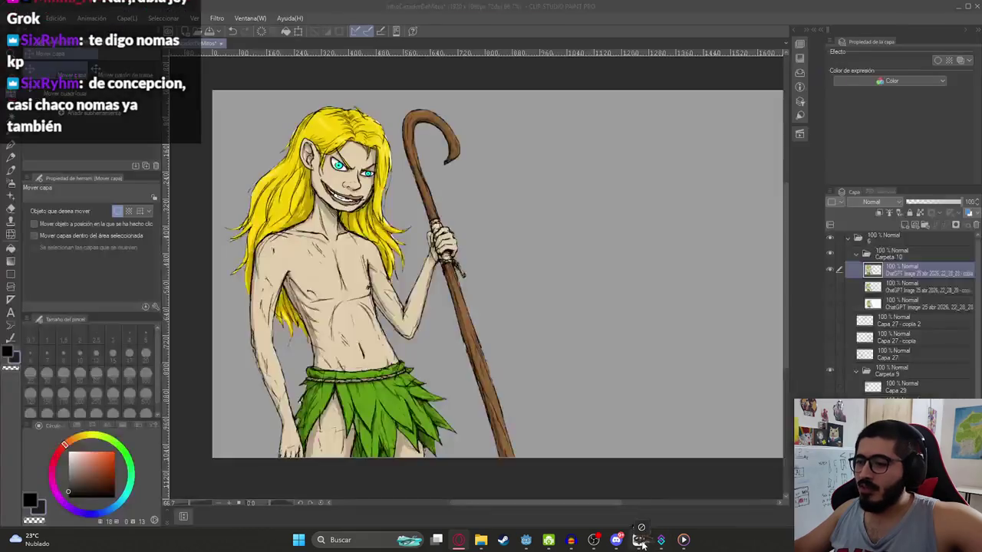
# Step: Drop the monster PNG onto the canvas as a layer and duplicate that layer
pyautogui.moveTo(903, 251); pyautogui.dragTo(905, 250)
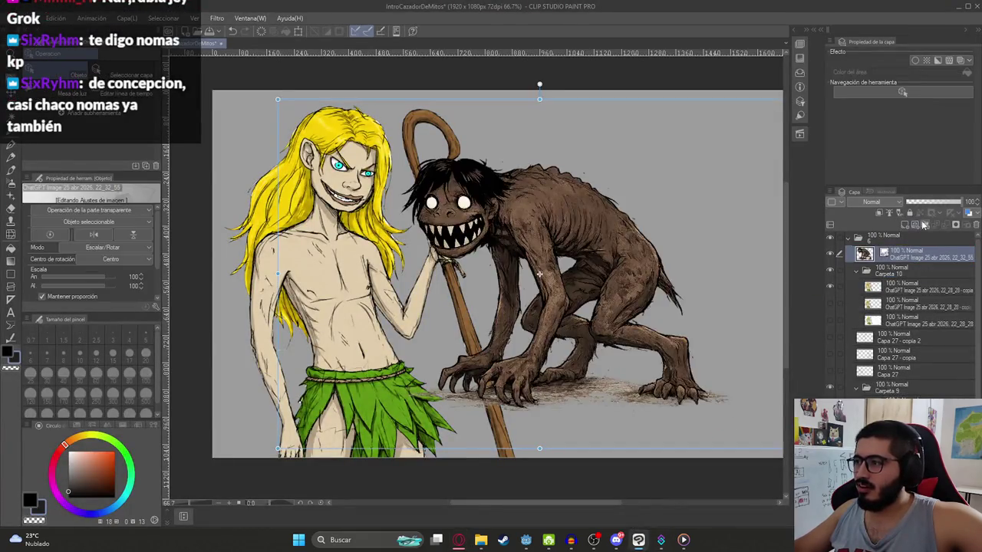
pyautogui.click(896, 272)
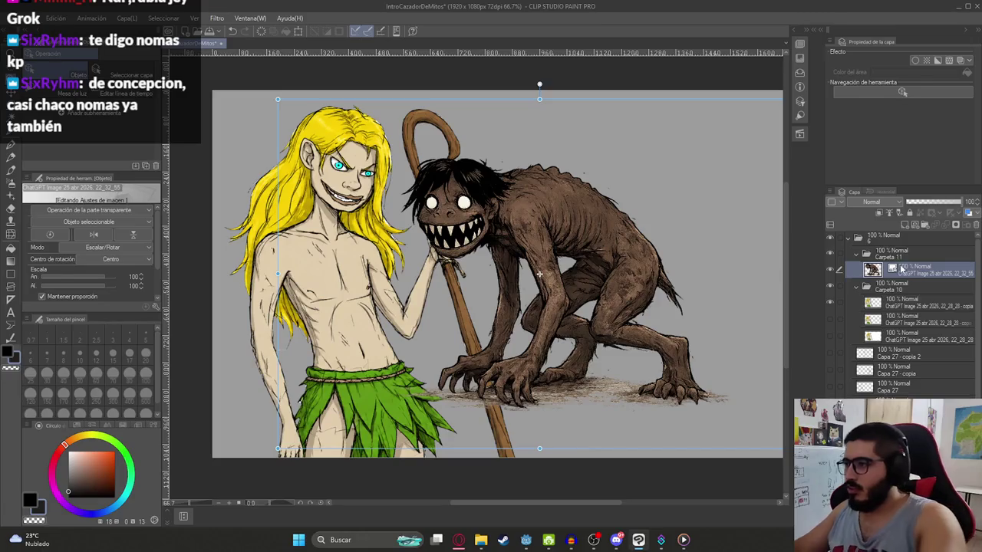
pyautogui.rightClick(897, 267)
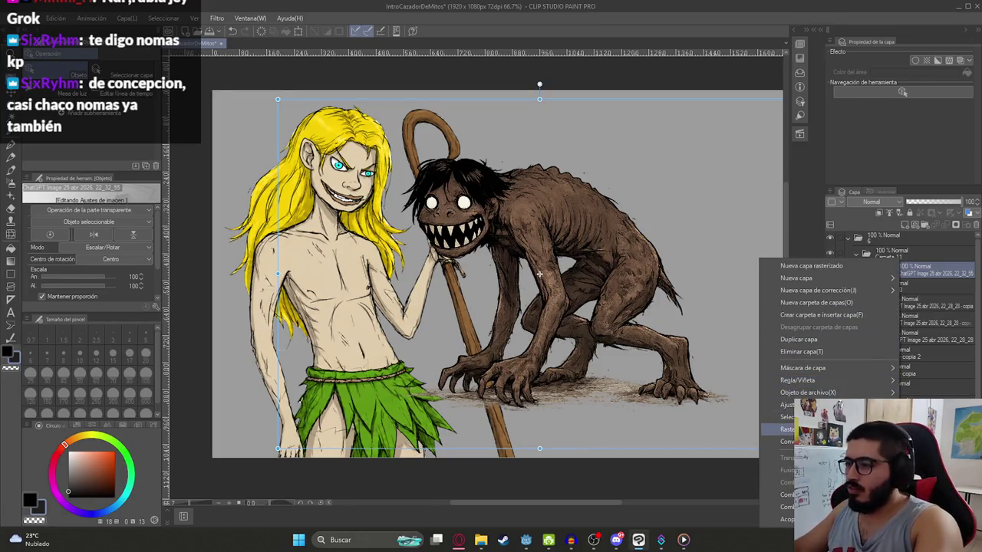
pyautogui.click(789, 430)
pyautogui.scroll(-2, 450, 338)
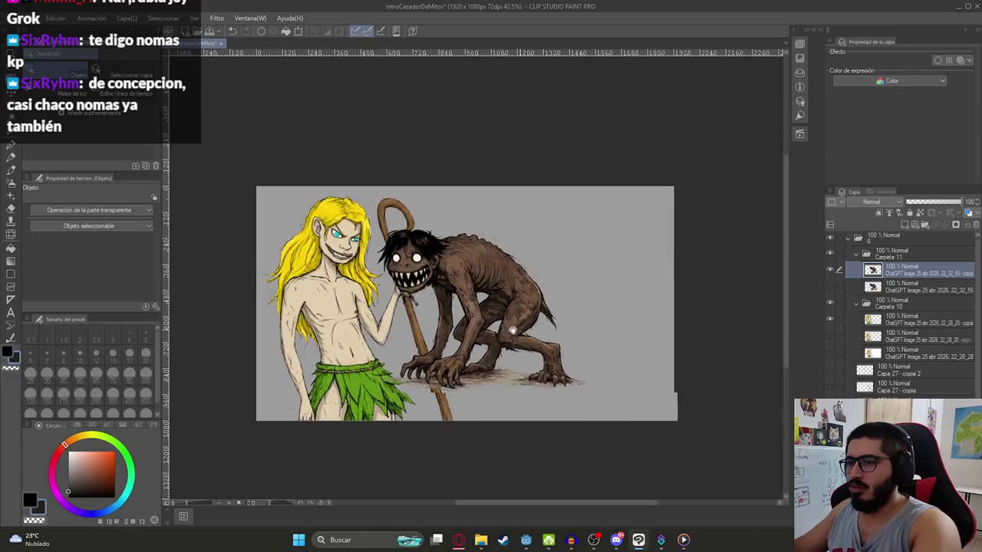
# Step: Scale the duplicated monster to 106% and shift it into place
pyautogui.hotkey('ctrl', 't')
pyautogui.moveTo(449, 337); pyautogui.dragTo(581, 375)
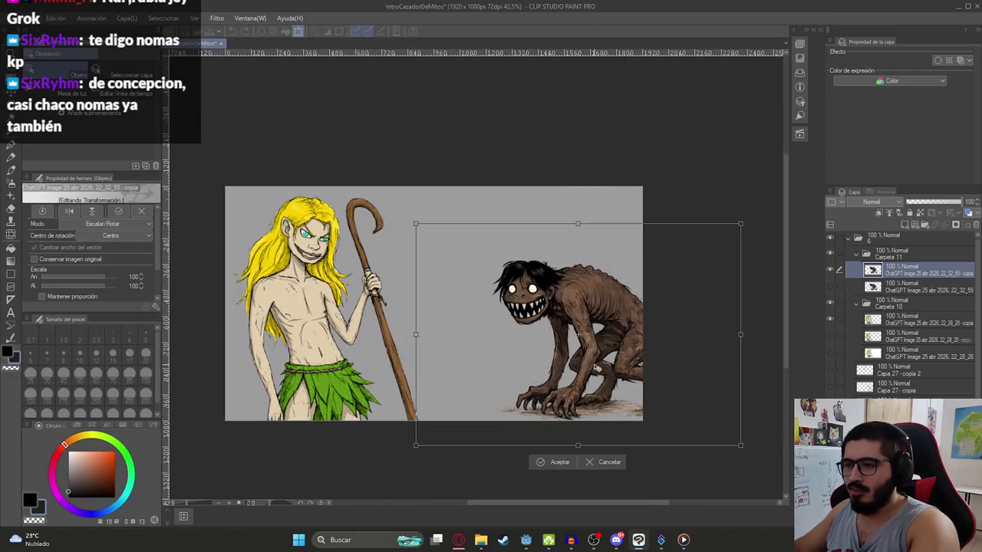
pyautogui.moveTo(568, 239)
pyautogui.mouseDown()
pyautogui.moveTo(574, 274)
pyautogui.moveTo(573, 259)
pyautogui.mouseUp()
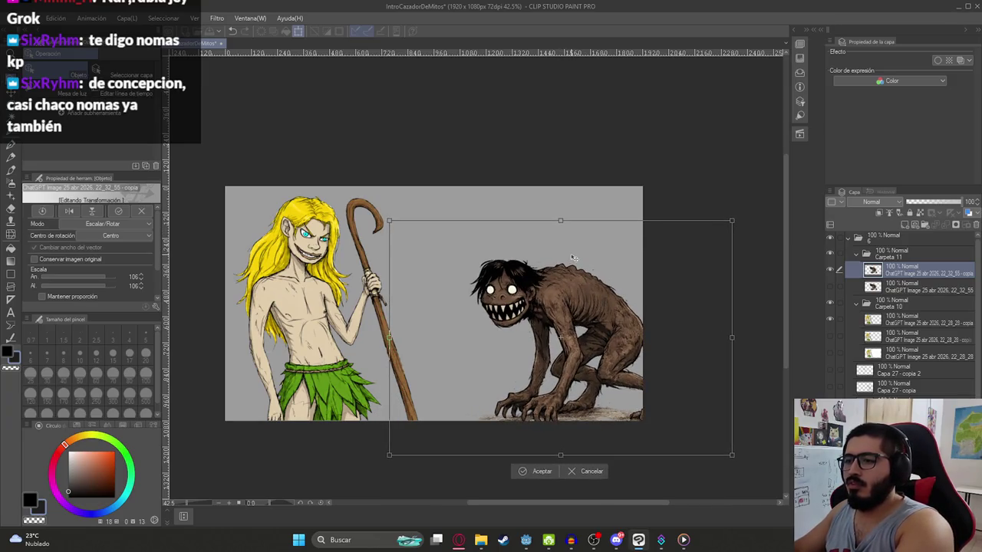
pyautogui.press('Return')
pyautogui.press('k')
pyautogui.moveTo(595, 306); pyautogui.dragTo(546, 299)
# Step: Outline the monster's stray spike with the polygon lasso and delete it
pyautogui.scroll(5, 546, 299)
pyautogui.press('m')
pyautogui.scroll(4, 407, 203)
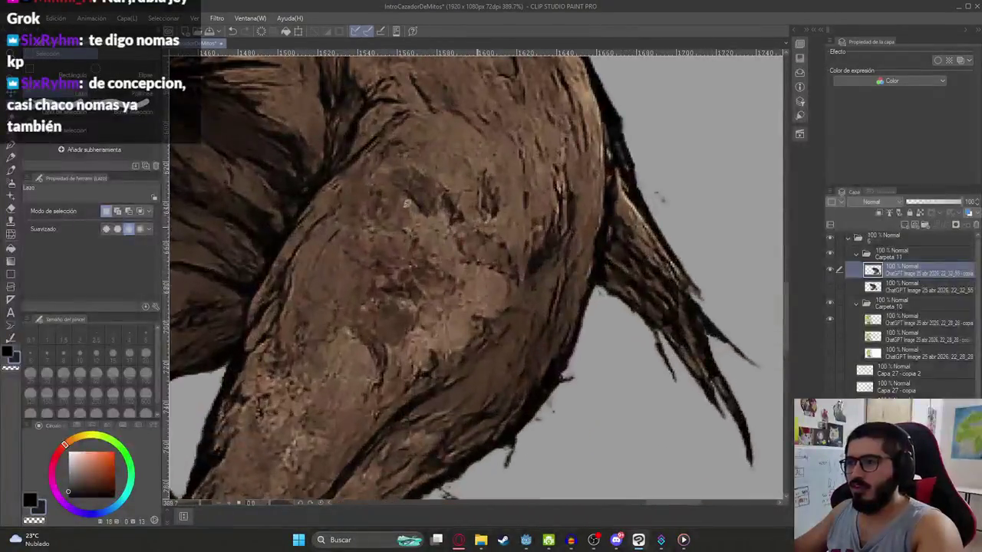
pyautogui.click(127, 92)
pyautogui.click(607, 244)
pyautogui.click(615, 161)
pyautogui.click(613, 96)
pyautogui.click(657, 134)
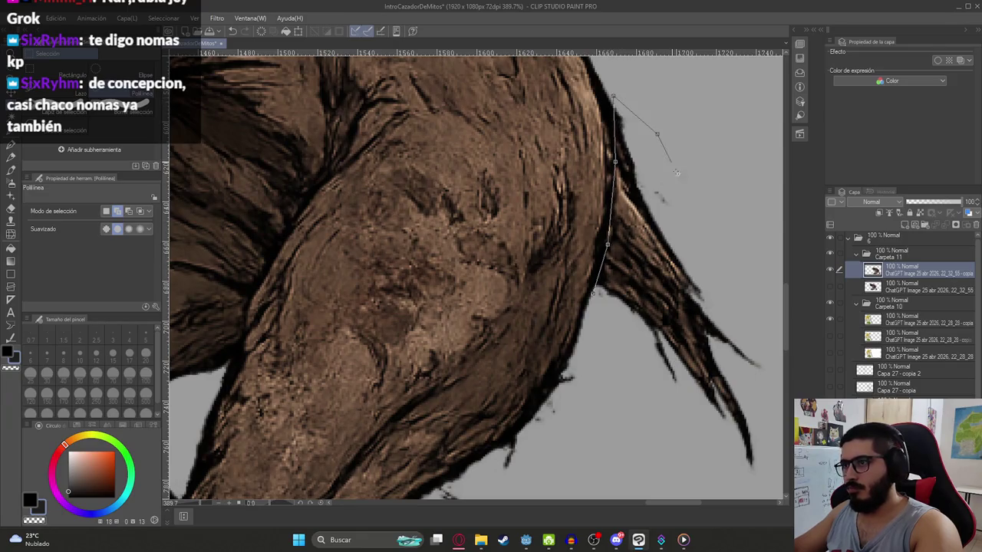
pyautogui.click(624, 201)
pyautogui.click(699, 254)
pyautogui.click(704, 368)
pyautogui.click(674, 456)
pyautogui.click(523, 382)
pyautogui.click(515, 259)
pyautogui.click(499, 216)
pyautogui.press('Delete')
# Step: Move the monster layer right beside the boy
pyautogui.scroll(-6, 522, 219)
pyautogui.press('k')
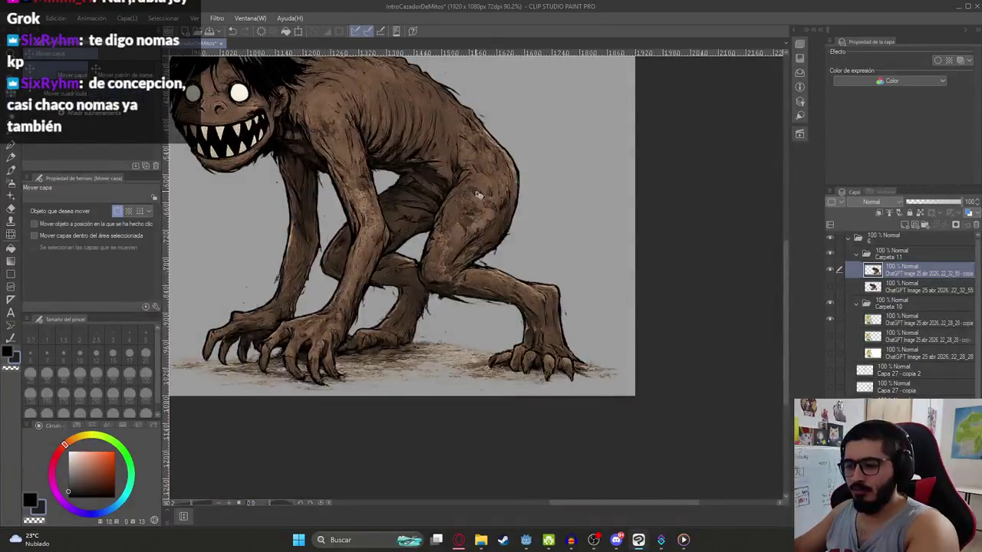
pyautogui.scroll(-2, 477, 195)
pyautogui.moveTo(593, 297)
pyautogui.mouseDown()
pyautogui.moveTo(646, 317)
pyautogui.moveTo(661, 289)
pyautogui.moveTo(585, 295)
pyautogui.mouseUp()
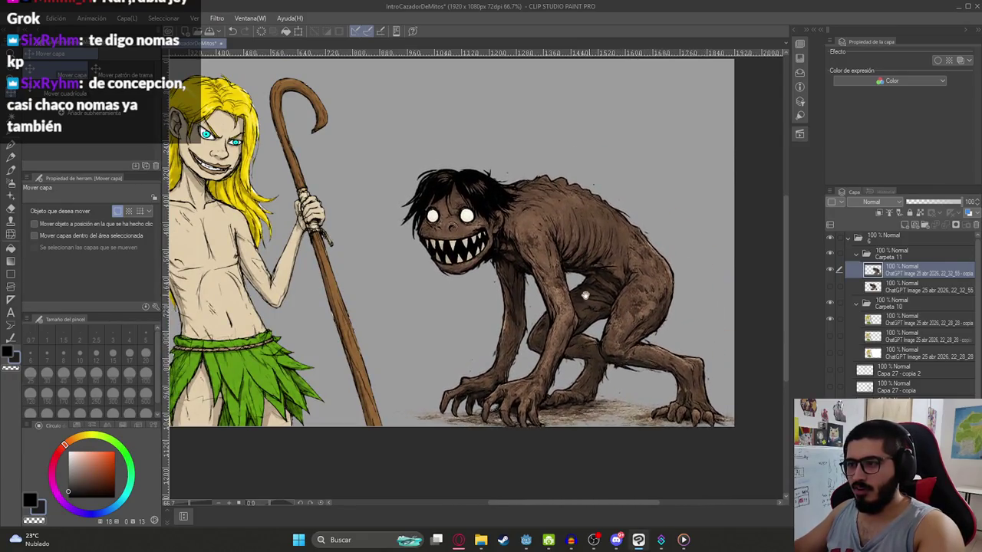
# Step: Select the first layer in Carpeta 10 and pick malavision.png from the project folder
pyautogui.scroll(-1, 585, 296)
pyautogui.click(892, 324)
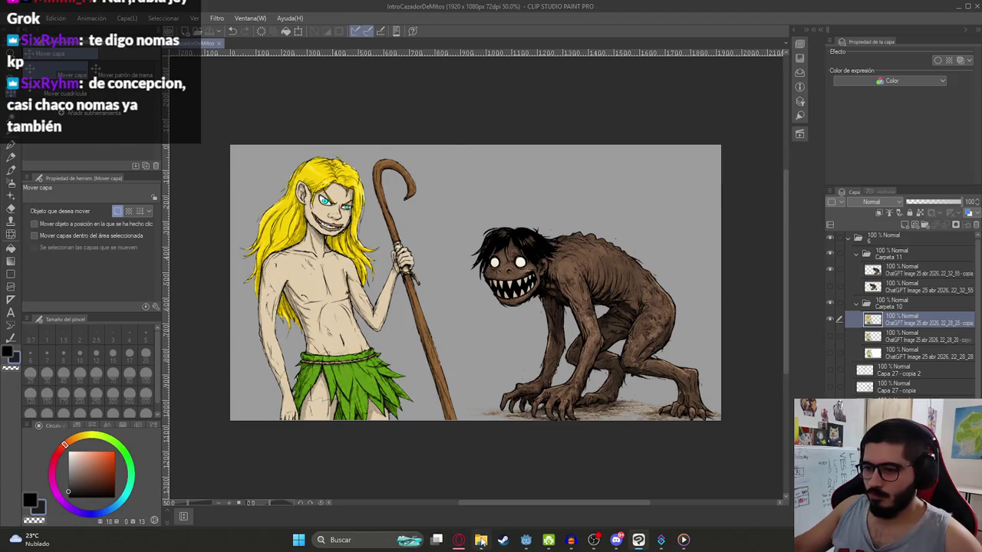
pyautogui.click(481, 540)
pyautogui.click(370, 165)
# Step: Attach the malavision sketch in ChatGPT and paste in the earlier detail-completion prompt
pyautogui.click(457, 540)
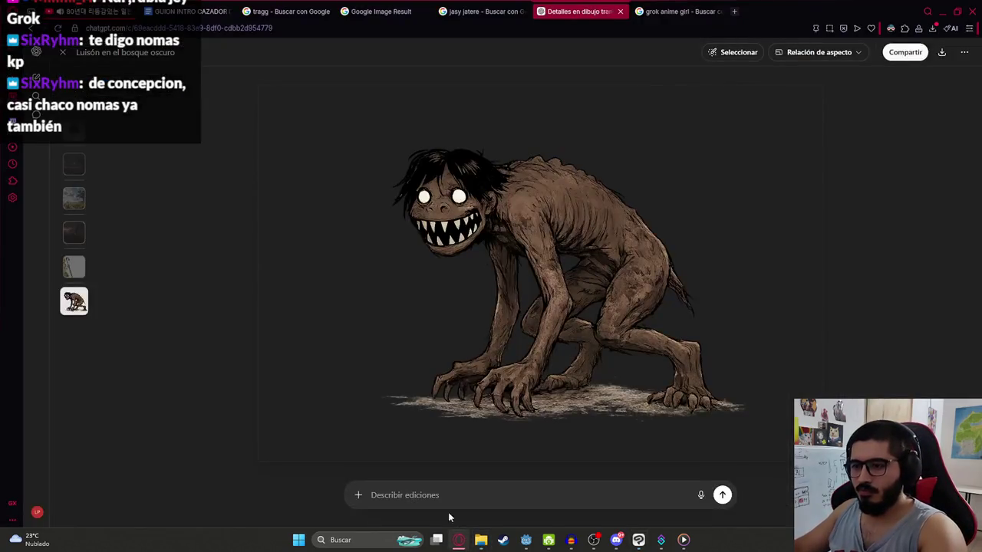
pyautogui.click(63, 52)
pyautogui.hotkey('ctrl', 'v')
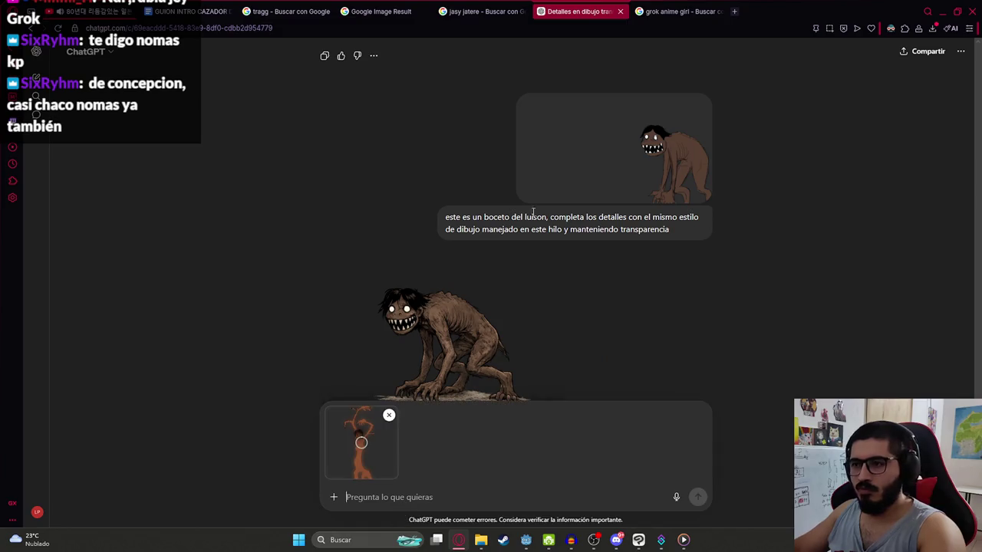
pyautogui.moveTo(687, 234); pyautogui.dragTo(433, 220)
pyautogui.hotkey('ctrl', 'c')
pyautogui.click(383, 497)
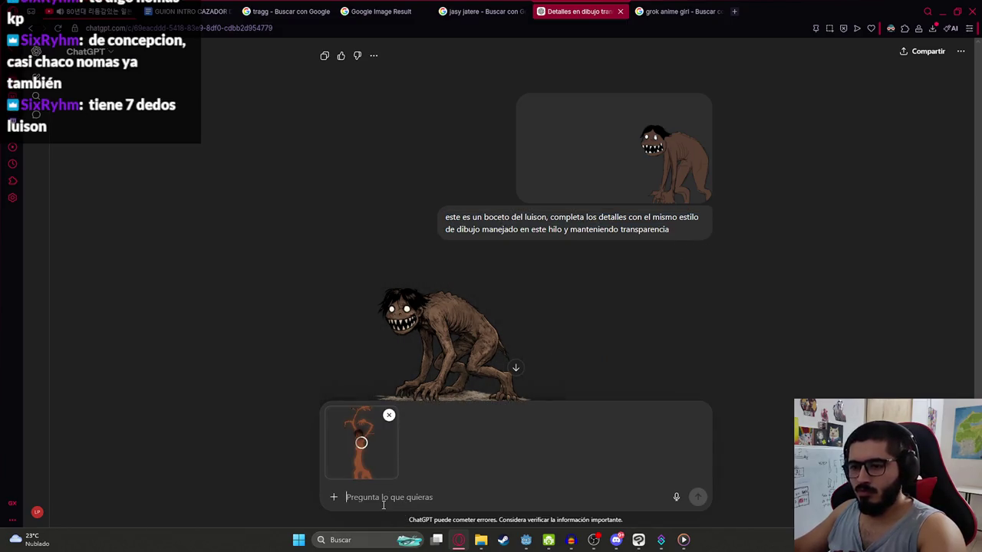
pyautogui.hotkey('ctrl', 'v')
# Step: Replace 'luison' in the prompt with the malavision name and send it
pyautogui.doubleClick(419, 463)
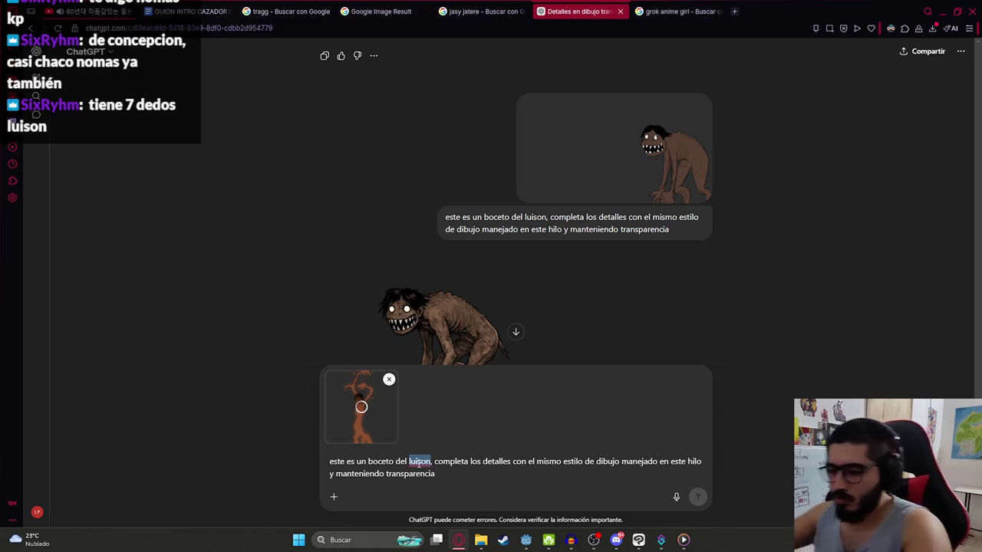
pyautogui.write('m')
pyautogui.press('BackSpace')
pyautogui.press('BackSpace')
pyautogui.press('BackSpace')
pyautogui.write('majavision')
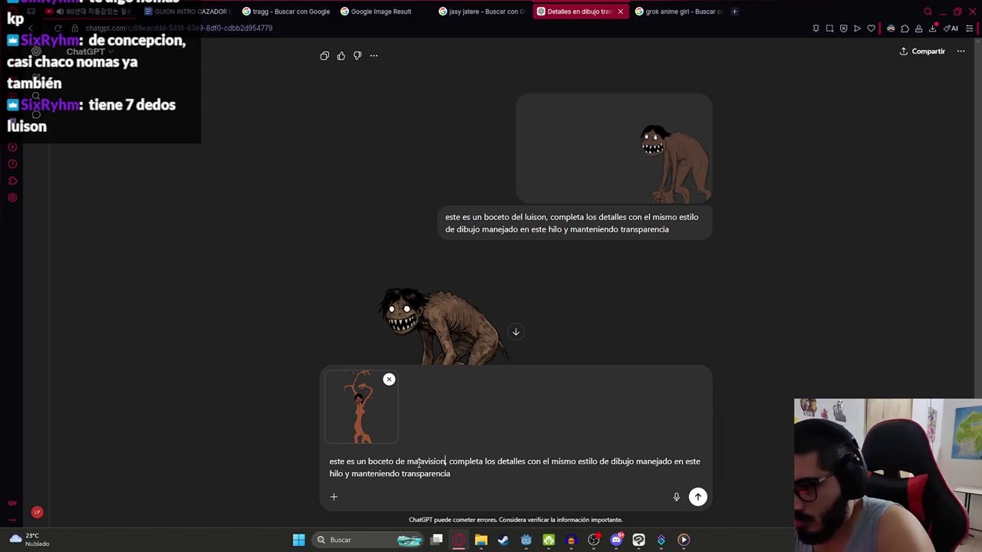
pyautogui.press('Return')
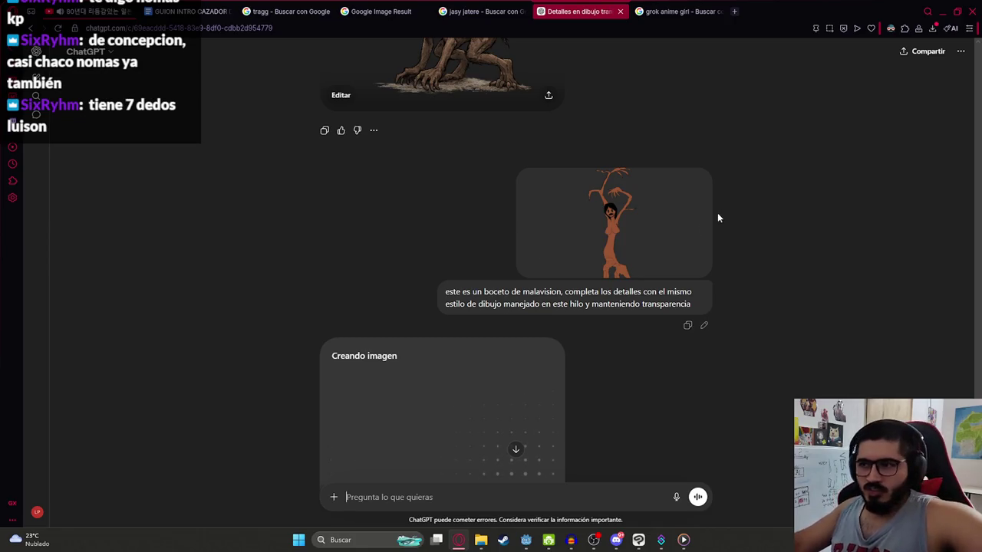
# Step: View the earlier monster image full size, then close the viewer
pyautogui.scroll(2, 717, 212)
pyautogui.click(459, 156)
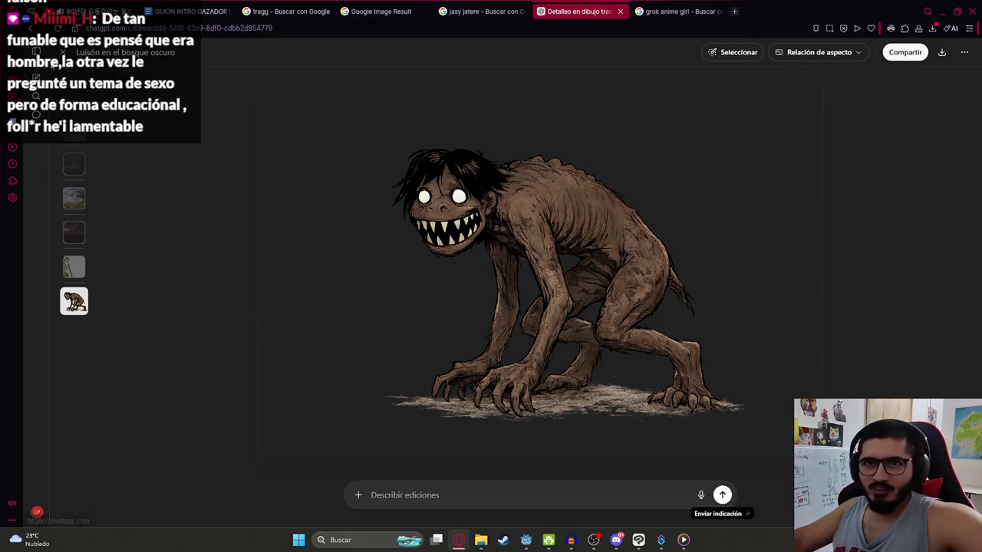
pyautogui.press('Escape')
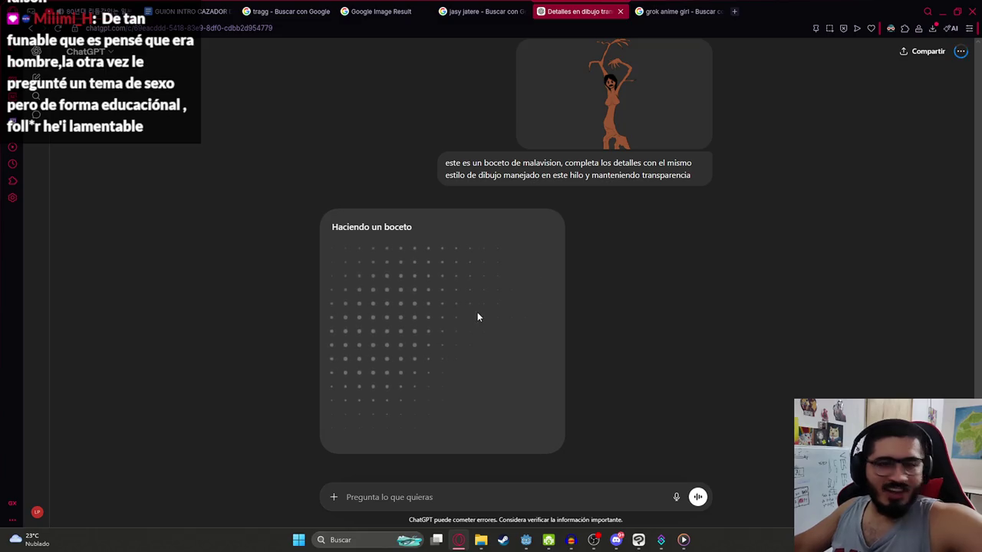
pyautogui.click(671, 9)
pyautogui.scroll(-1, 423, 345)
pyautogui.scroll(-2, 424, 345)
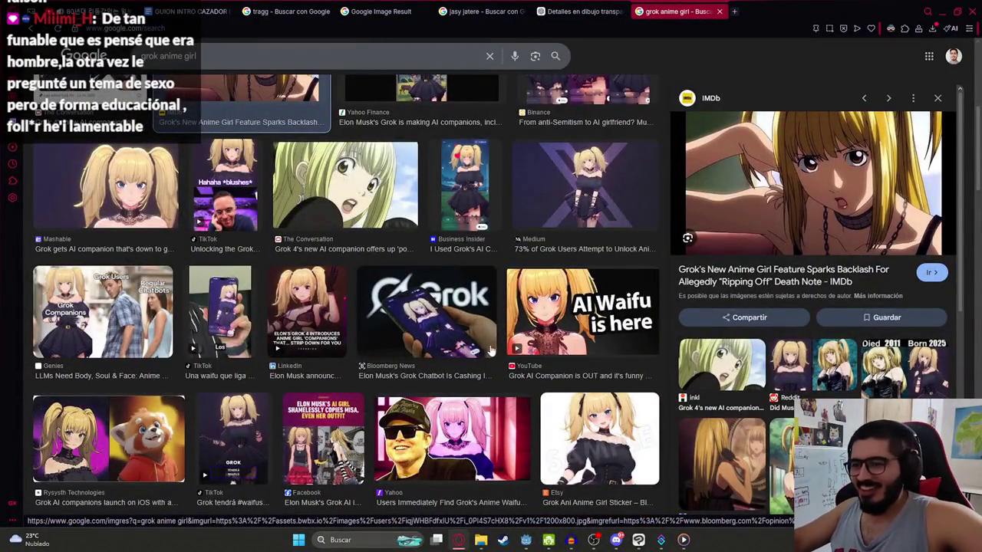
pyautogui.scroll(-3, 484, 352)
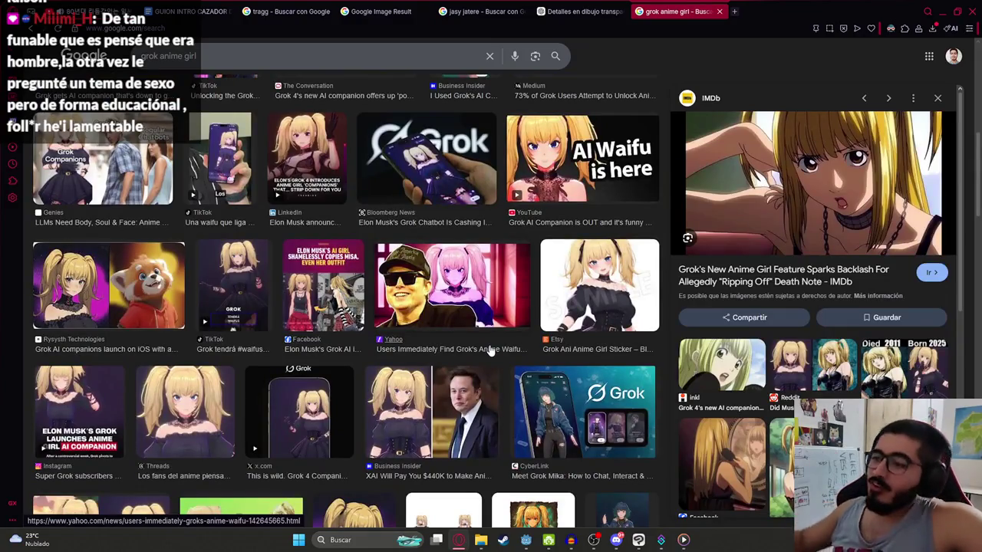
pyautogui.scroll(5, 476, 184)
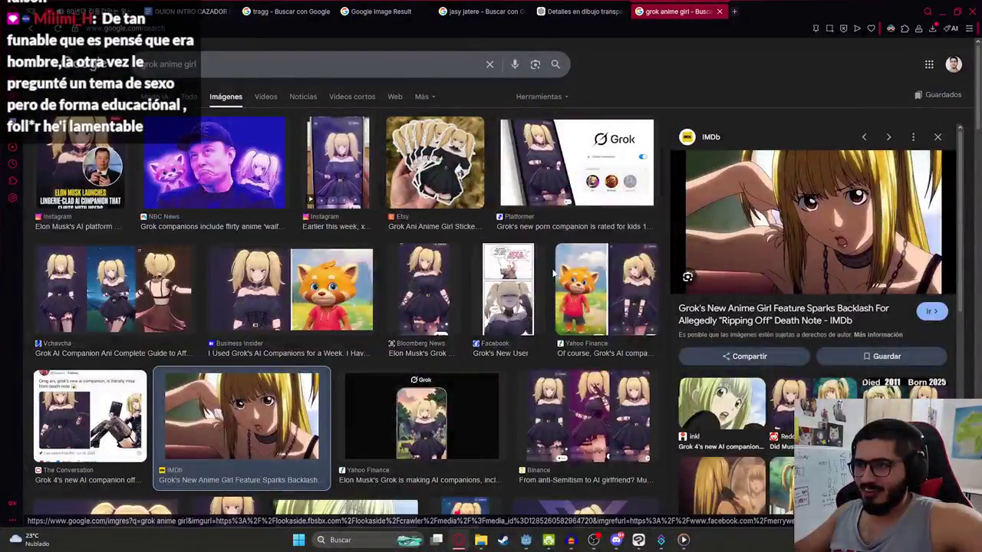
pyautogui.click(156, 285)
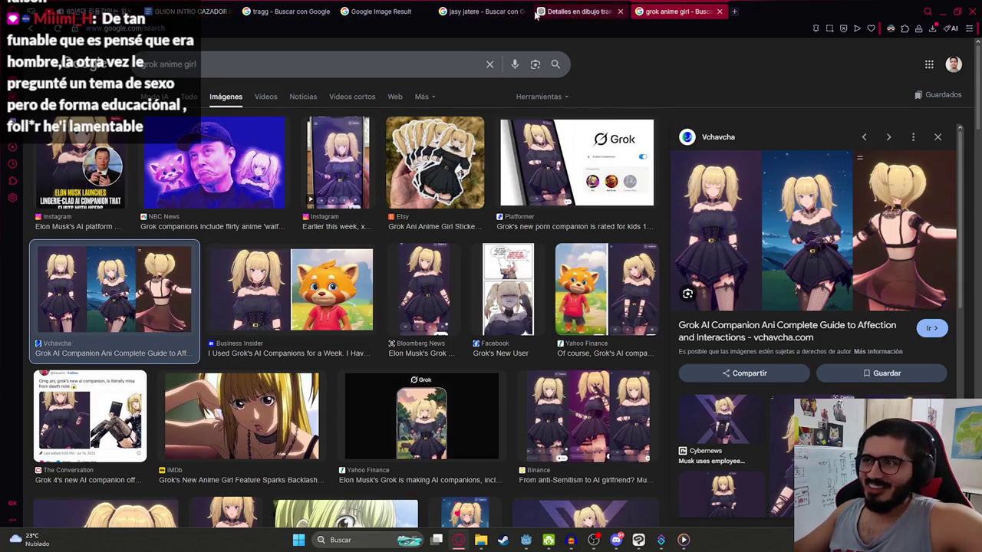
pyautogui.click(577, 7)
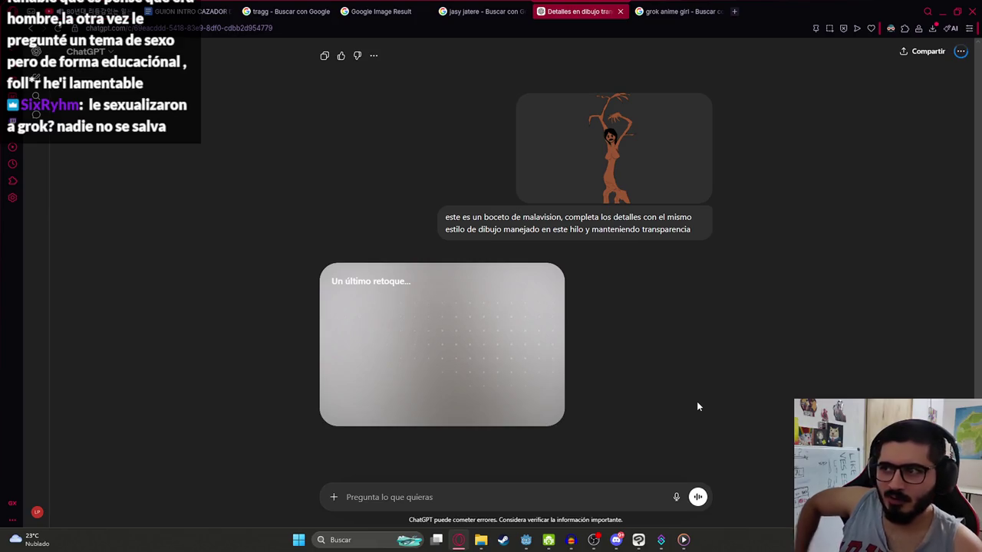
# Step: Download the generated tree-creature PNG and drag it from its folder into Clip Studio Paint
pyautogui.click(701, 120)
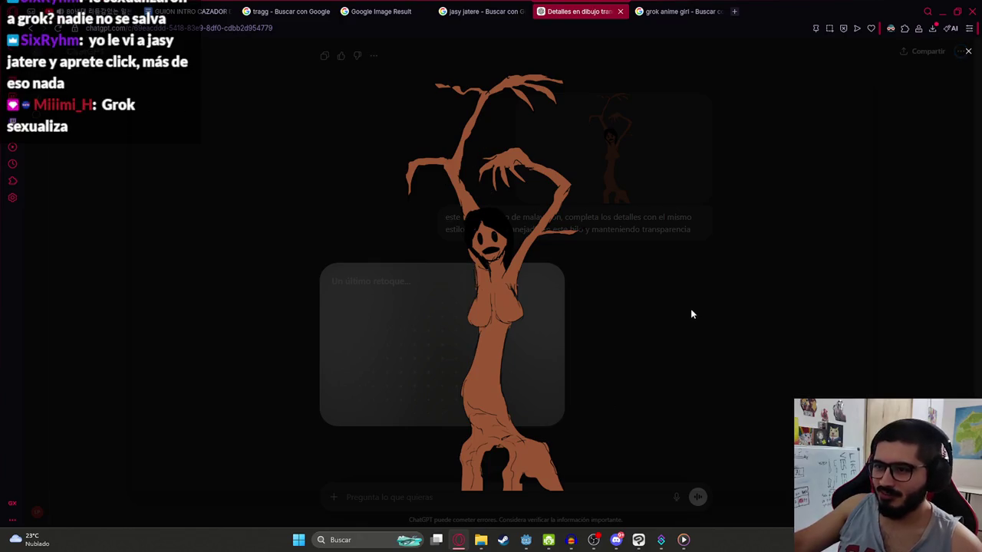
pyautogui.click(969, 52)
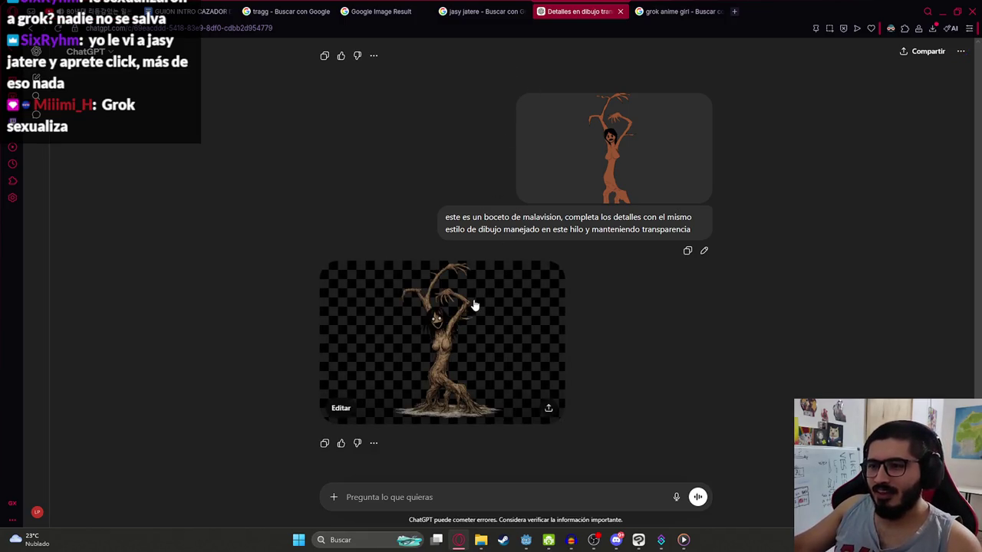
pyautogui.click(435, 357)
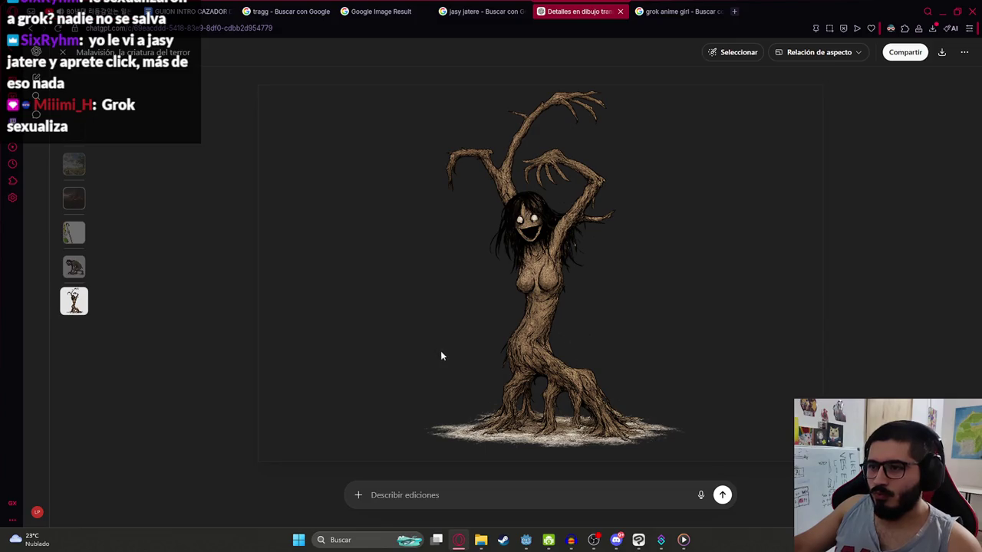
pyautogui.click(941, 52)
pyautogui.click(934, 68)
pyautogui.moveTo(217, 156)
pyautogui.mouseDown()
pyautogui.moveTo(641, 540)
pyautogui.moveTo(874, 318)
pyautogui.moveTo(906, 261)
pyautogui.moveTo(906, 274)
pyautogui.mouseUp()
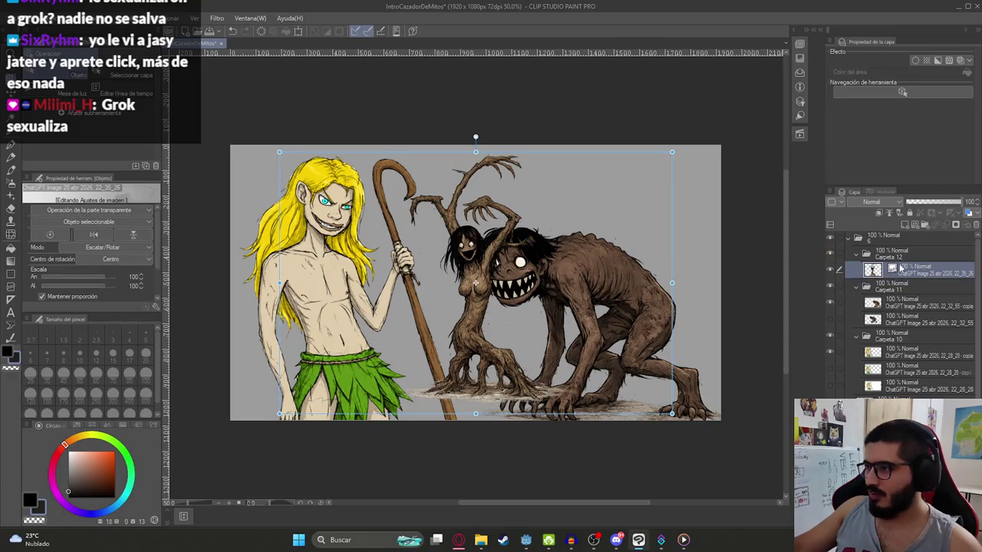
# Step: Duplicate the tree-creature layer, enlarge it and position it between the boy and monster
pyautogui.rightClick(902, 268)
pyautogui.click(872, 282)
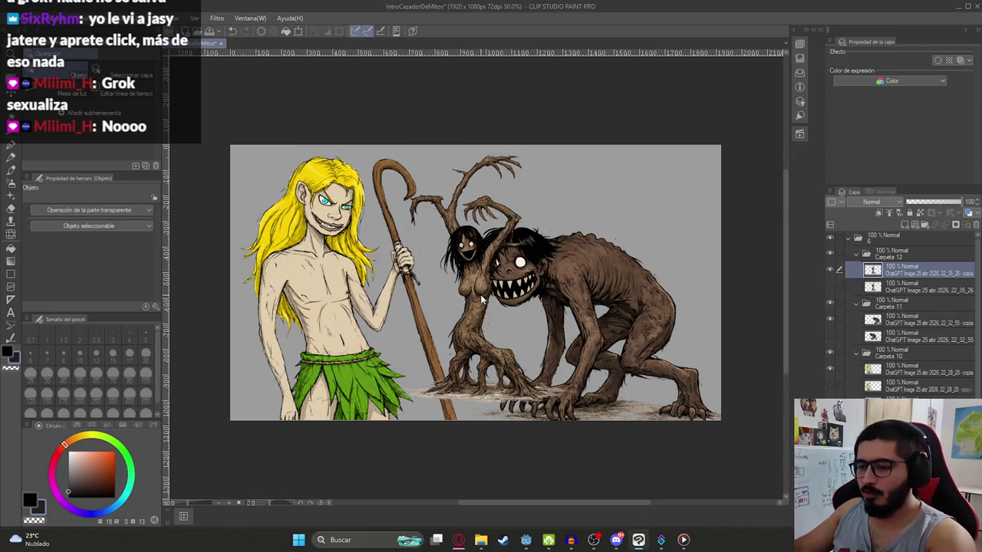
pyautogui.press('k')
pyautogui.moveTo(482, 301); pyautogui.dragTo(471, 319)
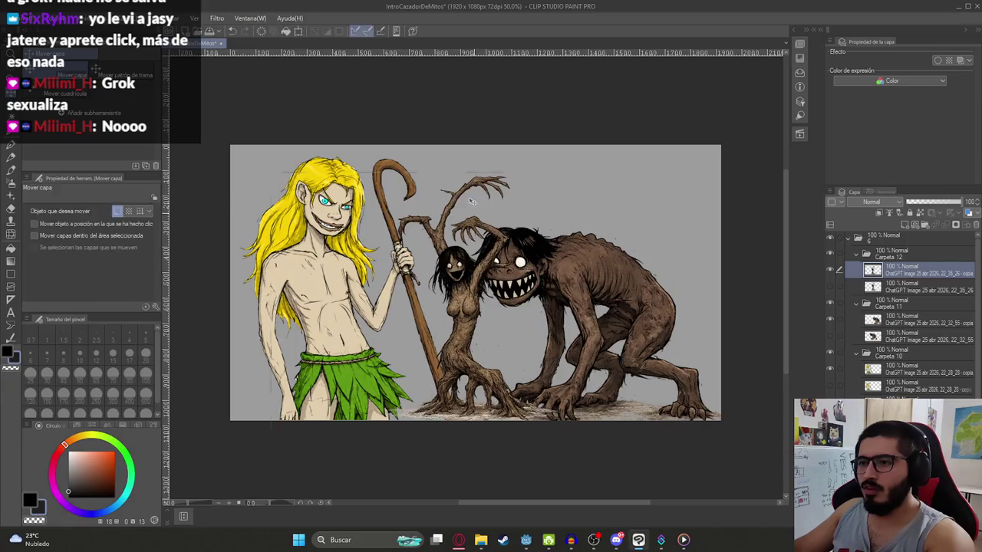
pyautogui.hotkey('ctrl', 't')
pyautogui.moveTo(462, 176); pyautogui.dragTo(475, 148)
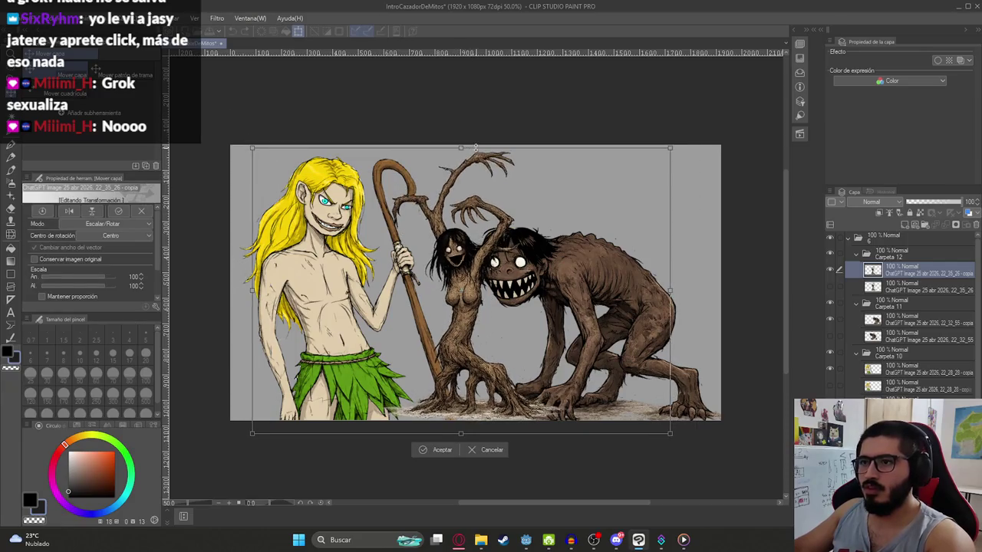
pyautogui.moveTo(565, 203); pyautogui.dragTo(572, 202)
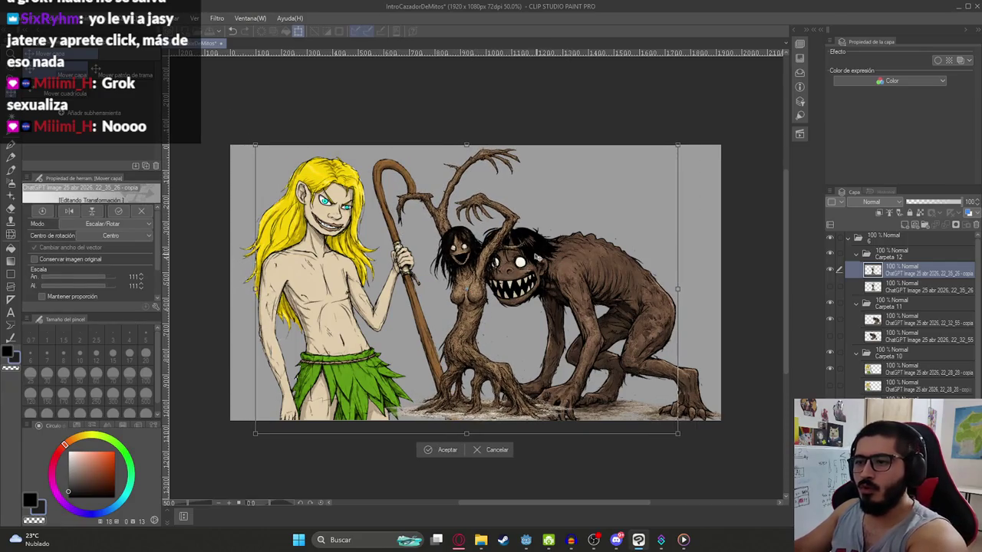
pyautogui.press('Return')
pyautogui.hotkey('ctrl', 't')
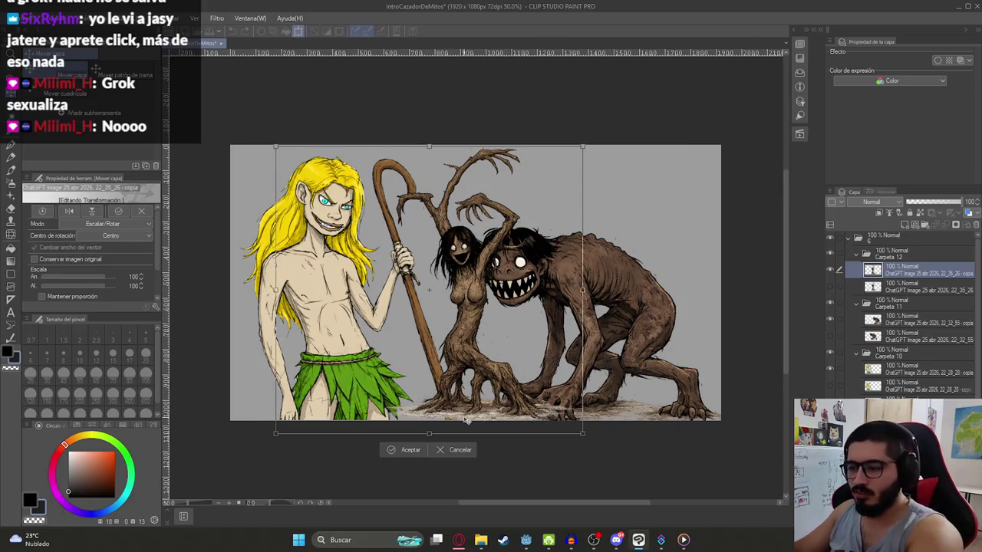
pyautogui.moveTo(429, 434); pyautogui.dragTo(429, 429)
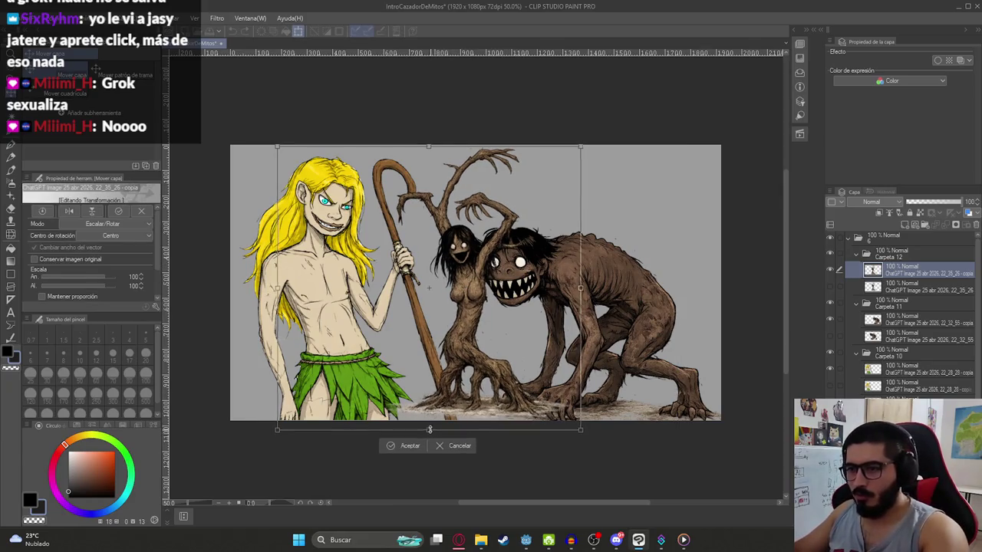
pyautogui.press('Return')
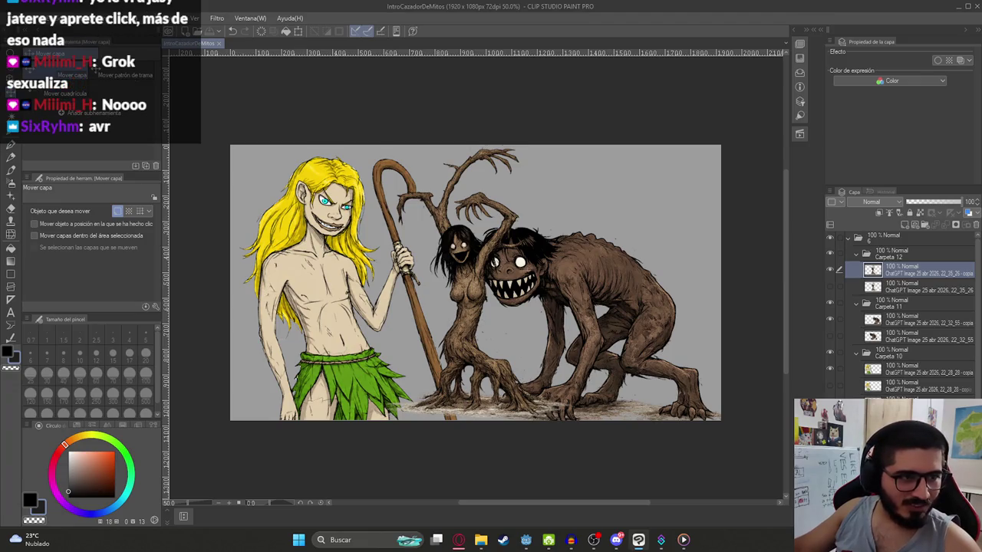
# Step: Play the Latin Shadows trailer on Steam, then return to the tree-creature image
pyautogui.click(505, 542)
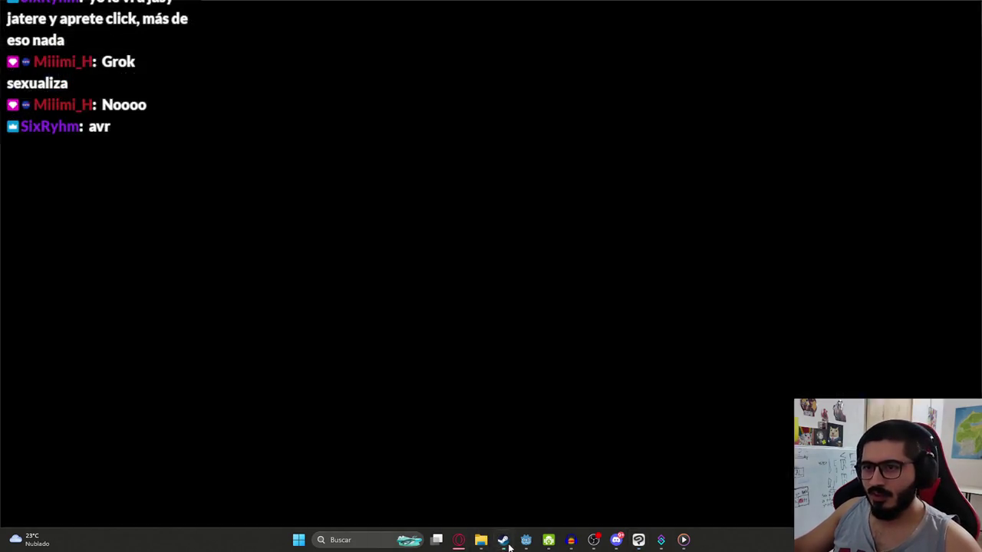
pyautogui.click(233, 204)
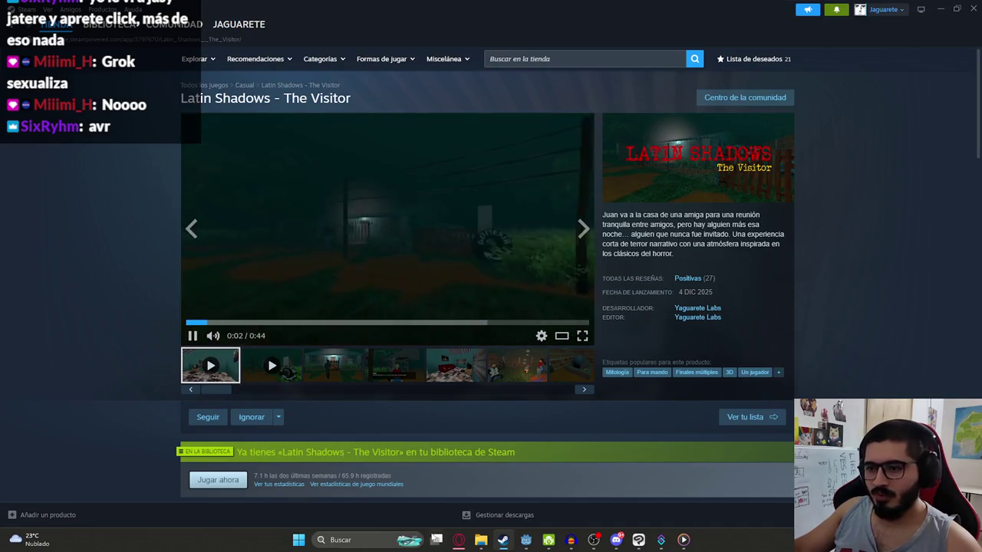
pyautogui.hotkey('alt', 'Tab')
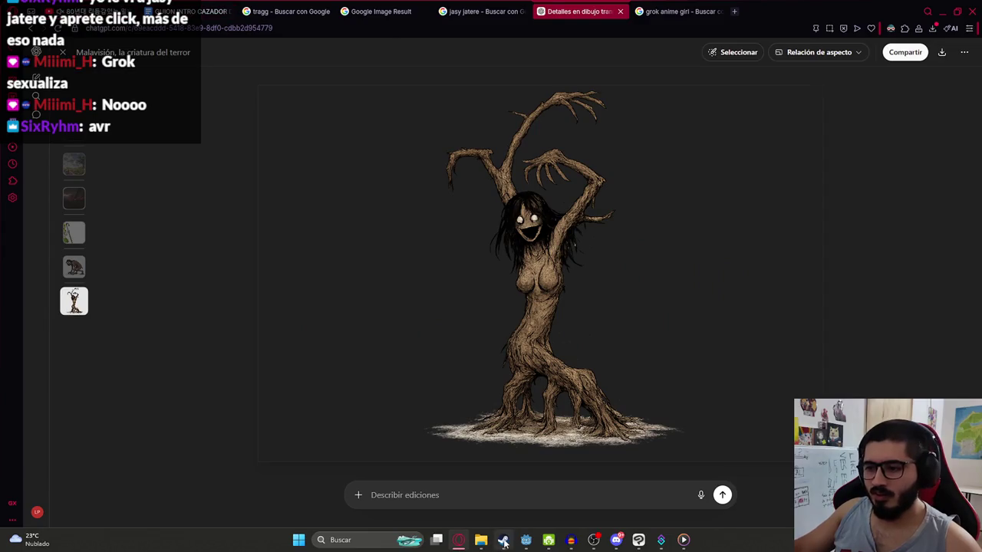
# Step: Revisit the Steam page, then close ChatGPT's full-size tree image and go to YouTube
pyautogui.click(504, 541)
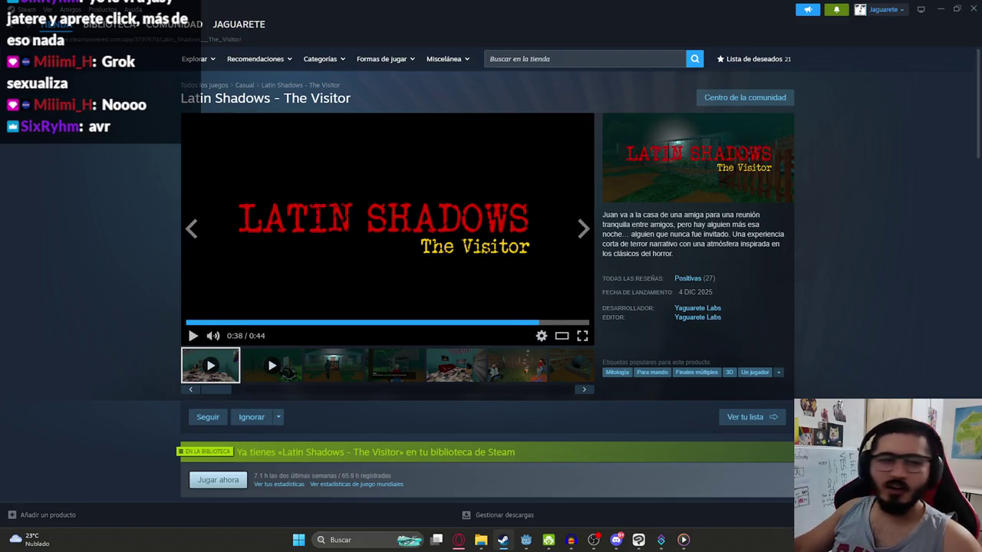
pyautogui.moveTo(459, 540)
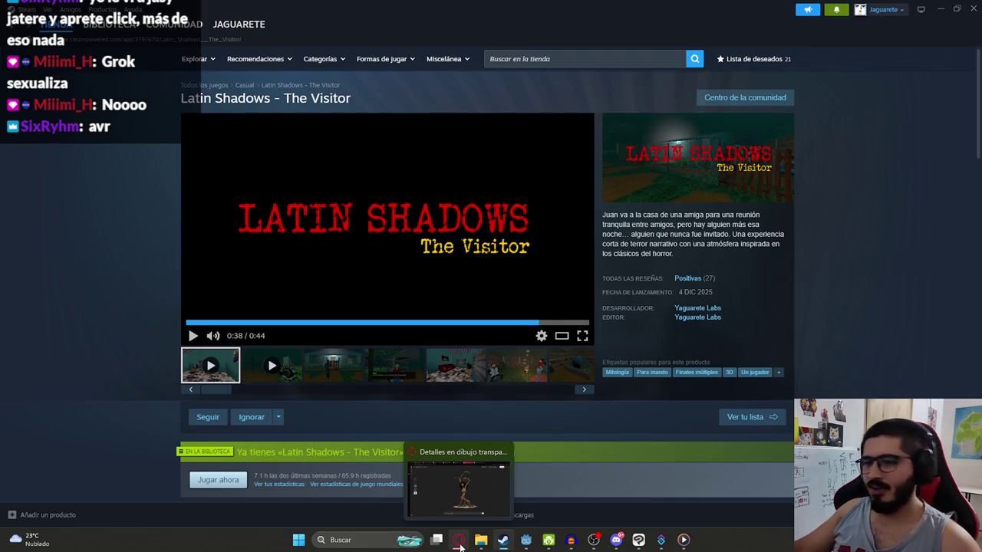
pyautogui.click(459, 541)
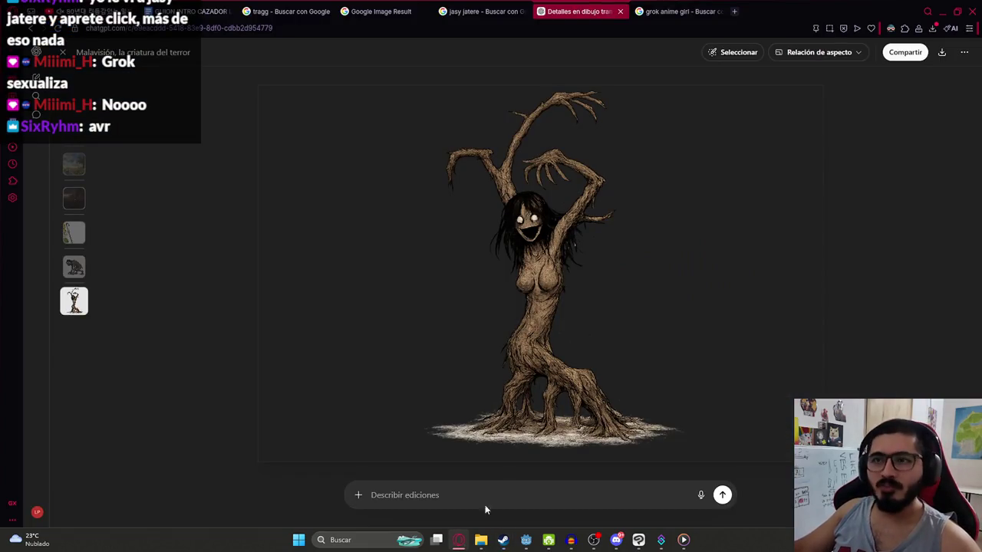
pyautogui.click(64, 53)
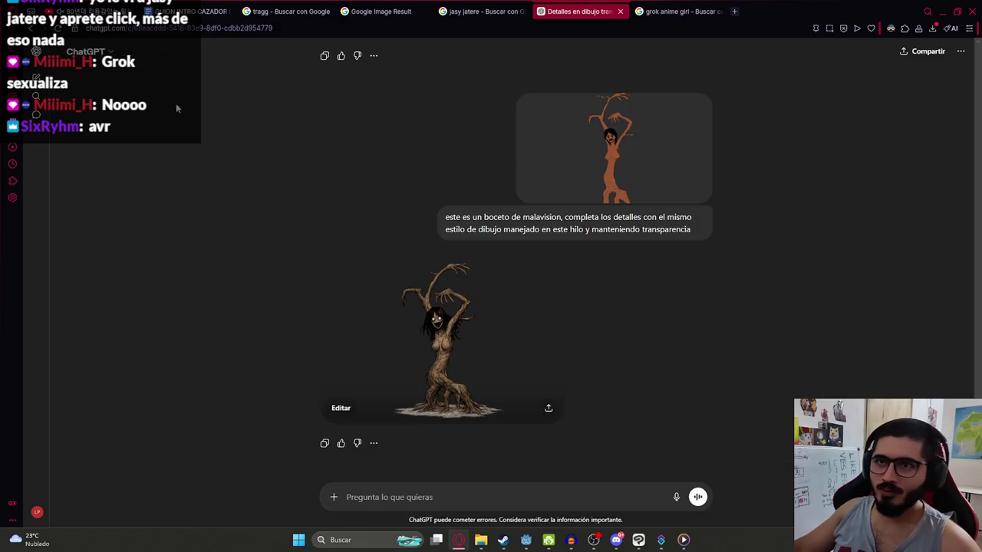
pyautogui.click(107, 7)
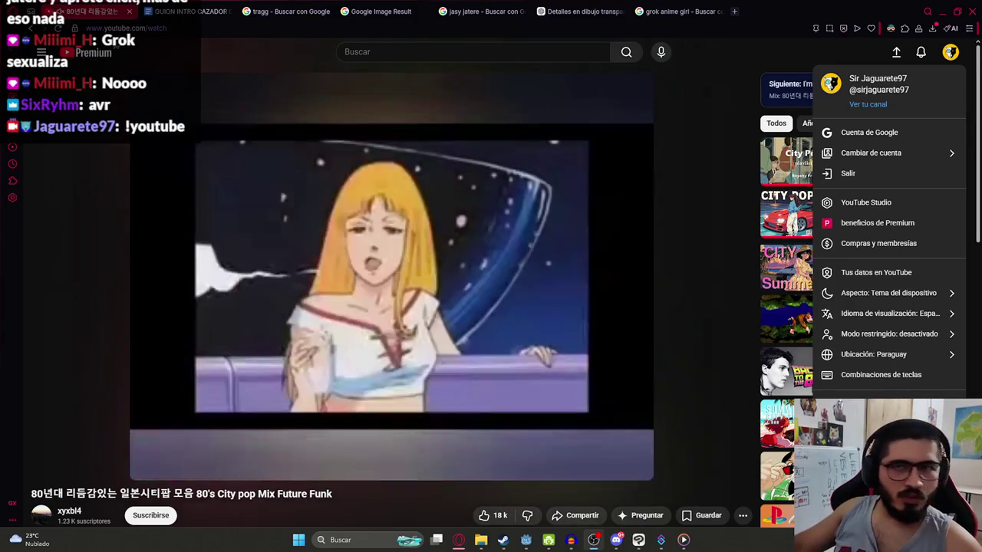
# Step: Open the streamer's own channel, move its tab to second position and browse the page
pyautogui.click(867, 105)
pyautogui.moveTo(762, 5); pyautogui.dragTo(188, 11)
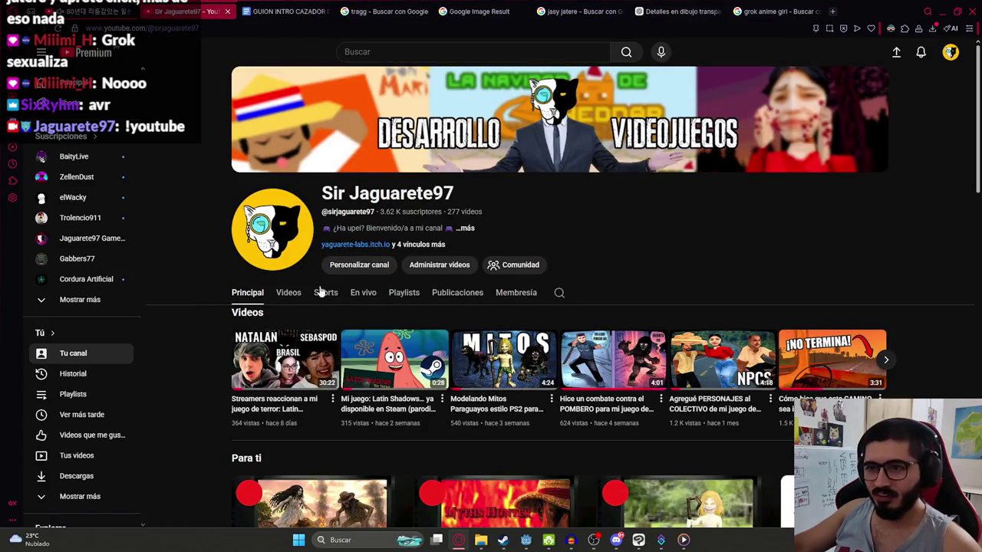
pyautogui.scroll(-3, 386, 307)
pyautogui.scroll(3, 461, 307)
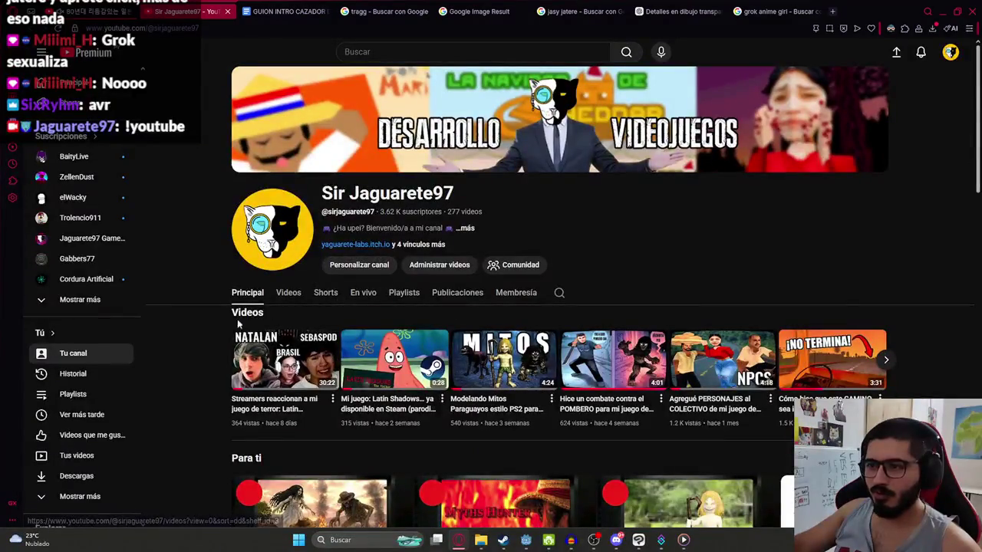
pyautogui.scroll(-2, 514, 292)
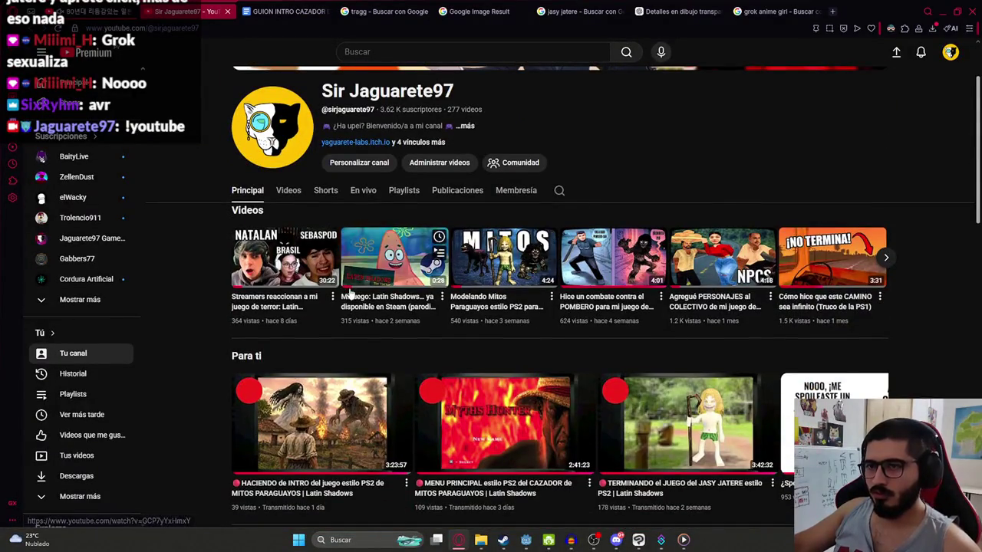
pyautogui.scroll(-2, 322, 307)
pyautogui.scroll(2, 279, 305)
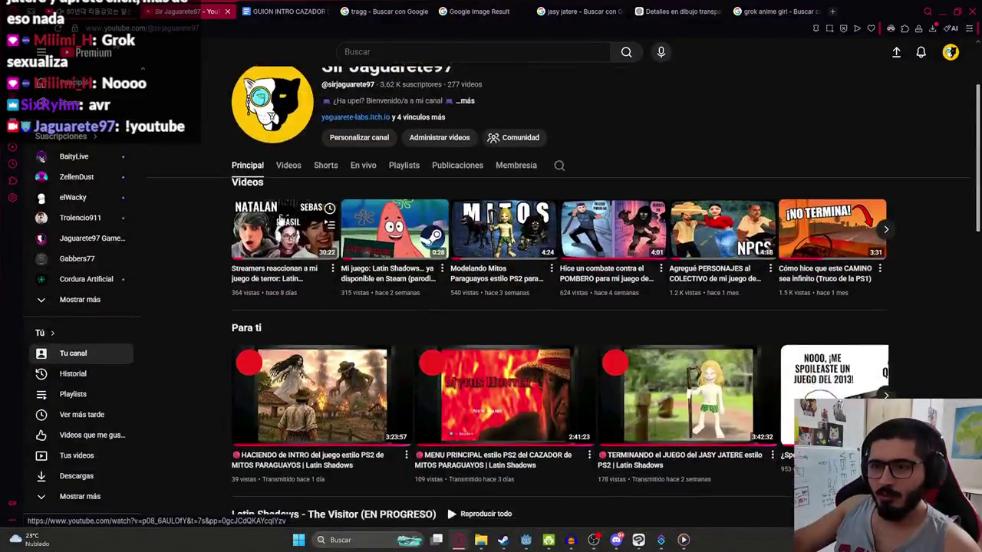
pyautogui.scroll(-1, 279, 305)
# Step: Show the channel's Videos tab and scroll through the devlog grid
pyautogui.click(287, 141)
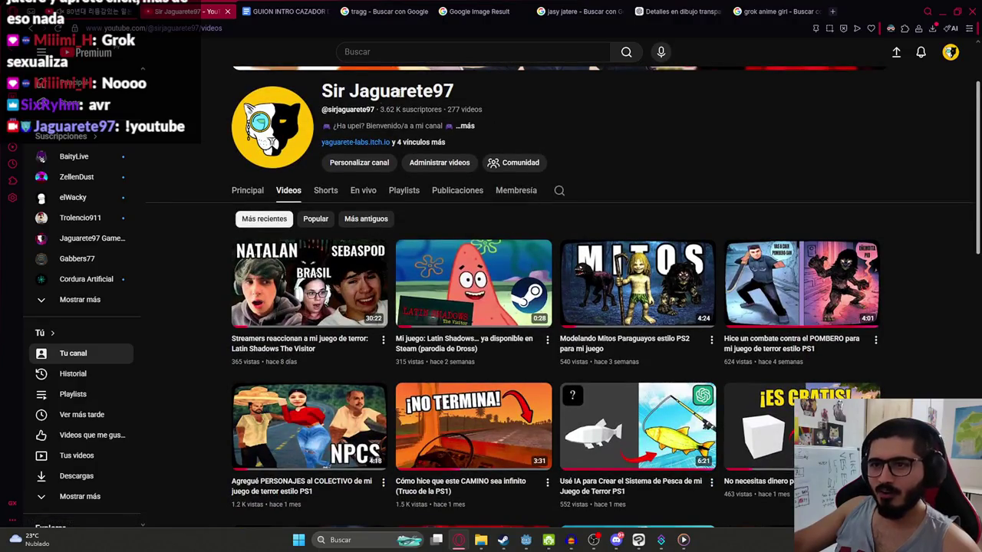
pyautogui.scroll(-1, 611, 166)
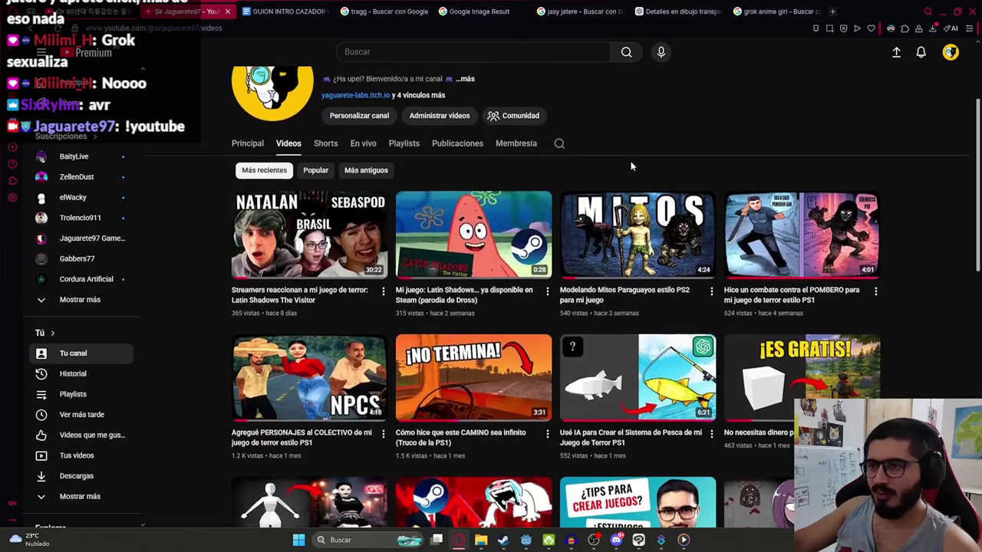
pyautogui.scroll(-2, 599, 166)
pyautogui.scroll(-2, 583, 166)
pyautogui.scroll(-2, 558, 166)
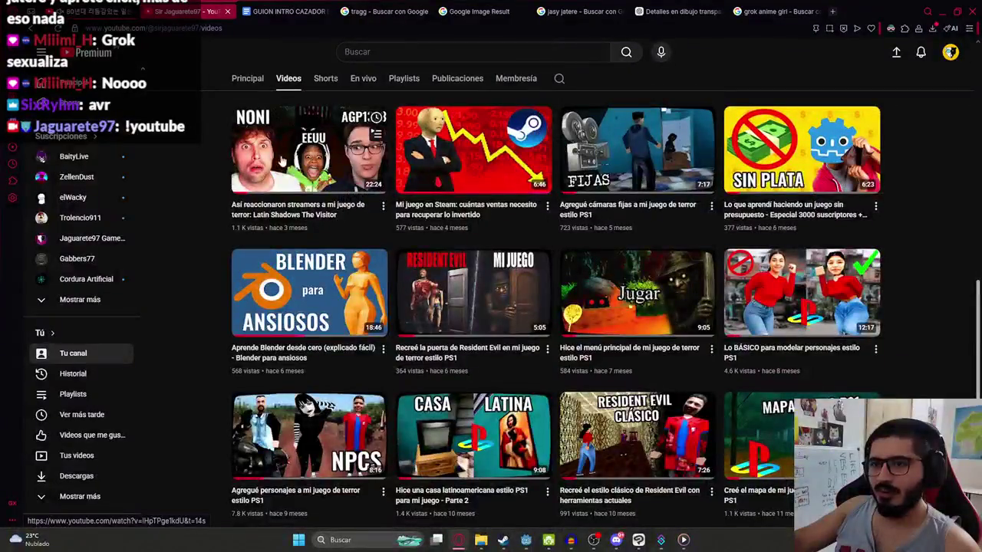
pyautogui.scroll(2, 355, 331)
pyautogui.scroll(2, 232, 350)
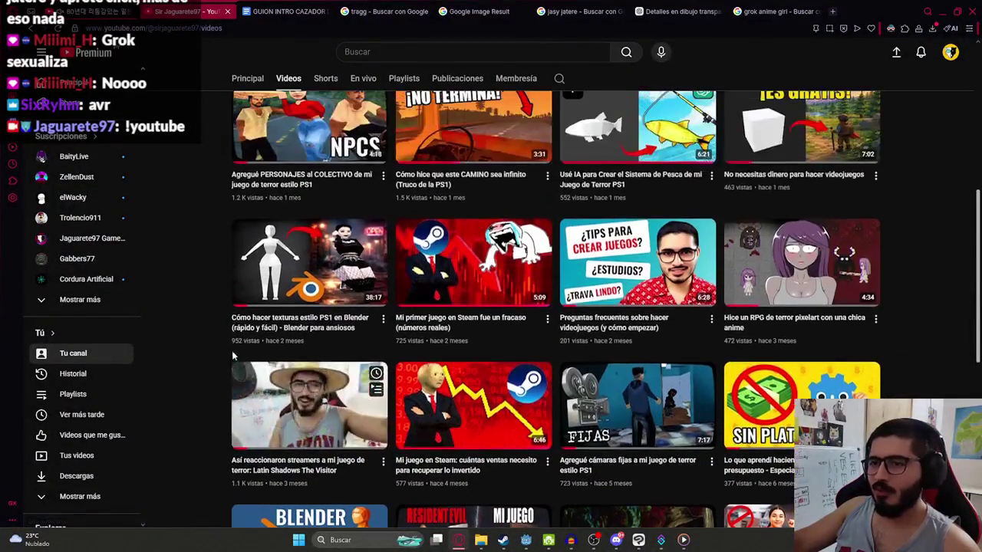
pyautogui.scroll(5, 215, 339)
pyautogui.scroll(-6, 226, 331)
pyautogui.scroll(-2, 226, 331)
pyautogui.scroll(-2, 226, 332)
pyautogui.scroll(4, 226, 331)
pyautogui.scroll(4, 393, 286)
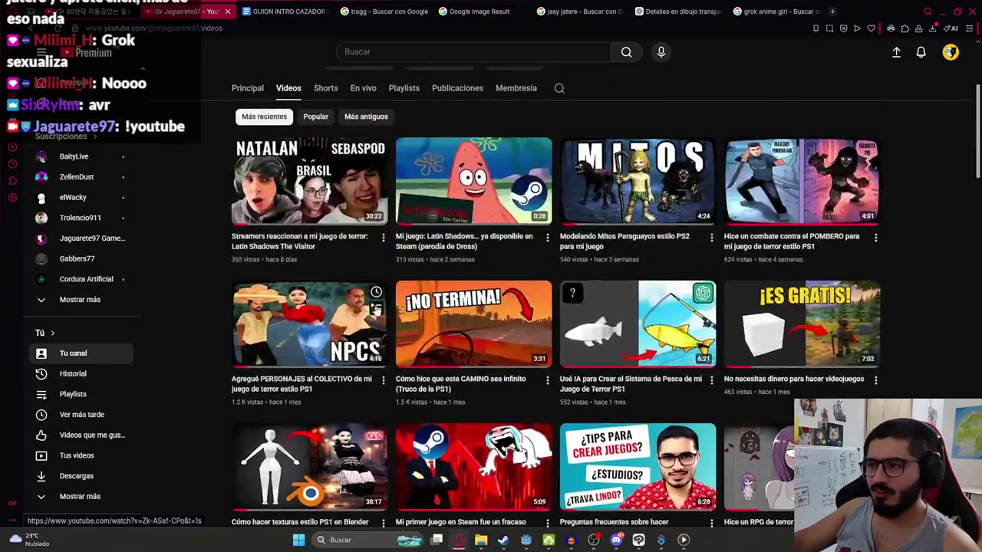
pyautogui.scroll(3, 393, 285)
pyautogui.scroll(-5, 394, 285)
pyautogui.scroll(-3, 393, 285)
pyautogui.scroll(3, 393, 285)
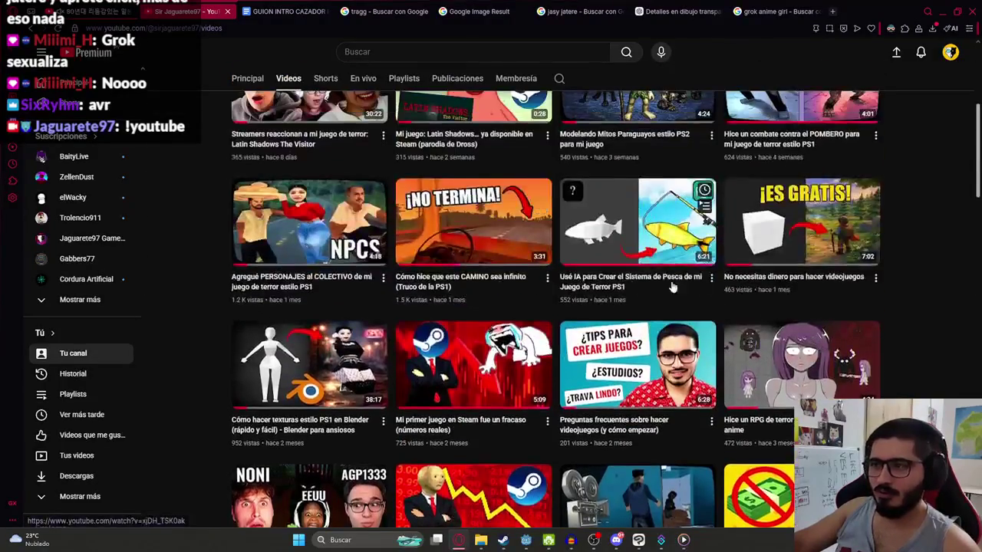
pyautogui.scroll(4, 847, 286)
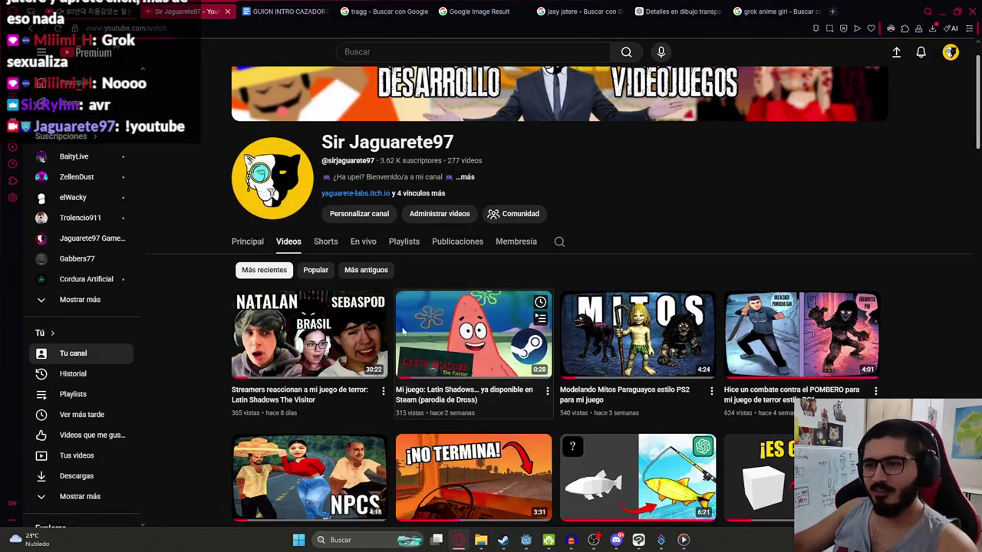
pyautogui.click(473, 337)
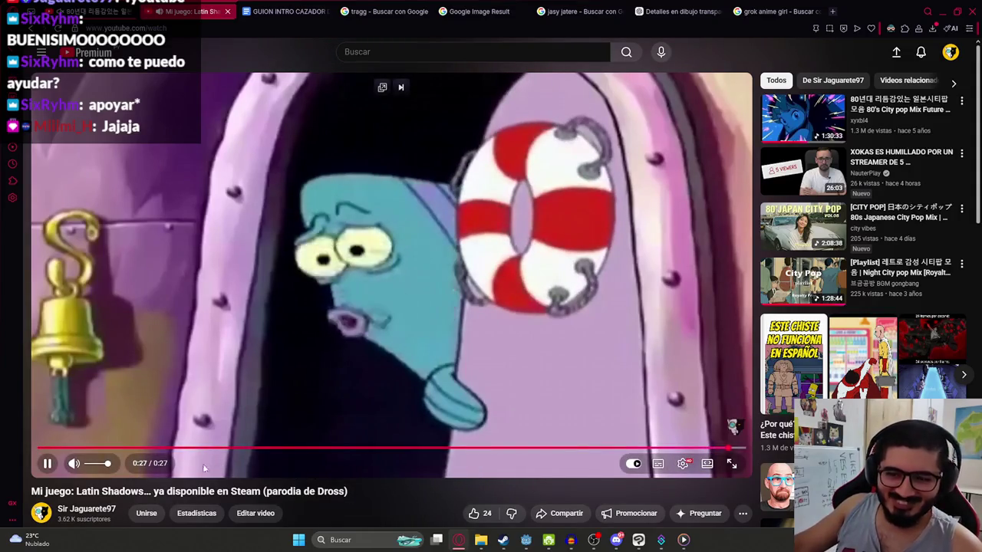
pyautogui.scroll(-5, 78, 452)
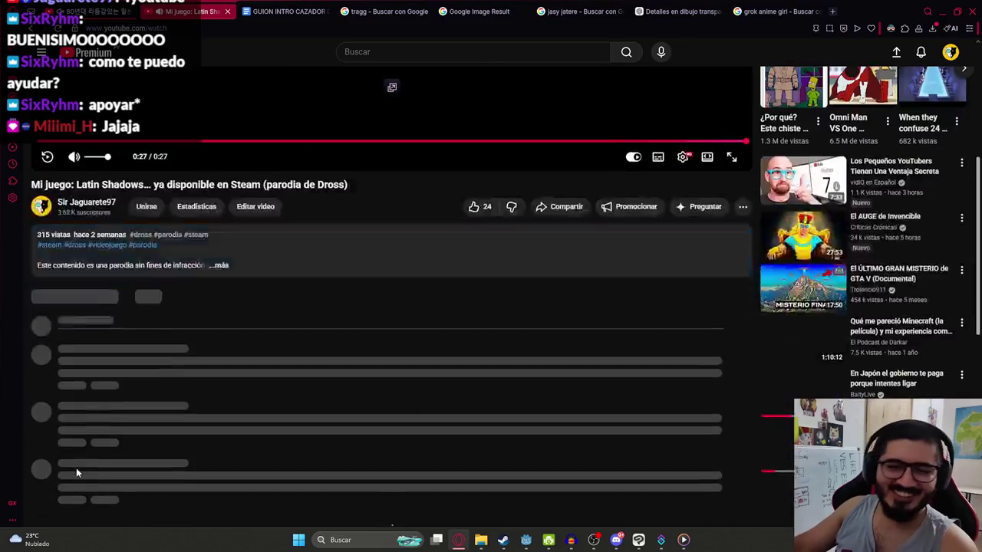
pyautogui.scroll(-2, 91, 456)
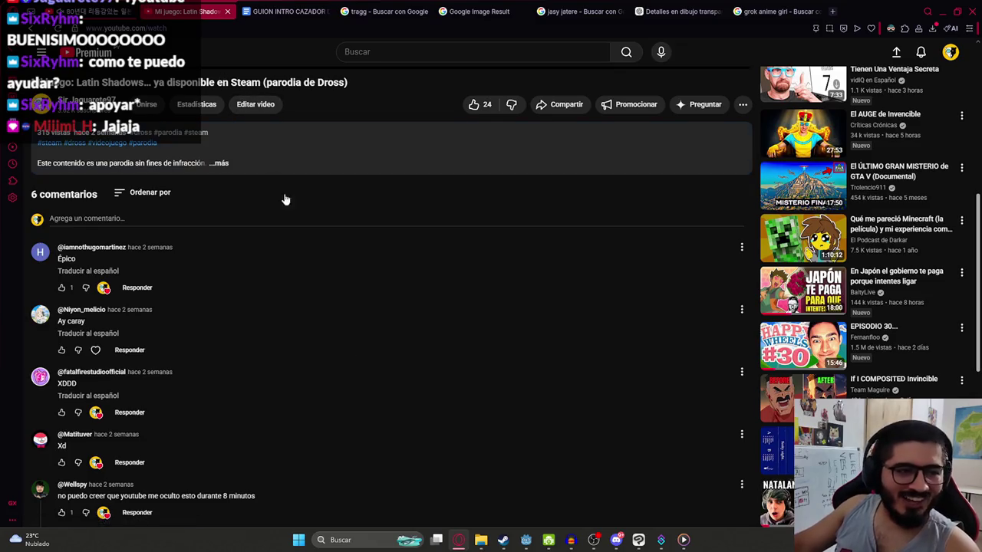
pyautogui.click(506, 541)
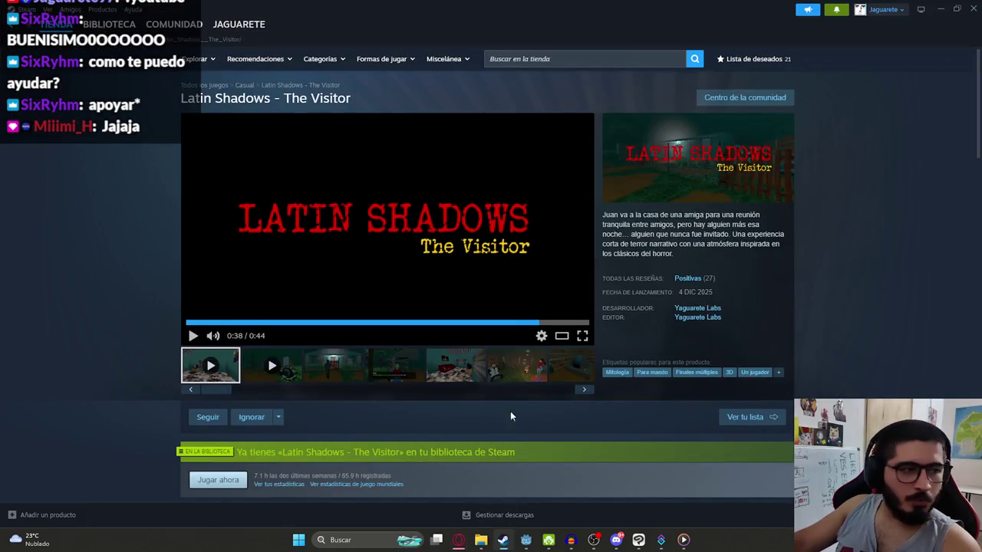
pyautogui.scroll(-3, 512, 416)
pyautogui.scroll(-4, 585, 355)
pyautogui.scroll(5, 526, 149)
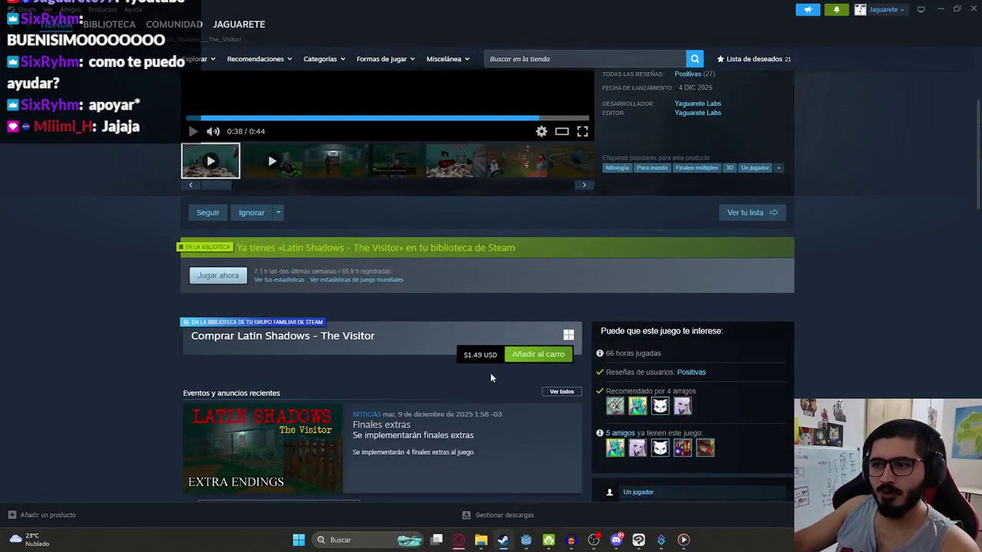
pyautogui.moveTo(462, 356); pyautogui.dragTo(483, 381)
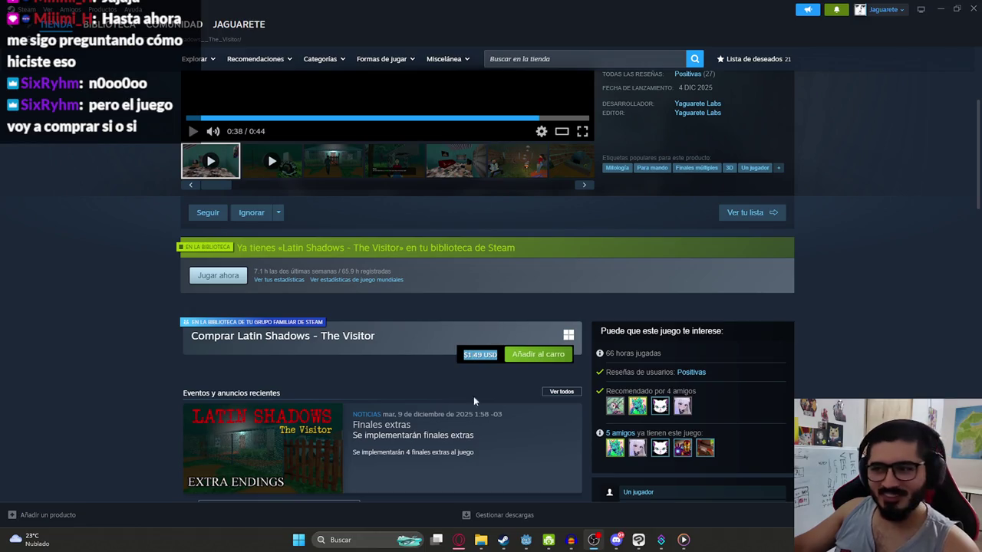
pyautogui.scroll(3, 385, 389)
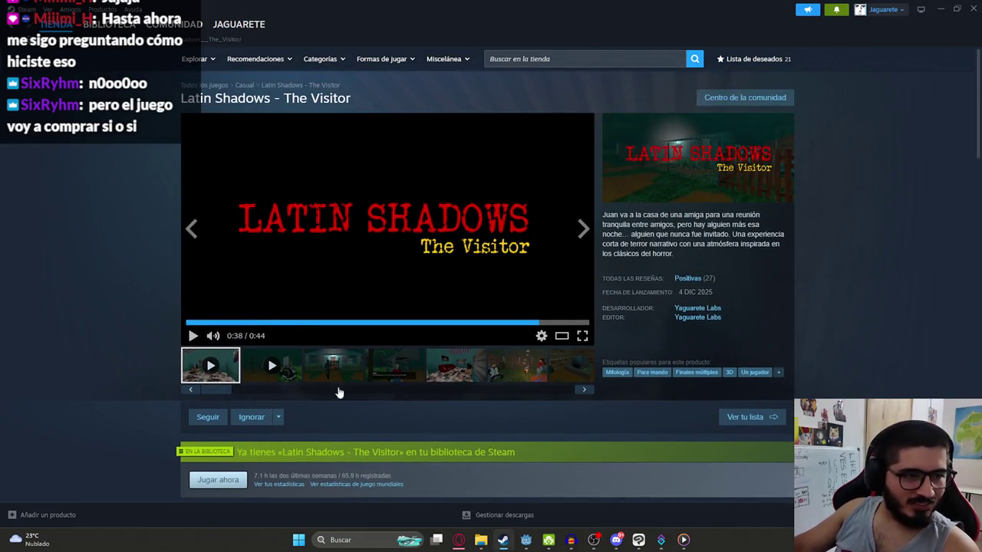
pyautogui.click(458, 540)
pyautogui.scroll(5, 405, 481)
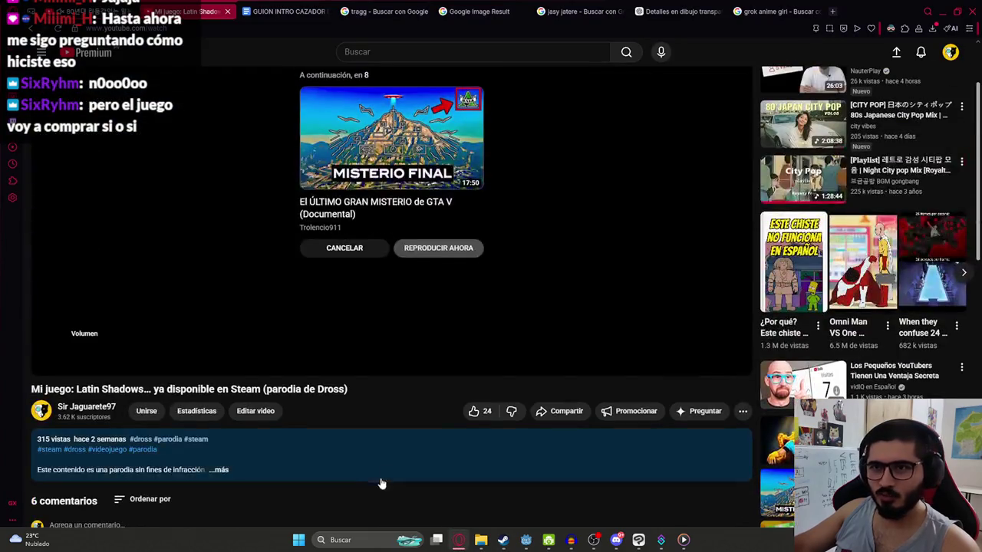
# Step: Open the creator's channel Membresía benefits, then switch back to the Clip Studio Paint illustration
pyautogui.click(91, 414)
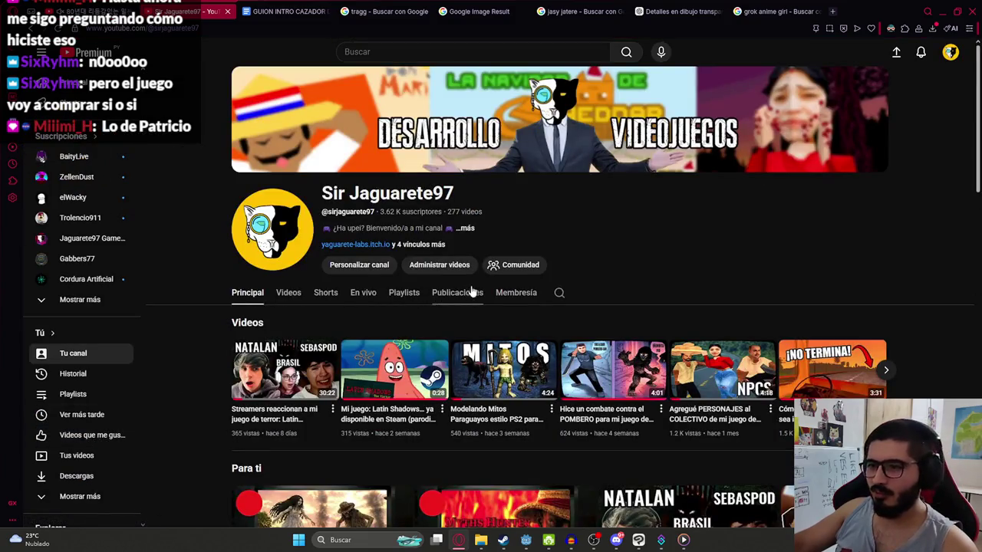
pyautogui.click(503, 293)
pyautogui.scroll(-3, 280, 302)
pyautogui.scroll(3, 732, 225)
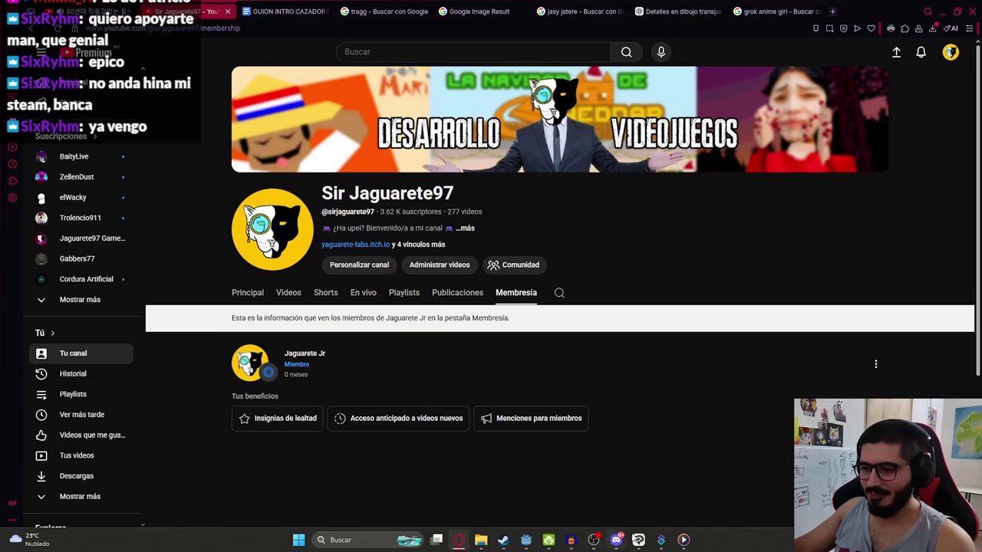
pyautogui.moveTo(638, 540)
pyautogui.click(635, 523)
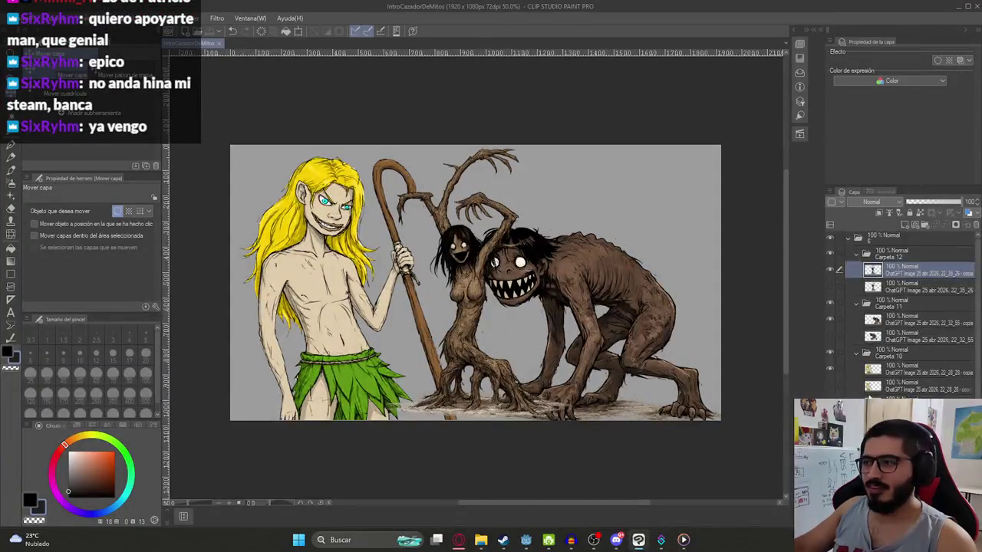
# Step: Nudge the tree creature, then hide Carpeta 11 and 12 so only the boy shows
pyautogui.scroll(-5, 869, 396)
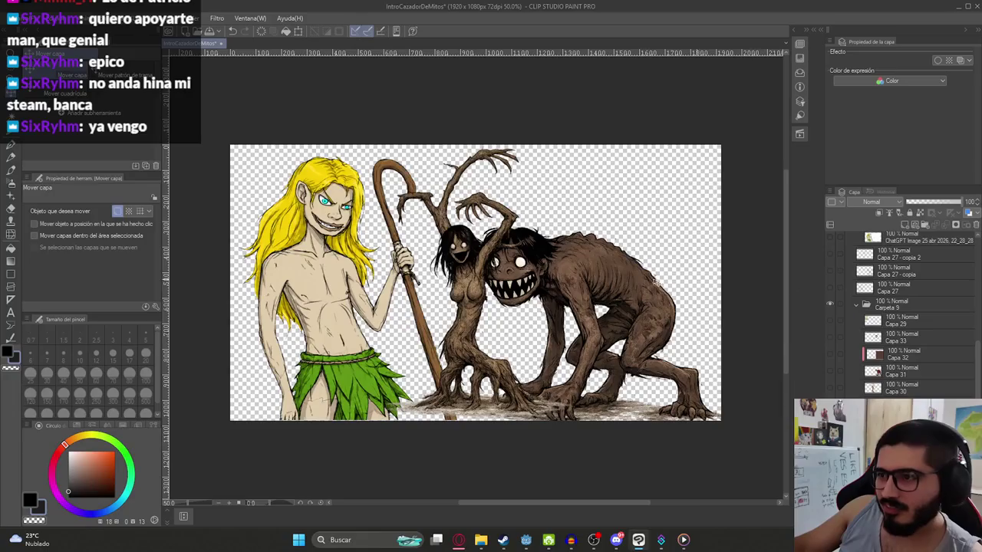
pyautogui.moveTo(570, 339); pyautogui.dragTo(500, 338)
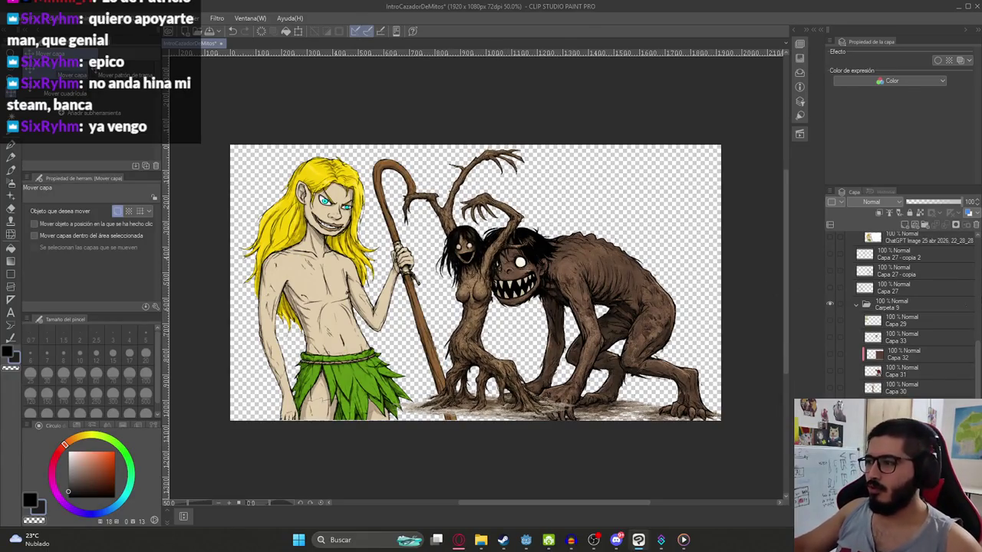
pyautogui.scroll(5, 860, 290)
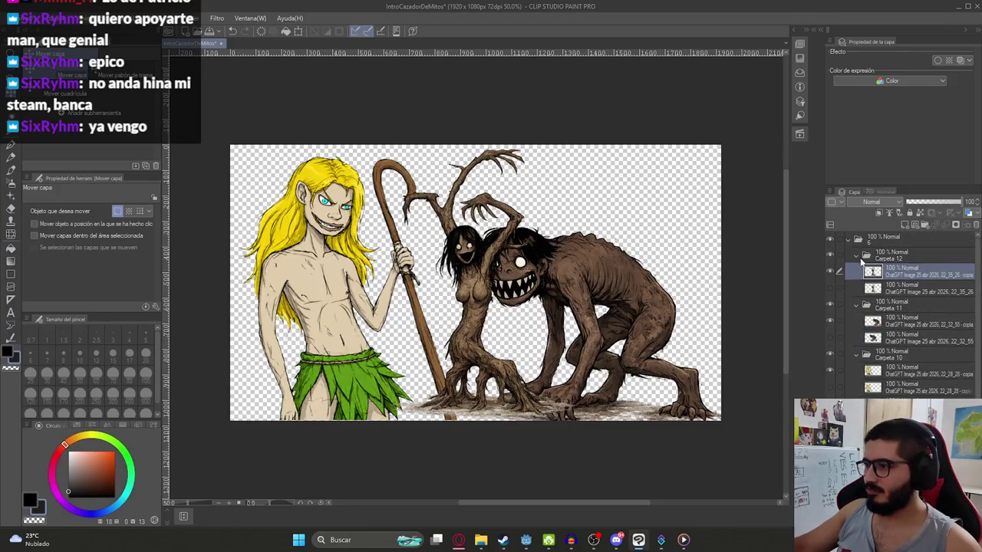
pyautogui.click(856, 255)
pyautogui.click(829, 271)
pyautogui.click(829, 321)
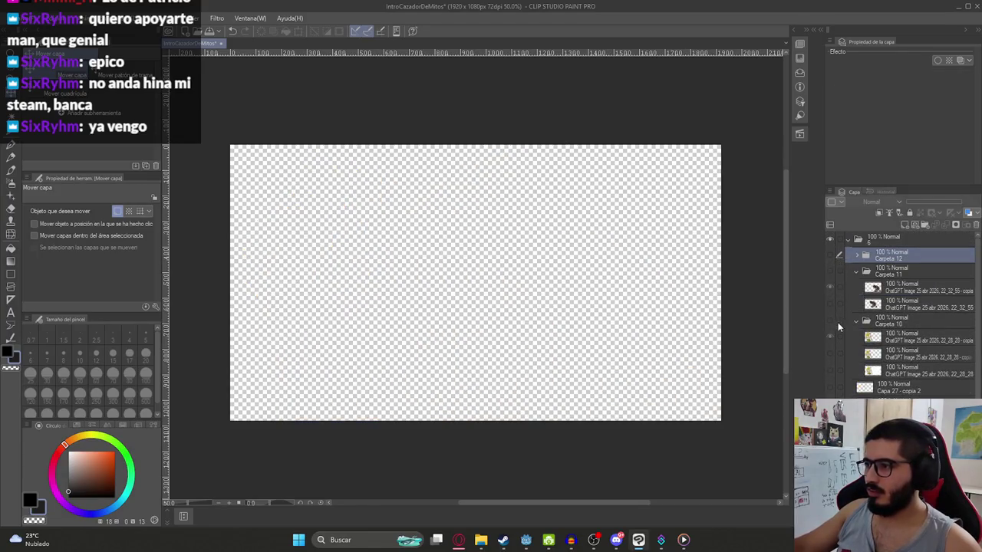
# Step: Export the visible boy layer as transparent PNG Ilustracion6HD.png in the cazador de mitos folder
pyautogui.click(25, 18)
pyautogui.moveTo(50, 150)
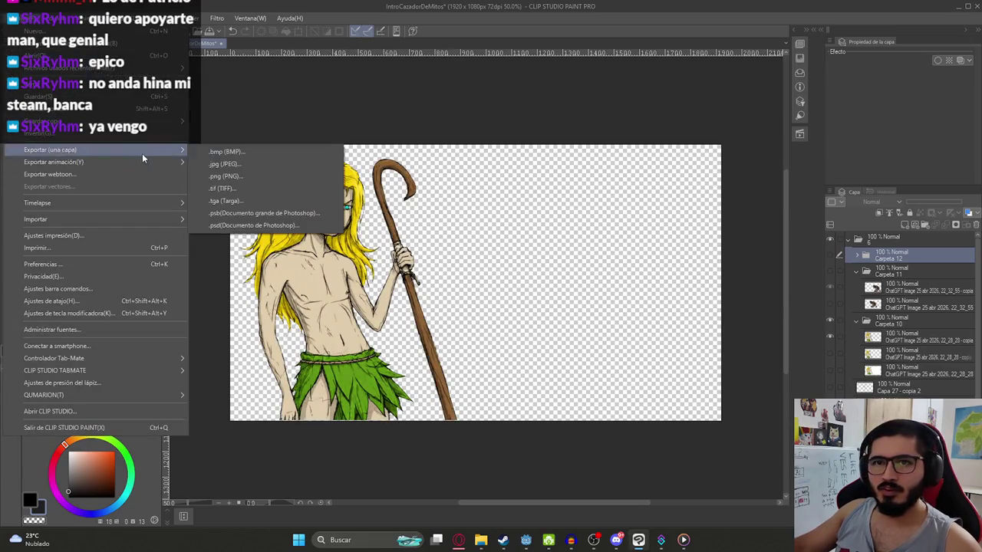
pyautogui.click(256, 172)
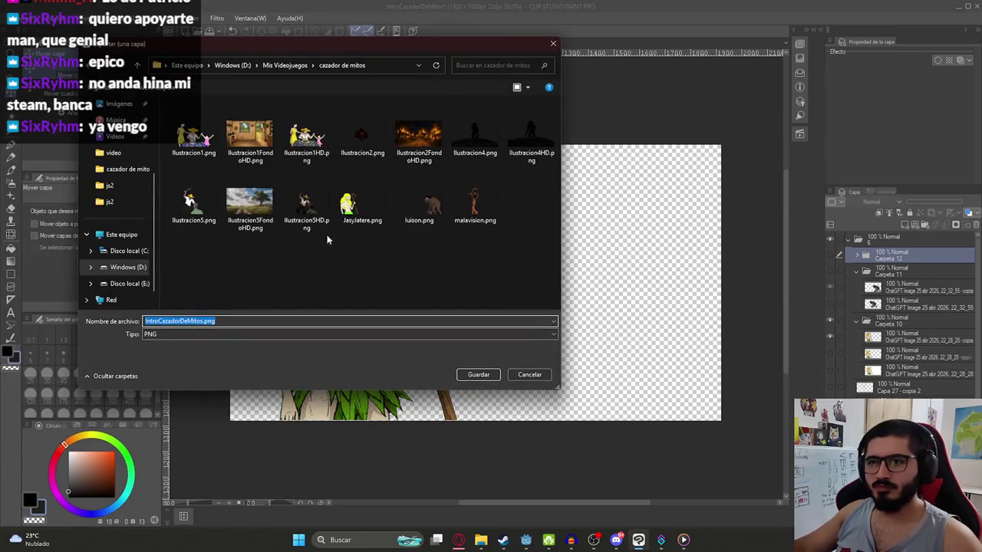
pyautogui.click(306, 205)
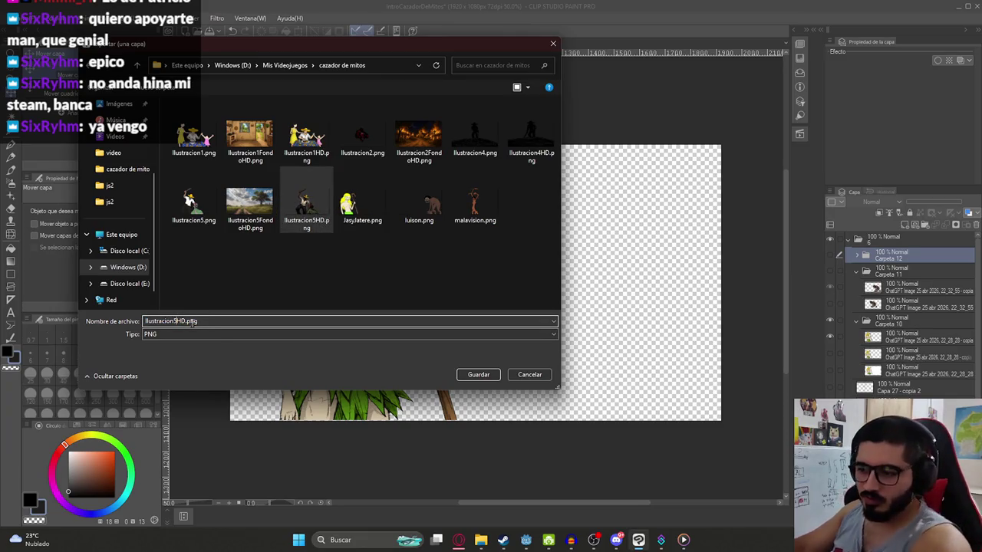
pyautogui.press('Return')
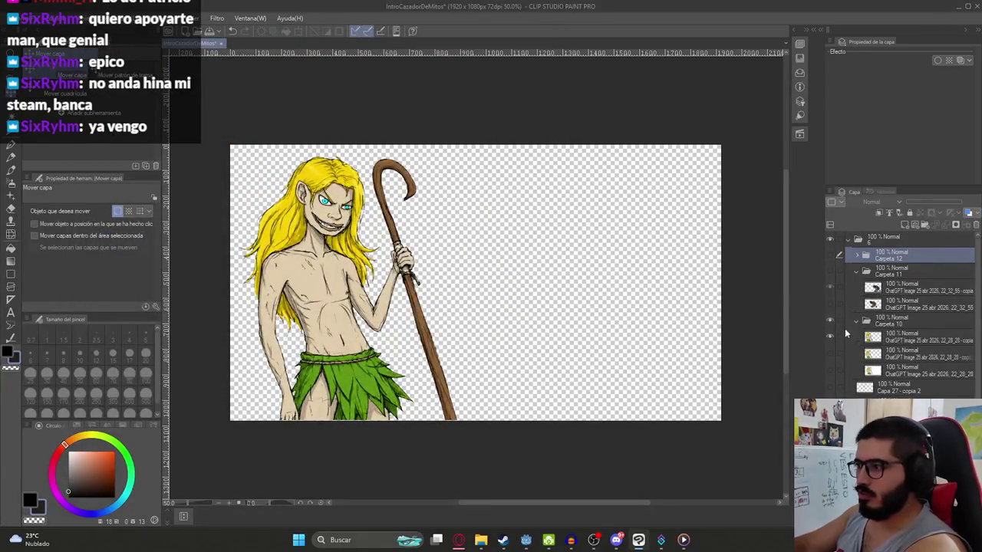
# Step: Show only the brown monster and export its layer as Ilustracion7HD.png
pyautogui.click(829, 319)
pyautogui.click(829, 271)
pyautogui.click(15, 18)
pyautogui.moveTo(50, 150)
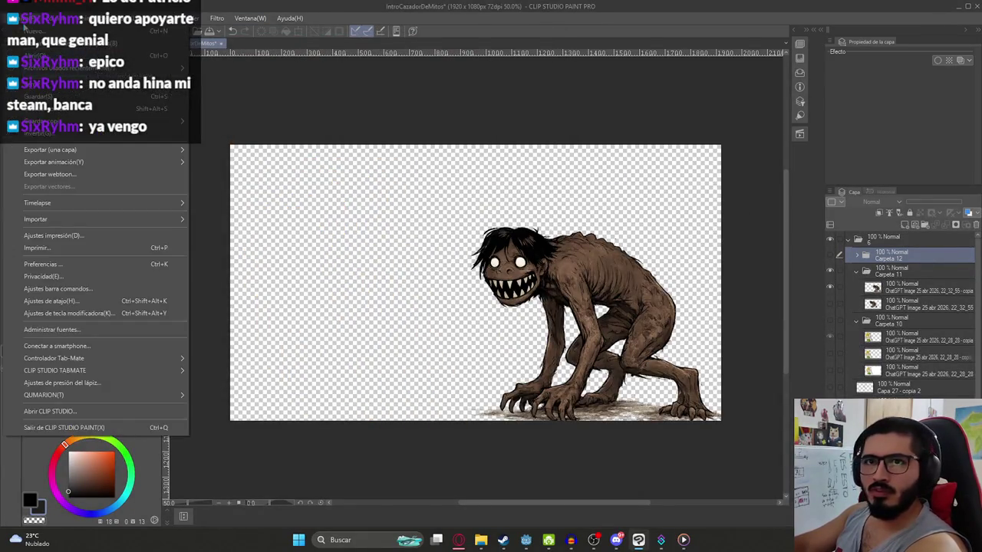
pyautogui.click(299, 177)
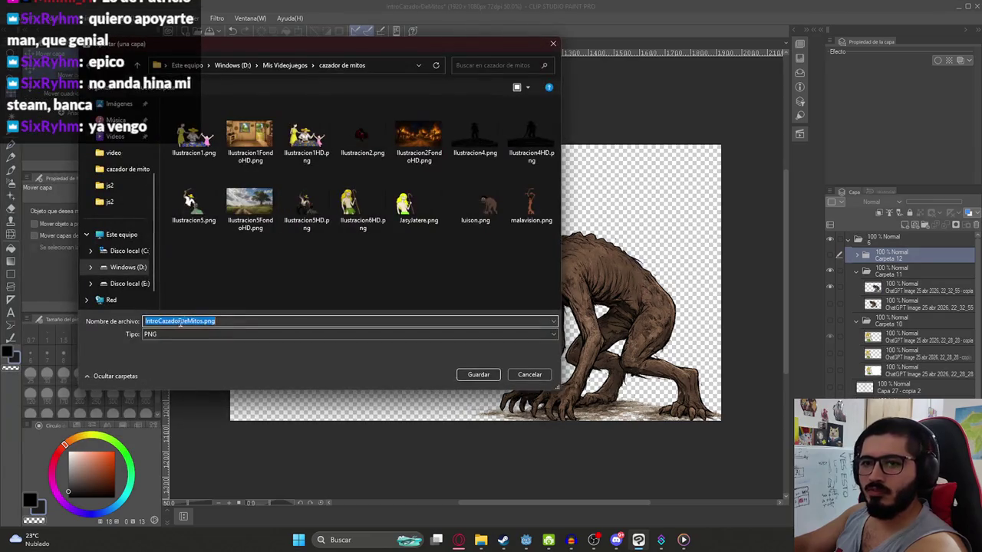
pyautogui.click(197, 322)
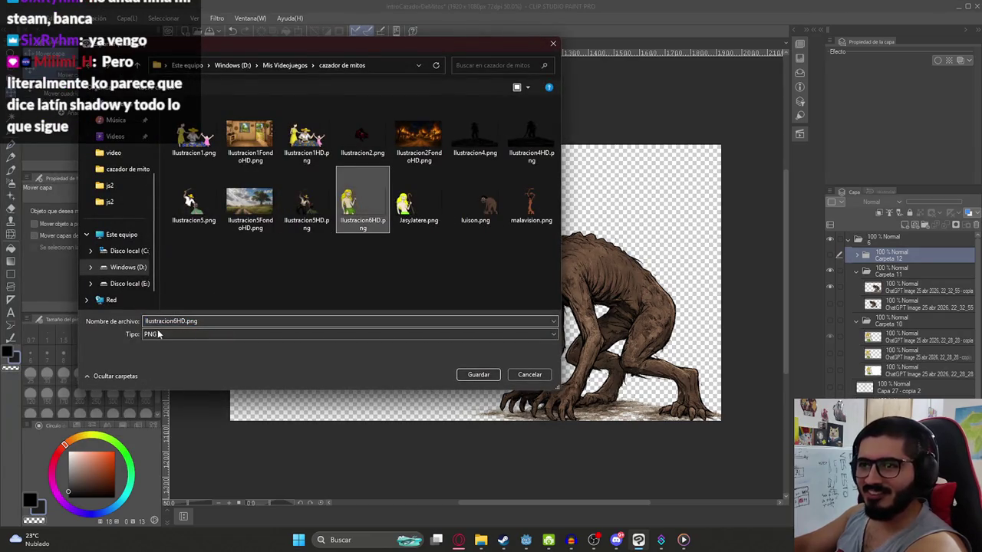
pyautogui.doubleClick(182, 321)
pyautogui.press('BackSpace')
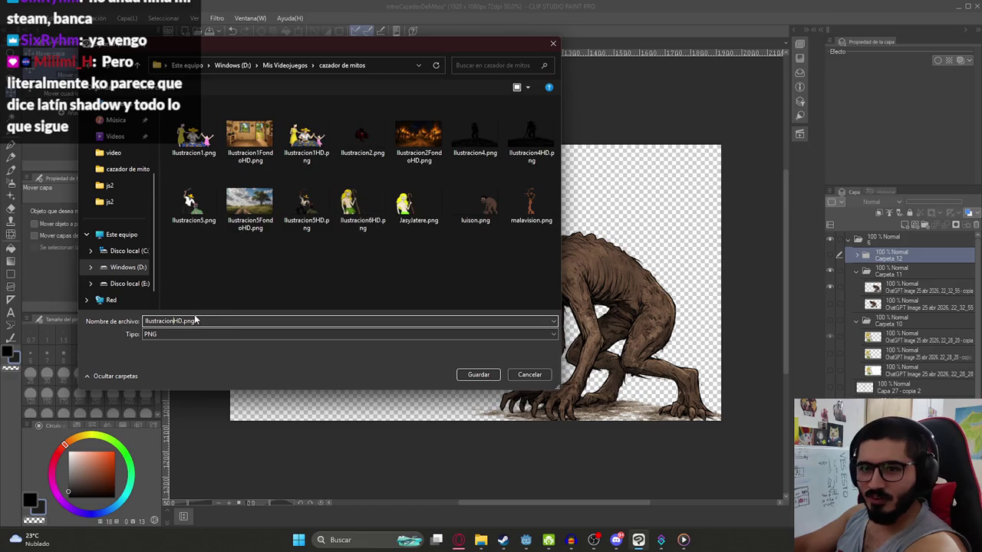
pyautogui.press('Return')
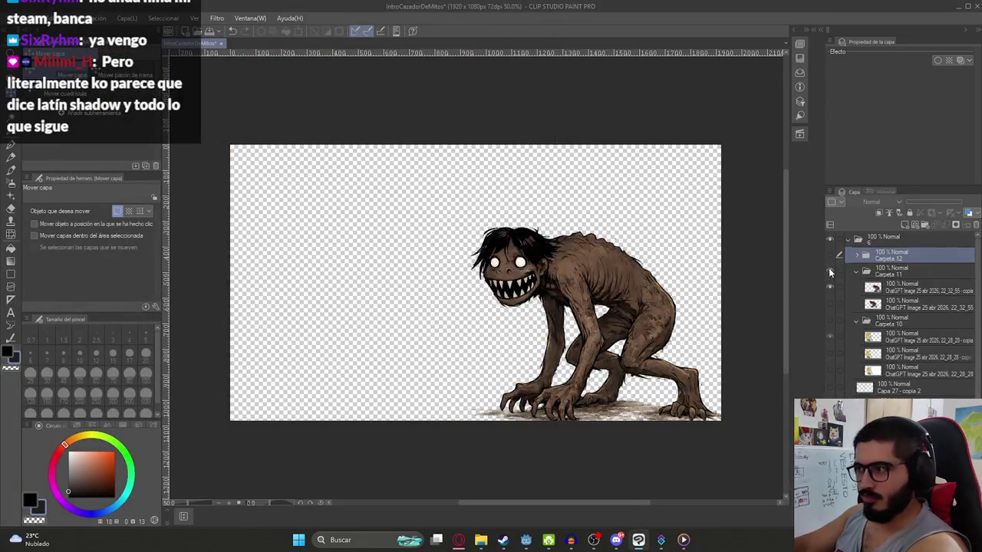
# Step: Hide the brown monster and export the tree creature alone as a PNG in the same folder
pyautogui.click(829, 255)
pyautogui.click(13, 18)
pyautogui.moveTo(50, 149)
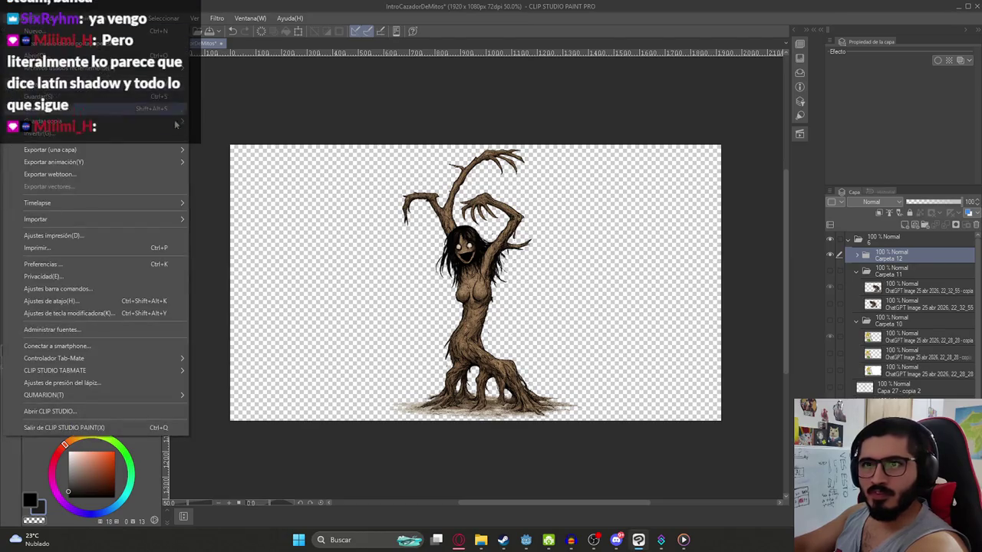
pyautogui.click(254, 172)
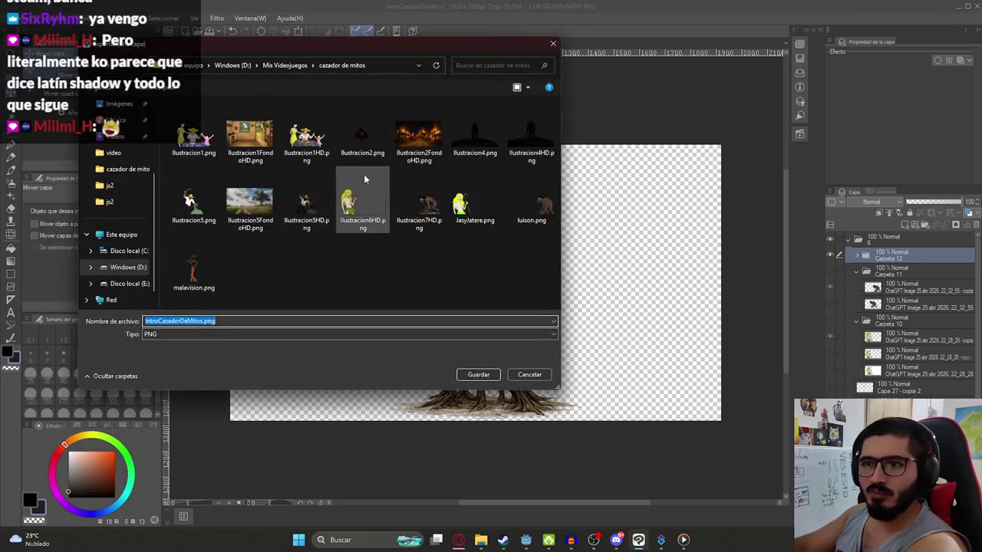
pyautogui.click(412, 201)
pyautogui.click(184, 321)
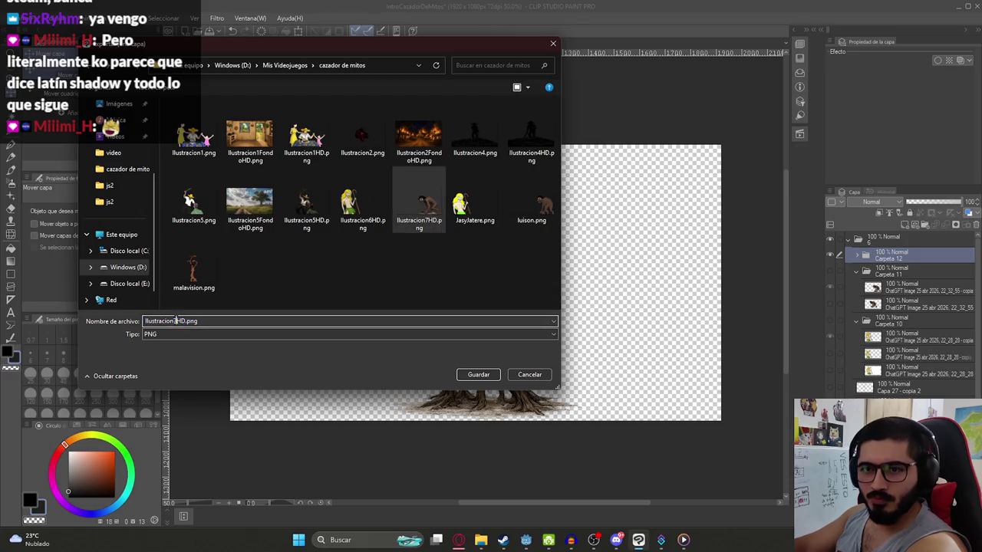
pyautogui.press('Return')
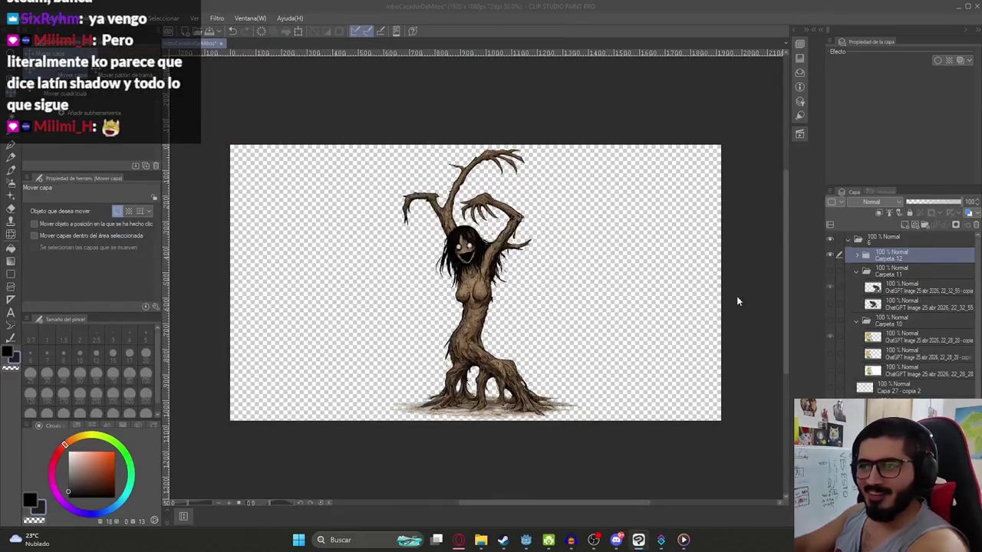
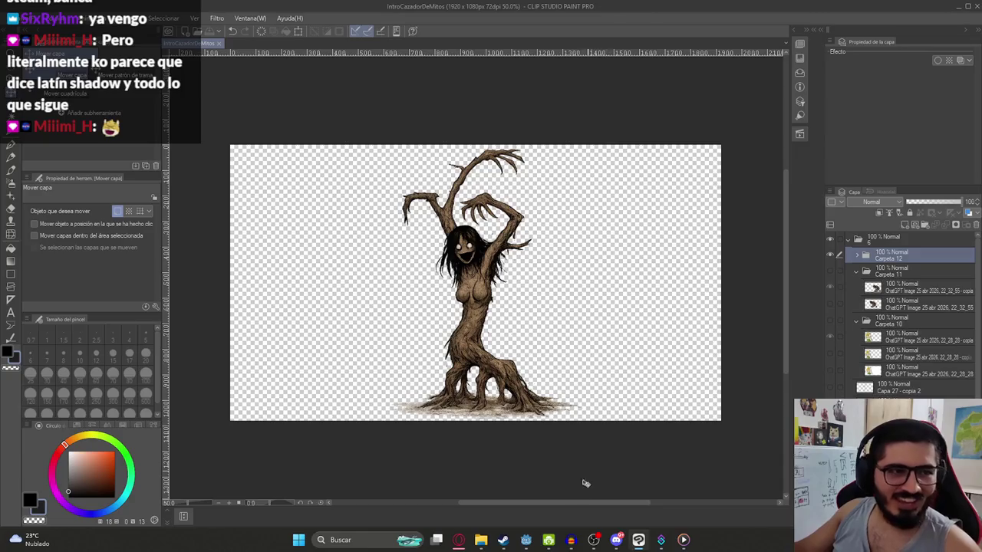
# Step: Zoom and pan over the tree-woman illustration, then bring up Godot's LevelMythsHunterIntro scene
pyautogui.scroll(2, 519, 404)
pyautogui.scroll(-3, 522, 414)
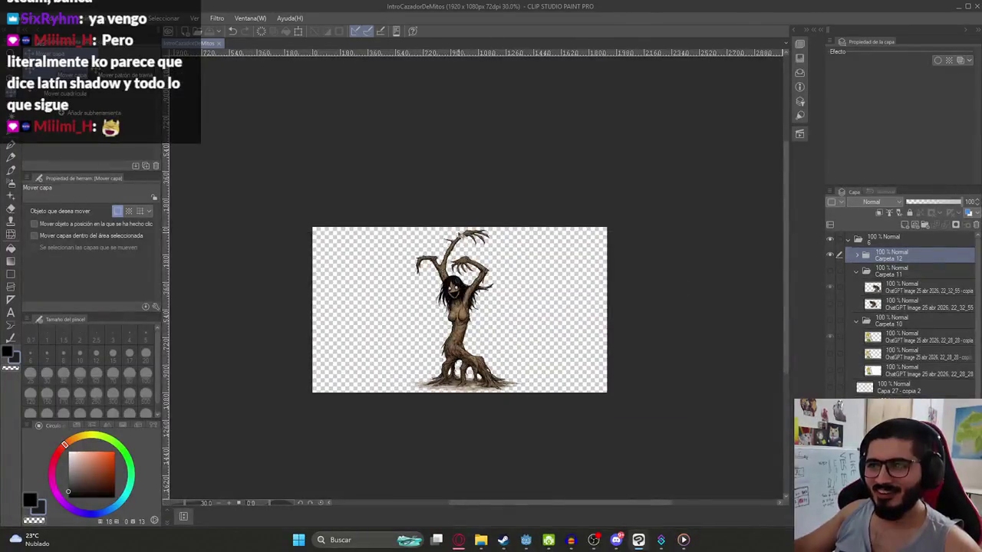
pyautogui.scroll(2, 524, 429)
pyautogui.scroll(-2, 526, 454)
pyautogui.scroll(-2, 526, 454)
pyautogui.moveTo(537, 503)
pyautogui.mouseDown()
pyautogui.moveTo(491, 504)
pyautogui.moveTo(583, 501)
pyautogui.mouseUp()
pyautogui.scroll(2, 491, 504)
pyautogui.scroll(1, 583, 500)
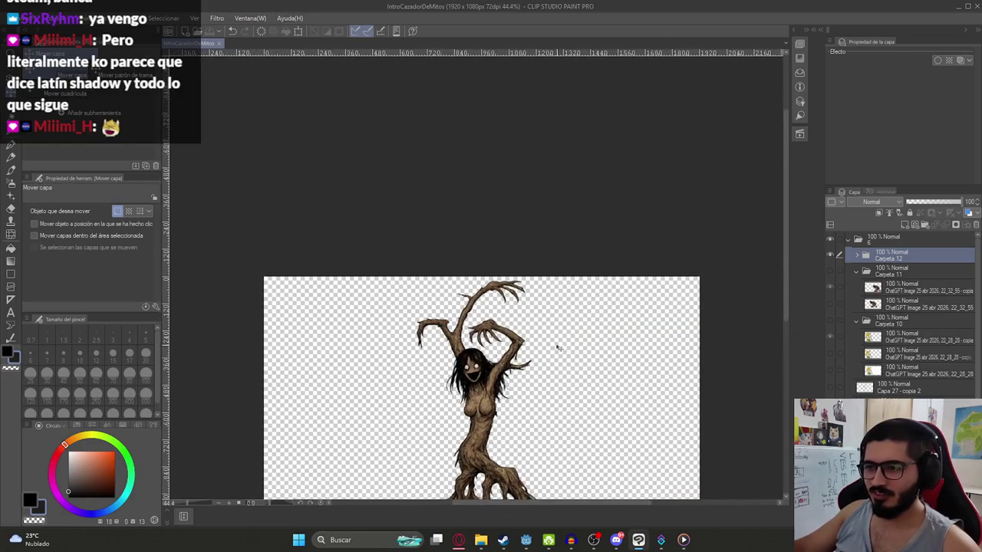
pyautogui.scroll(-2, 561, 460)
pyautogui.scroll(3, 493, 371)
pyautogui.scroll(1, 498, 364)
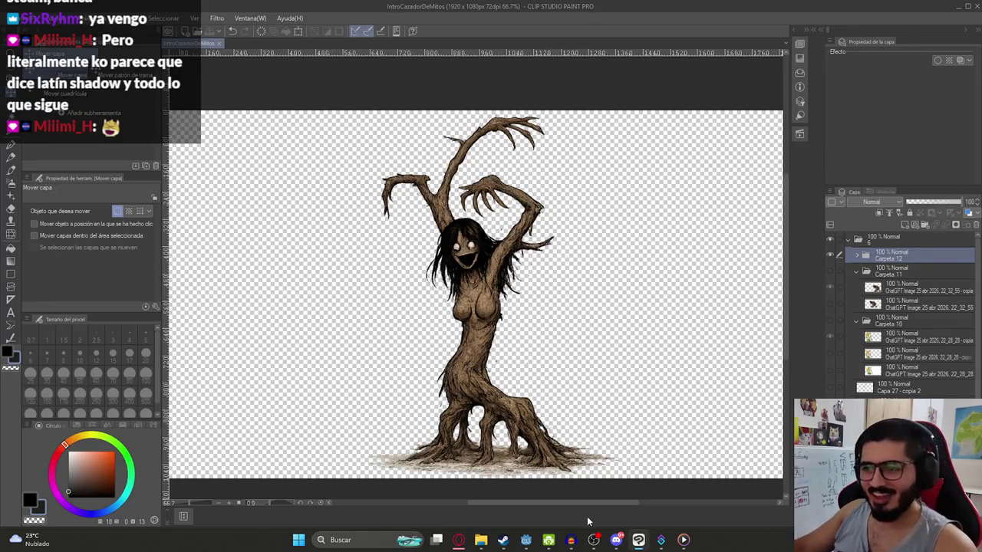
pyautogui.moveTo(616, 540)
pyautogui.click(525, 540)
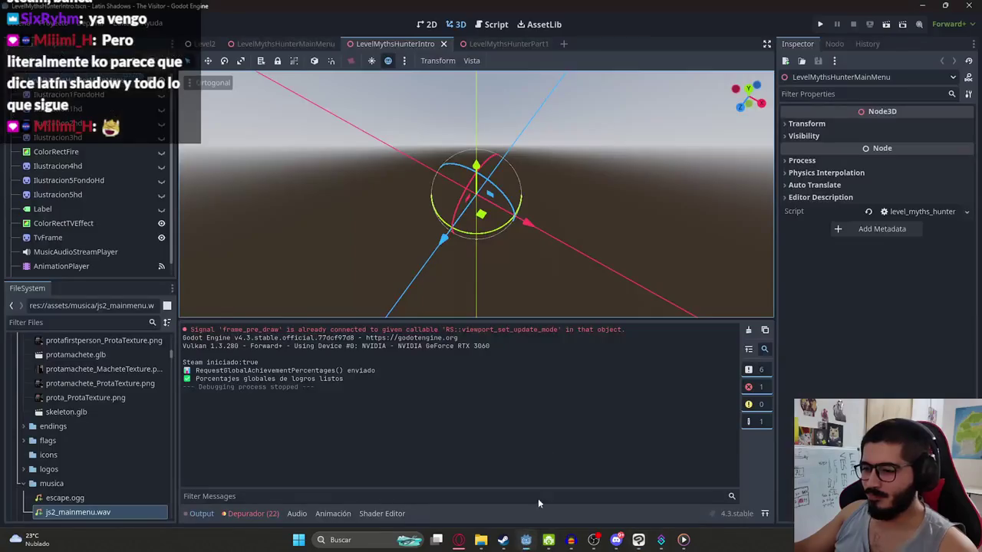
# Step: In the 2D view, load IntroP5 on the AnimationPlayer with the playhead at its end (7.6667 s)
pyautogui.click(430, 24)
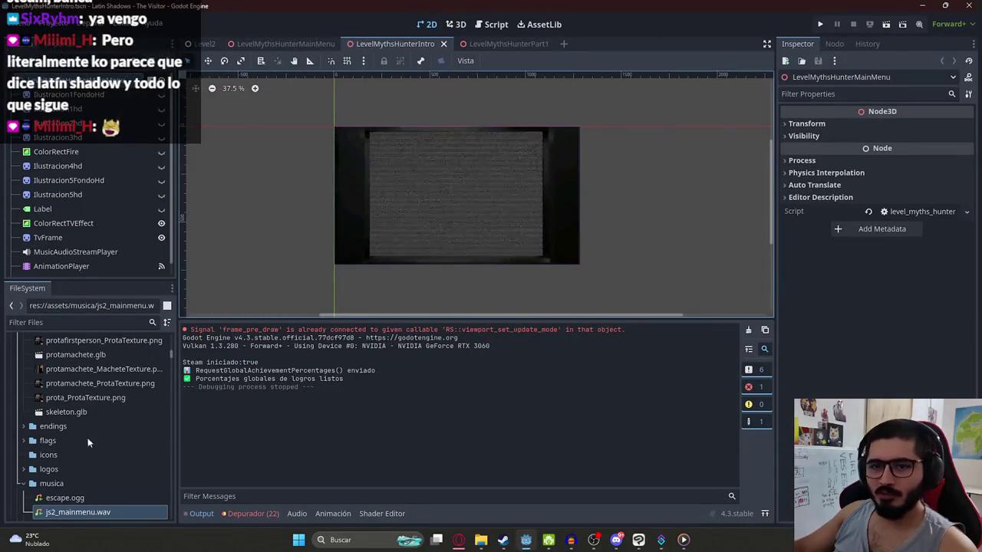
pyautogui.scroll(-3, 100, 422)
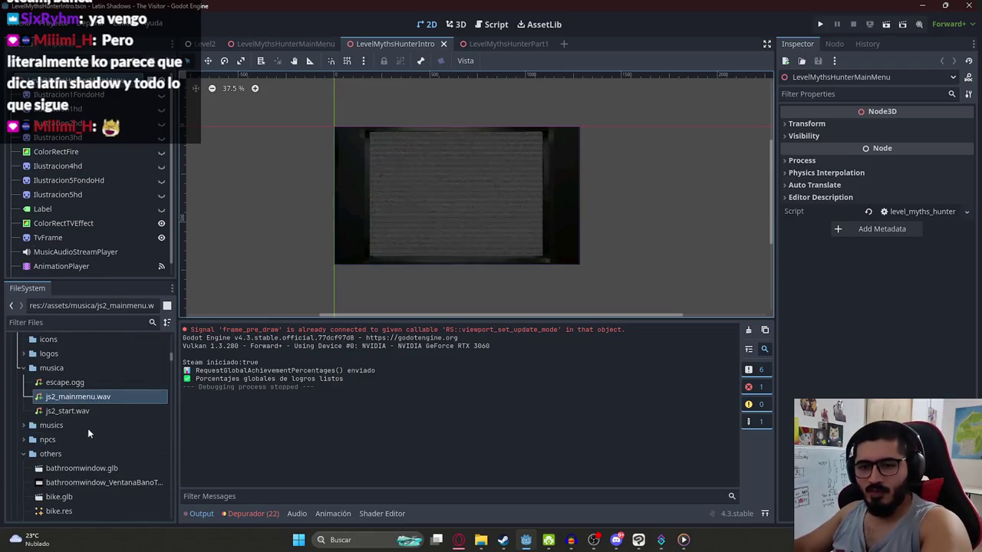
pyautogui.scroll(4, 87, 433)
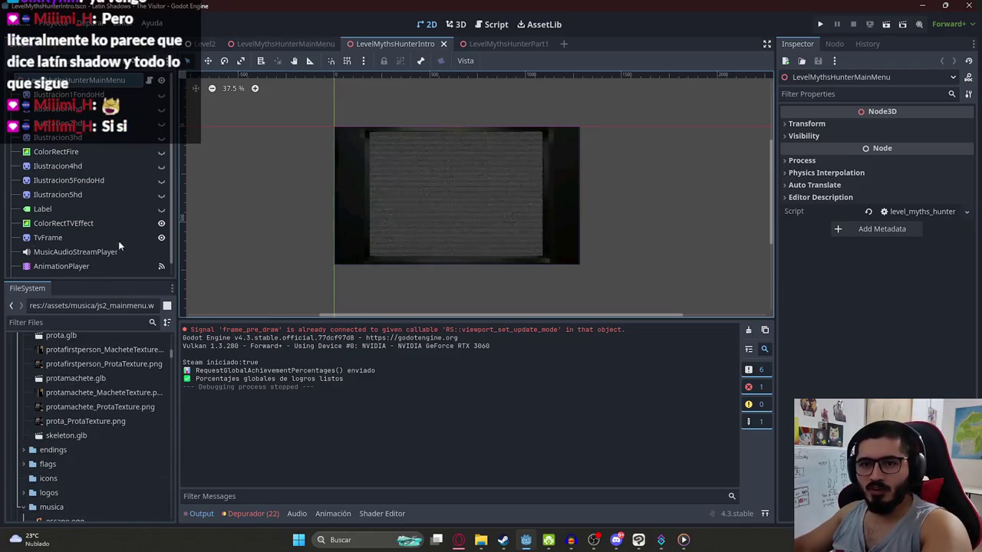
pyautogui.click(61, 266)
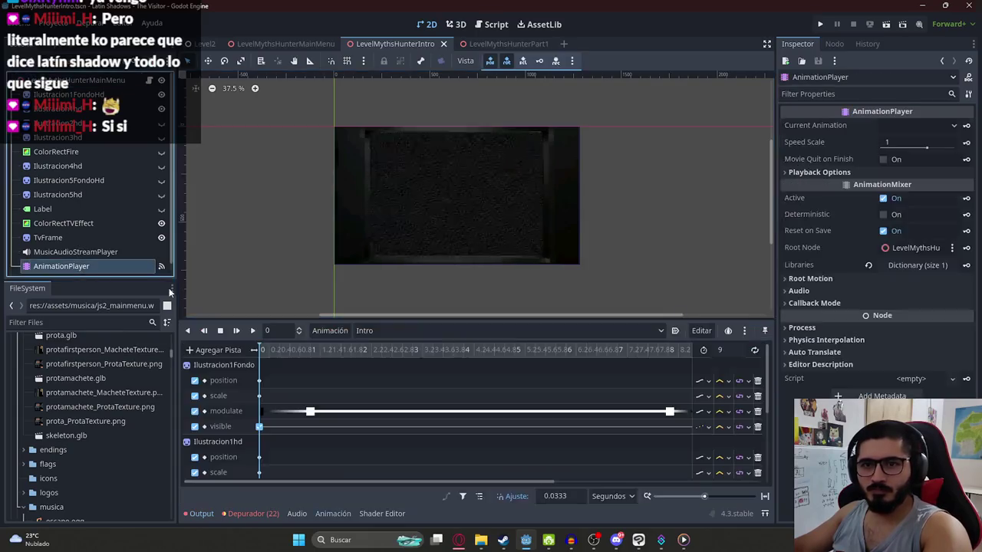
pyautogui.click(417, 332)
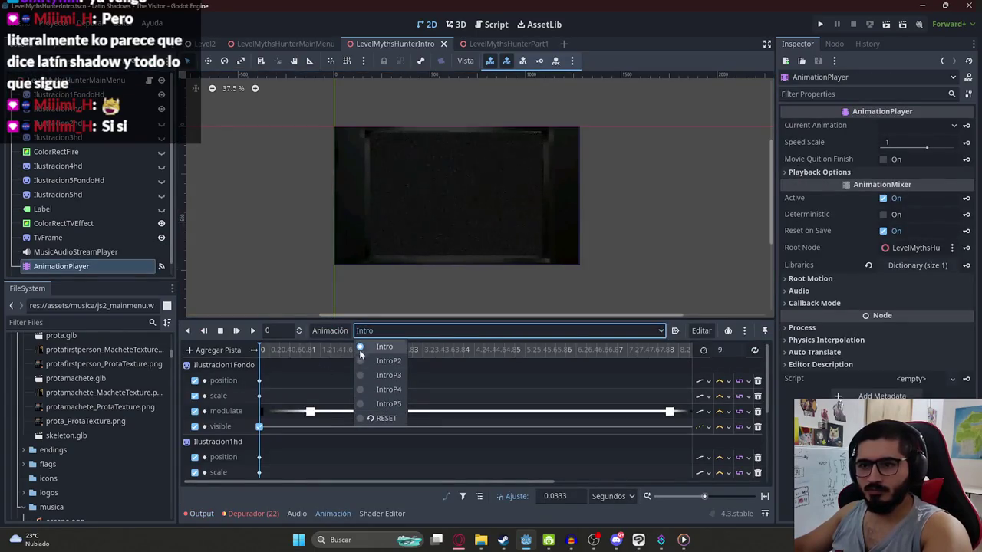
pyautogui.click(387, 404)
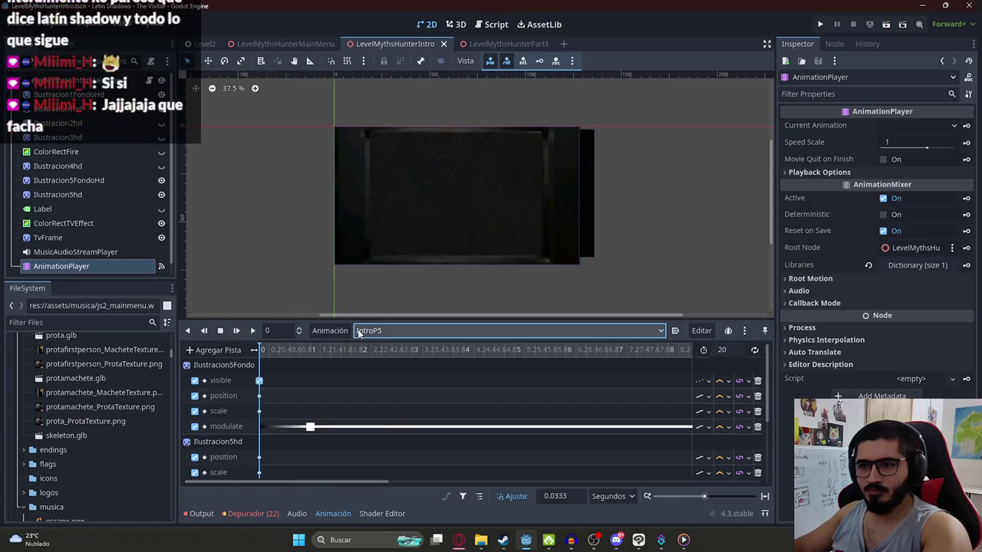
pyautogui.scroll(-2, 432, 382)
pyautogui.scroll(-3, 432, 387)
pyautogui.keyDown('ctrl'); pyautogui.scroll(3, 414, 376); pyautogui.keyUp('ctrl')
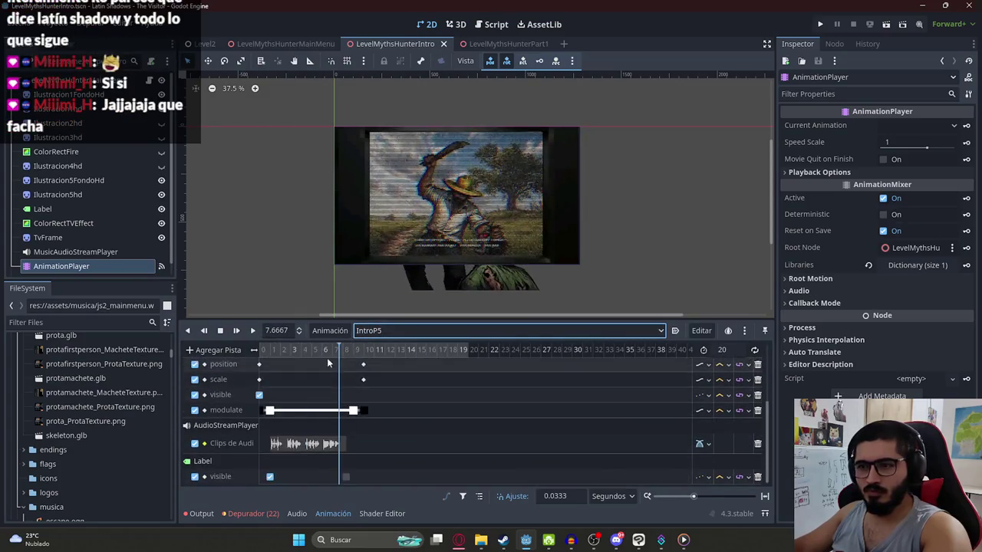
pyautogui.click(433, 353)
# Step: Create a new animation named IntroP6
pyautogui.click(336, 332)
pyautogui.click(340, 349)
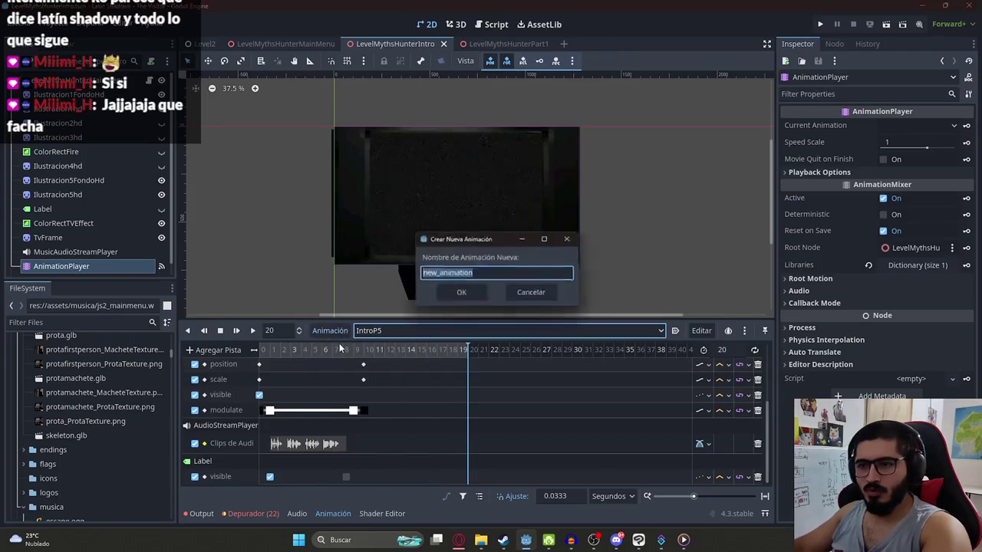
pyautogui.write('IntroP6')
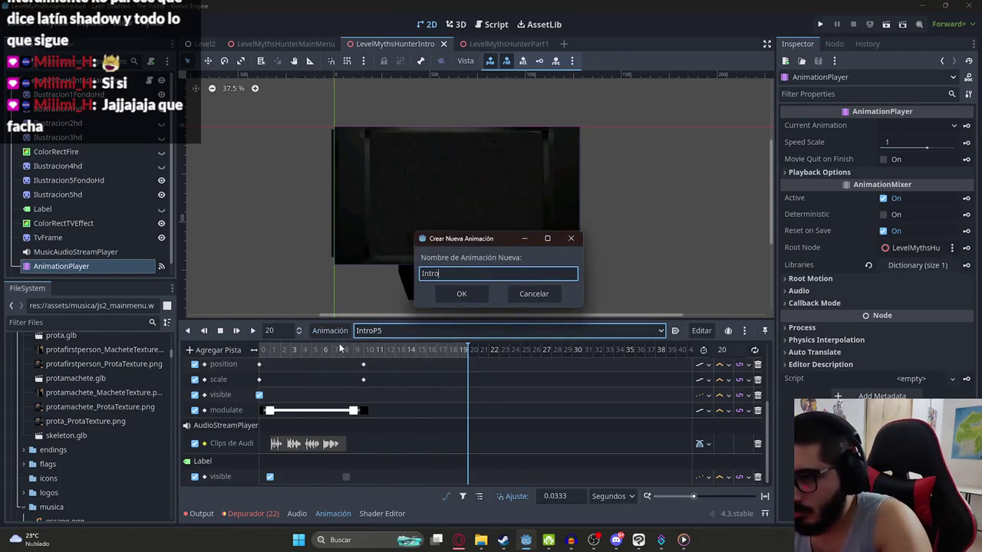
pyautogui.press('Return')
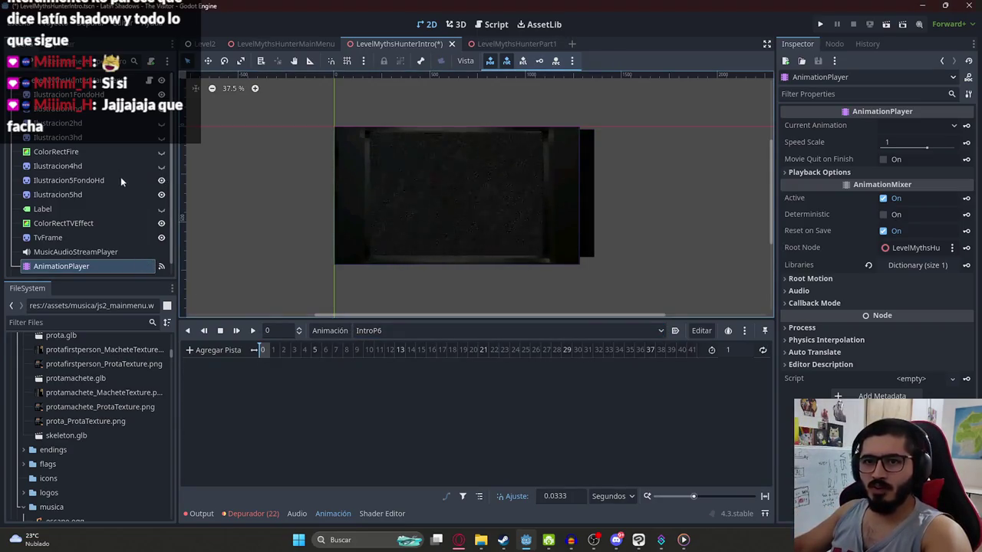
# Step: Key visibility at 0 s for ColorRectFire, Ilustracion5FondoHd and Ilustracion5hd, then filter files by 'ilustracion'
pyautogui.click(120, 178)
pyautogui.click(139, 152)
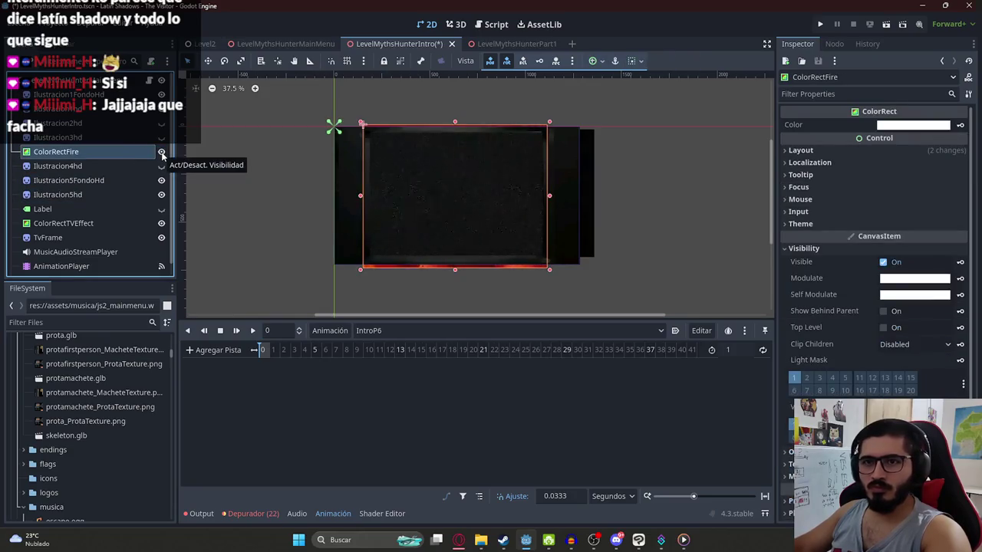
pyautogui.click(961, 264)
pyautogui.click(351, 302)
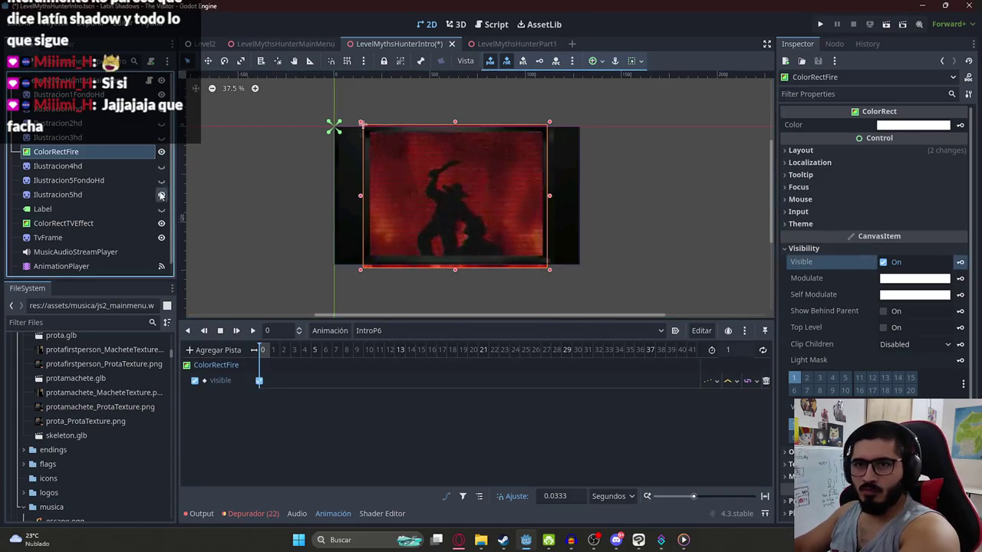
pyautogui.click(69, 180)
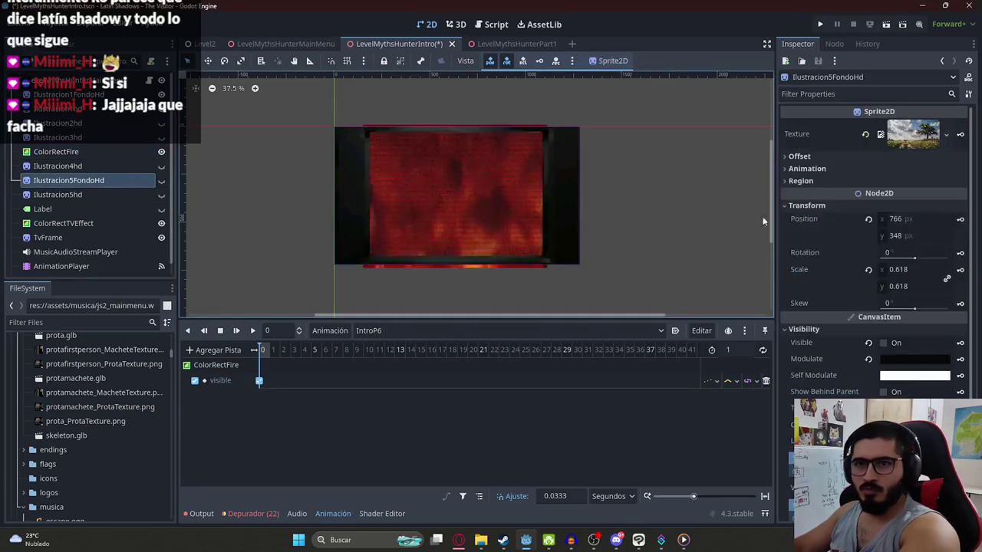
pyautogui.click(959, 343)
pyautogui.click(449, 302)
pyautogui.click(84, 194)
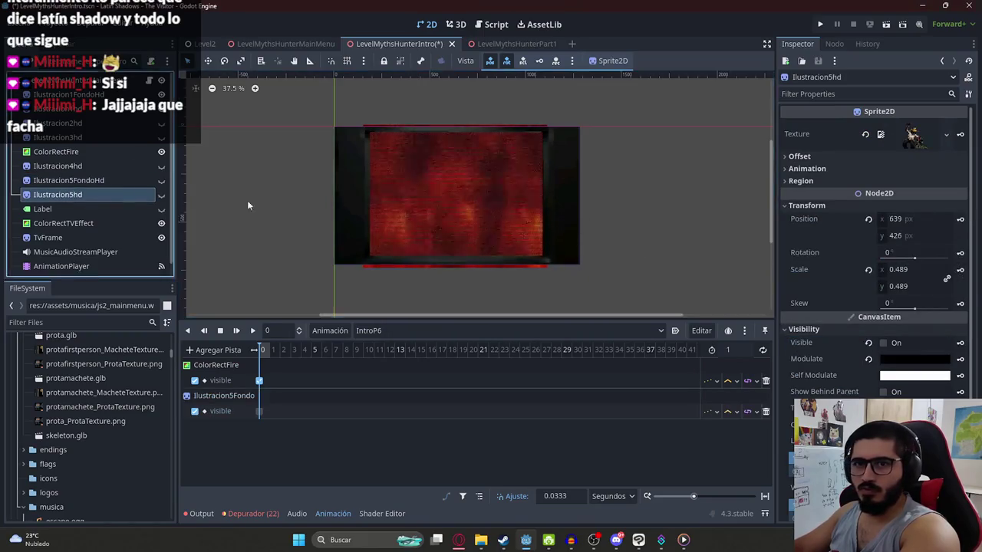
pyautogui.click(959, 343)
pyautogui.click(448, 302)
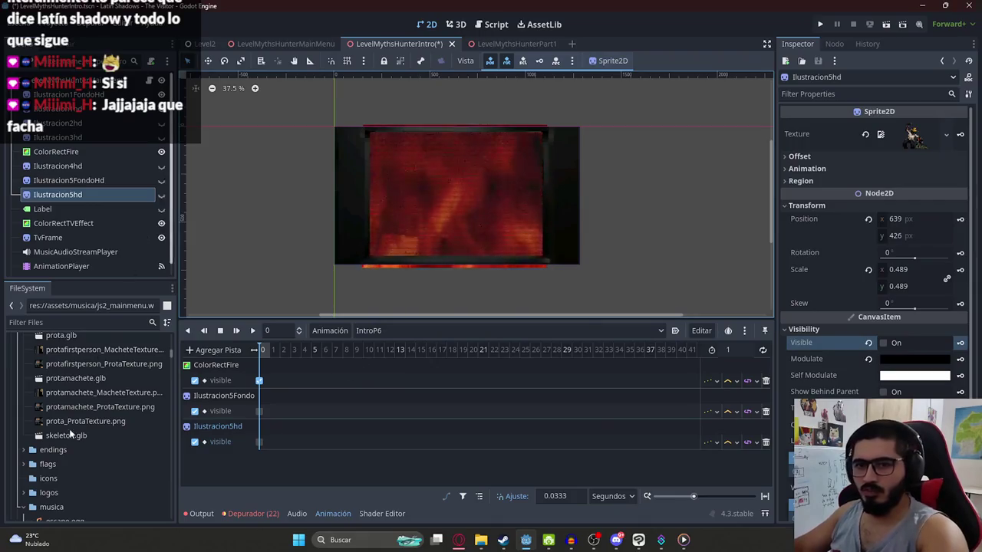
pyautogui.click(79, 323)
pyautogui.write('i')
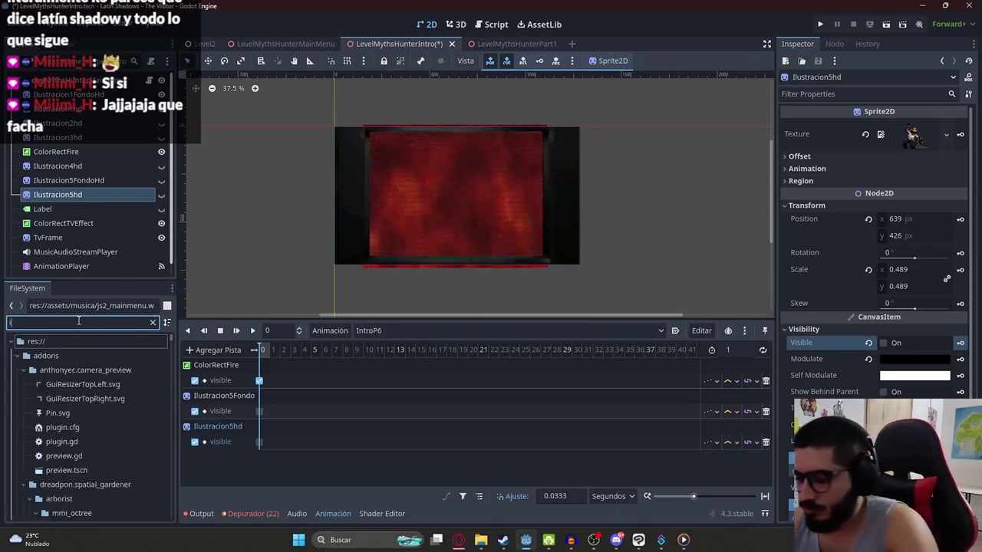
pyautogui.write('lustracion')
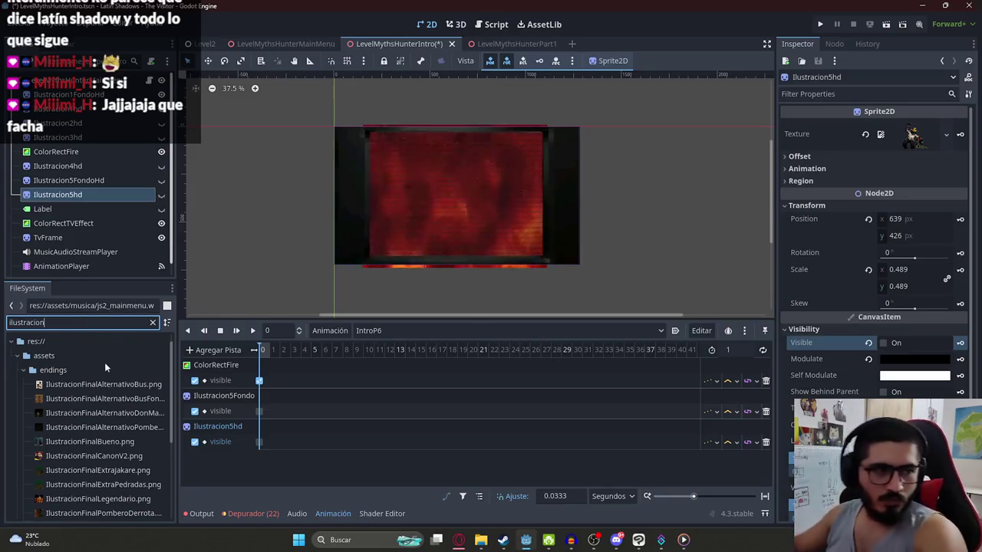
# Step: Scroll the filtered Ilustracion files down to sprites/js2, then bring up the cazador de mitos folder
pyautogui.scroll(-1, 104, 362)
pyautogui.scroll(-3, 105, 372)
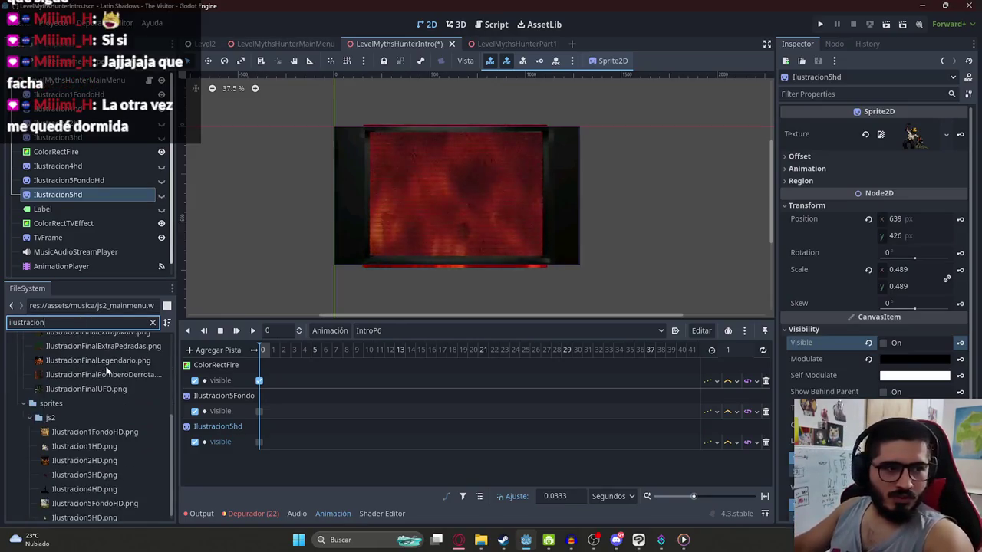
pyautogui.scroll(3, 118, 362)
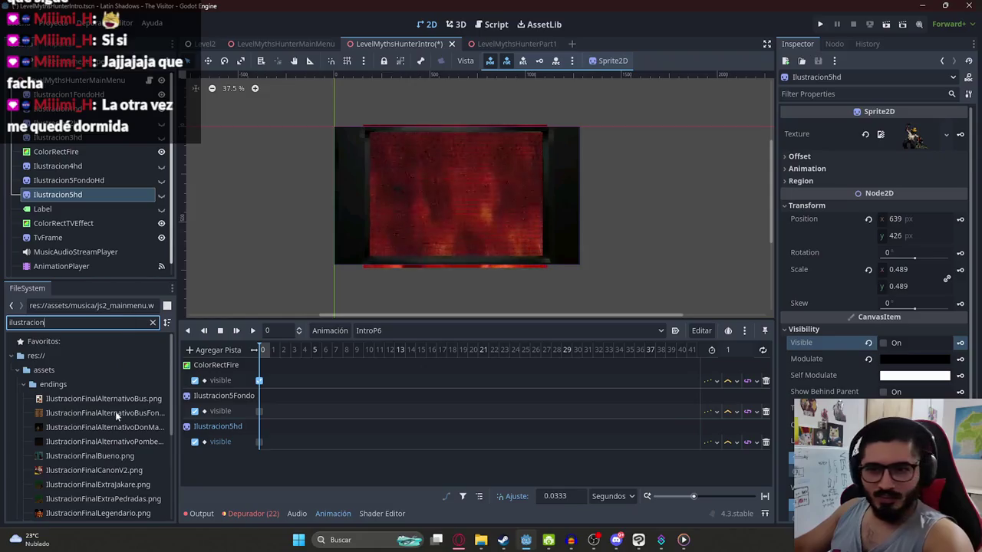
pyautogui.scroll(-2, 116, 384)
pyautogui.scroll(2, 116, 412)
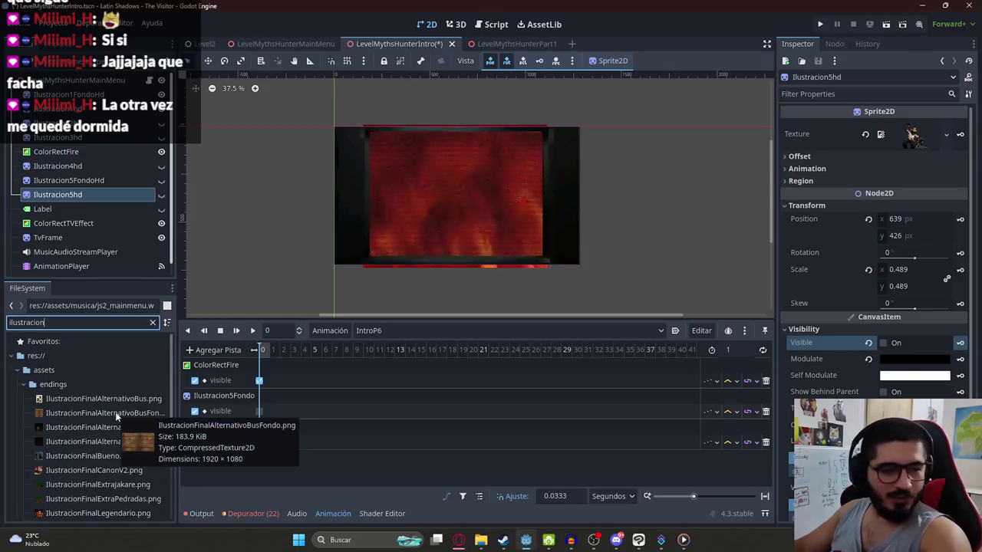
pyautogui.scroll(-1, 99, 437)
pyautogui.scroll(-1, 99, 437)
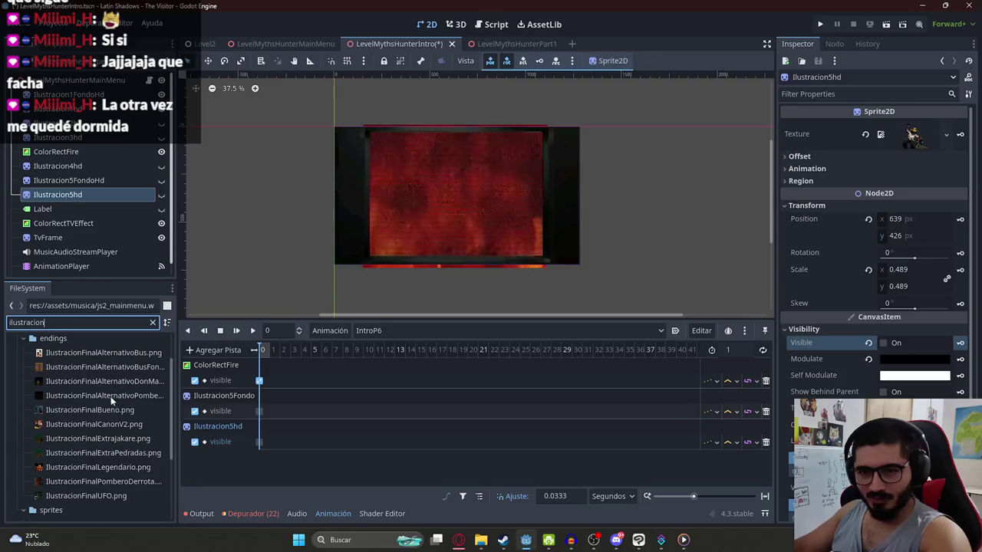
pyautogui.scroll(-4, 108, 445)
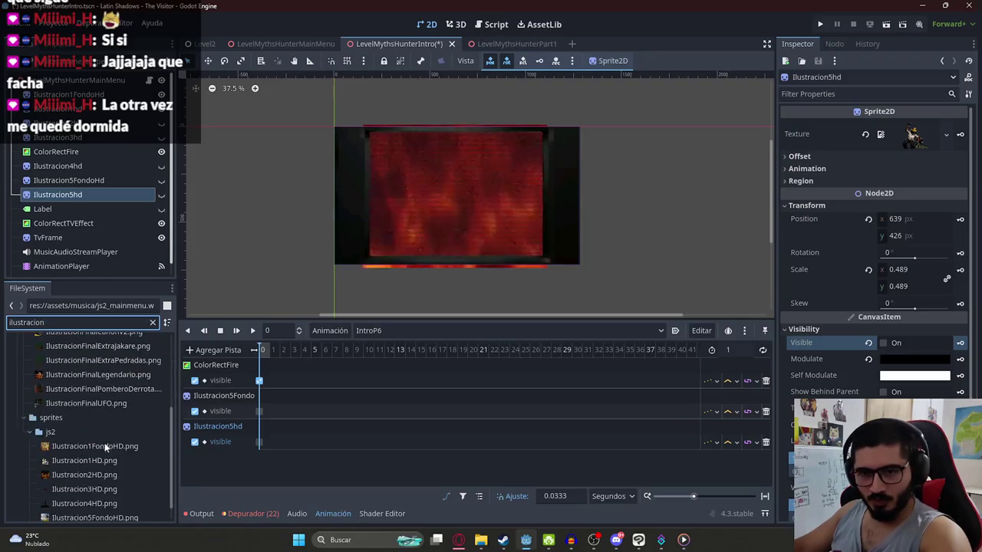
pyautogui.scroll(-1, 115, 461)
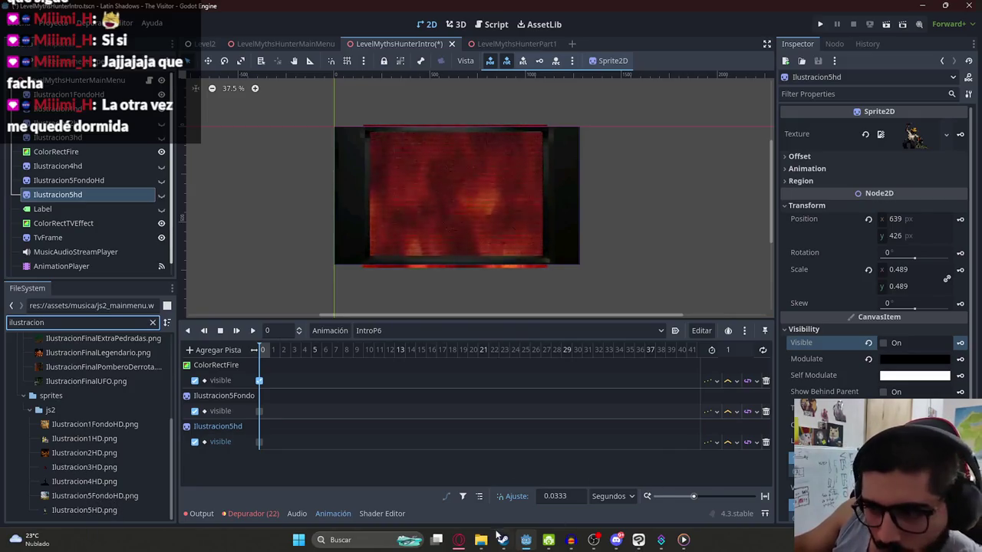
pyautogui.moveTo(481, 540)
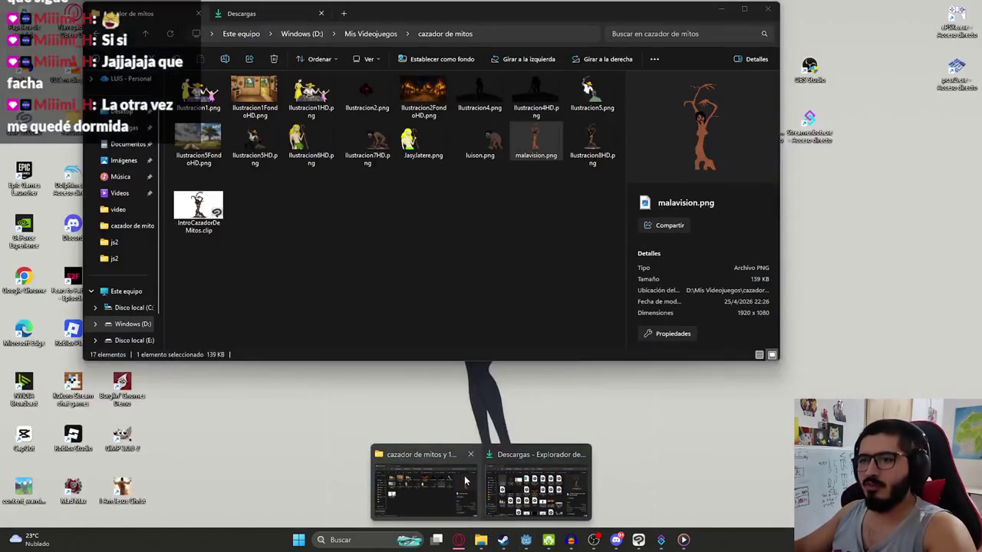
pyautogui.click(430, 483)
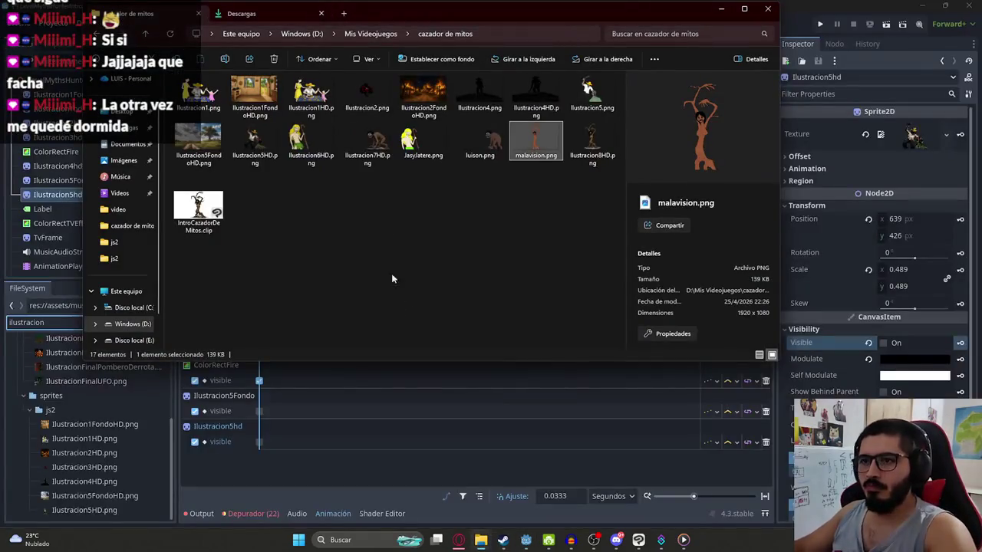
# Step: Select Ilustracion6HD, Ilustracion7HD and Ilustracion8HD.png in cazador de mitos and open a second tab
pyautogui.click(311, 145)
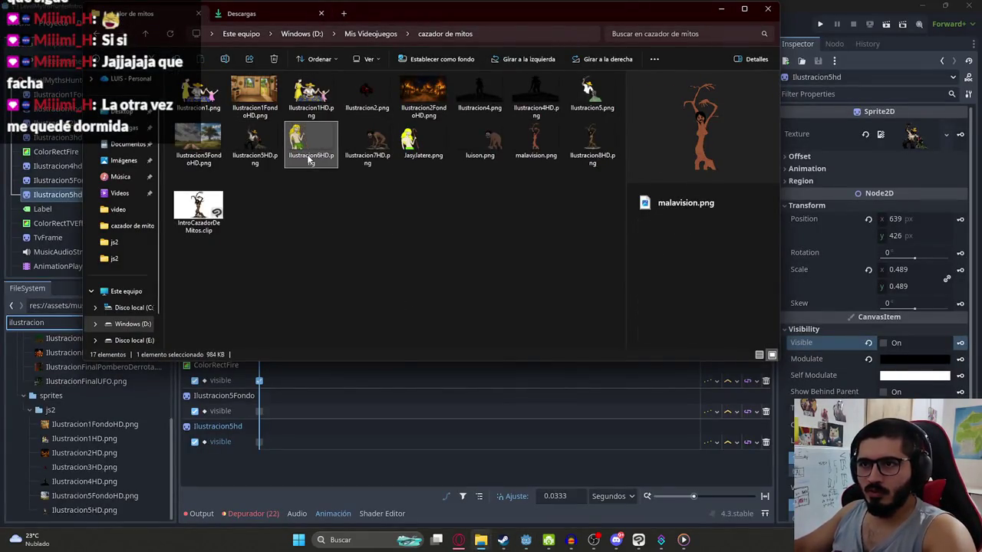
pyautogui.keyDown('ctrl'); pyautogui.click(378, 137); pyautogui.keyUp('ctrl')
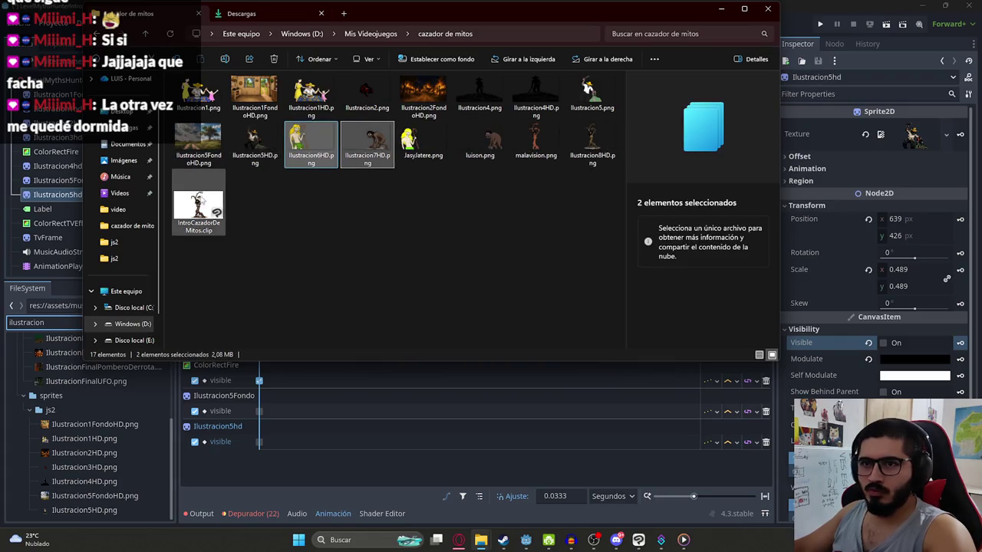
pyautogui.click(362, 204)
pyautogui.click(605, 174)
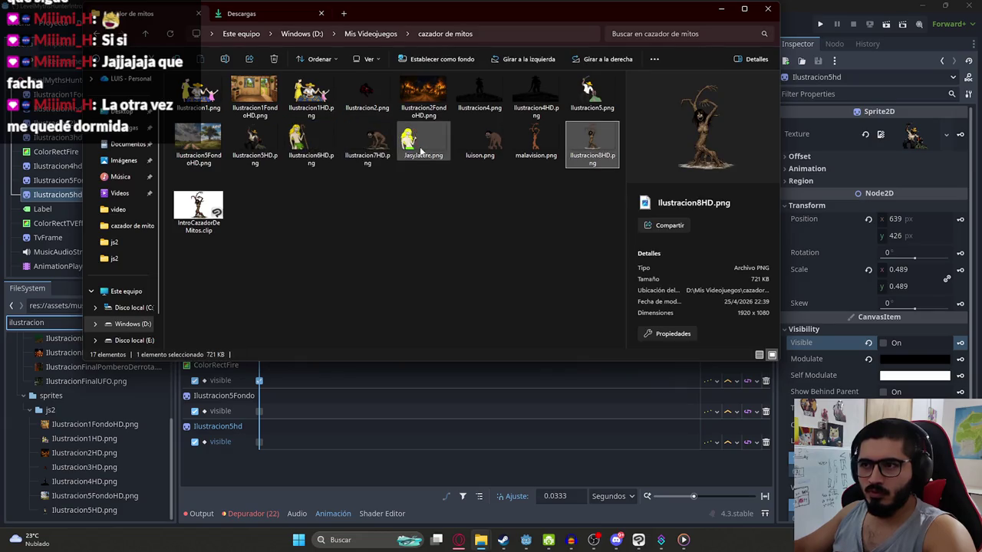
pyautogui.click(367, 142)
pyautogui.keyDown('ctrl'); pyautogui.click(311, 142); pyautogui.keyUp('ctrl')
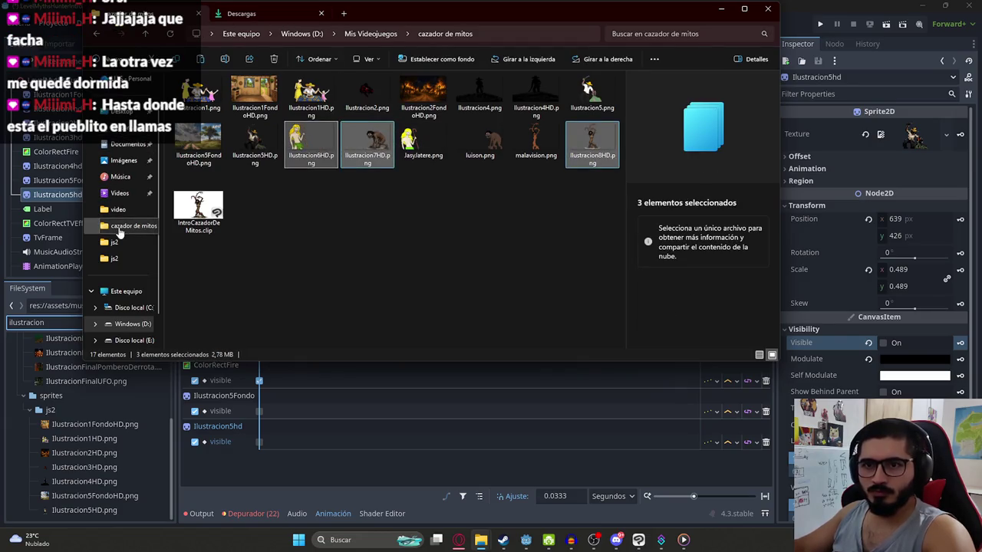
pyautogui.middleClick(119, 227)
pyautogui.click(380, 15)
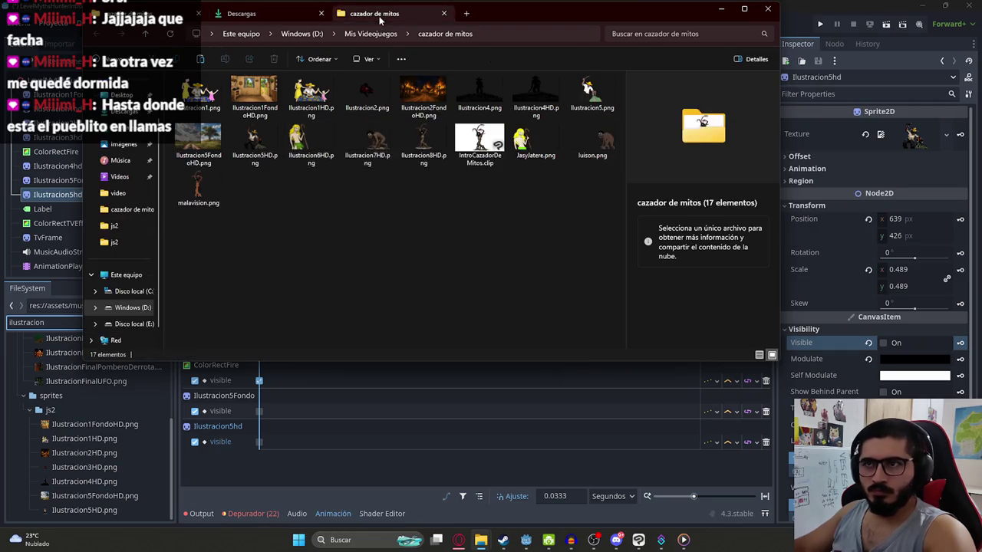
# Step: Navigate to juegoterror1 > assets > sprites > js2, where the three illustrations now sit
pyautogui.click(369, 34)
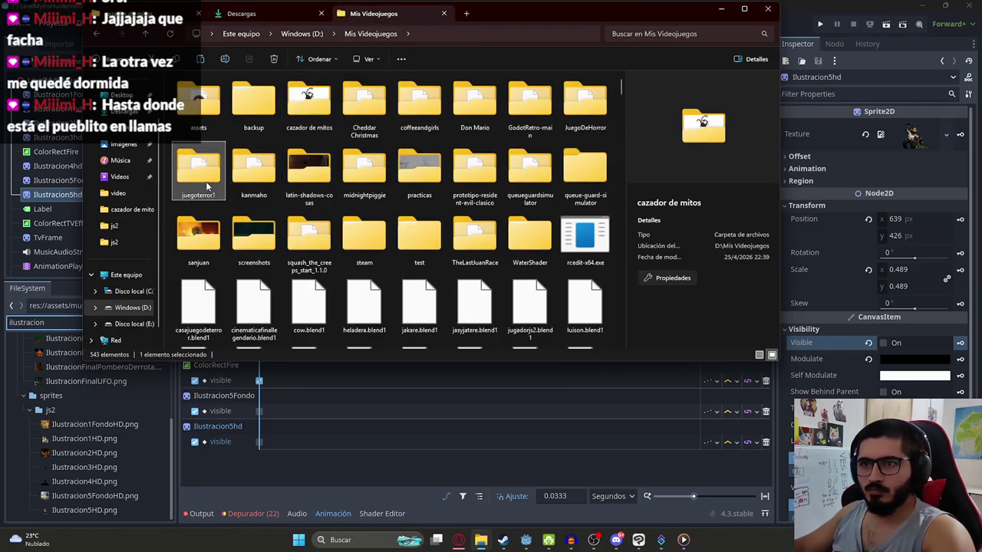
pyautogui.doubleClick(198, 164)
pyautogui.click(293, 181)
pyautogui.doubleClick(491, 96)
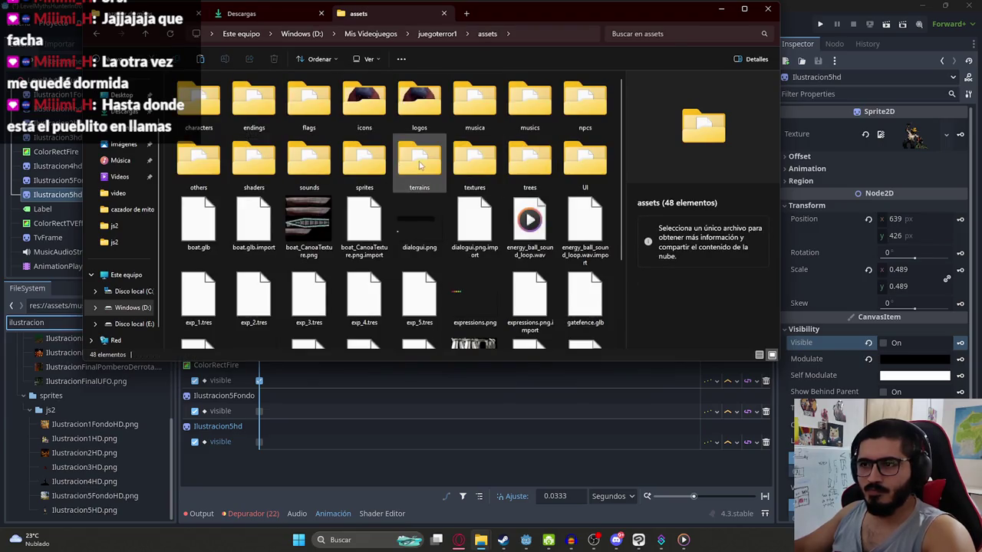
pyautogui.doubleClick(364, 162)
pyautogui.doubleClick(218, 95)
pyautogui.moveTo(429, 341); pyautogui.dragTo(307, 290)
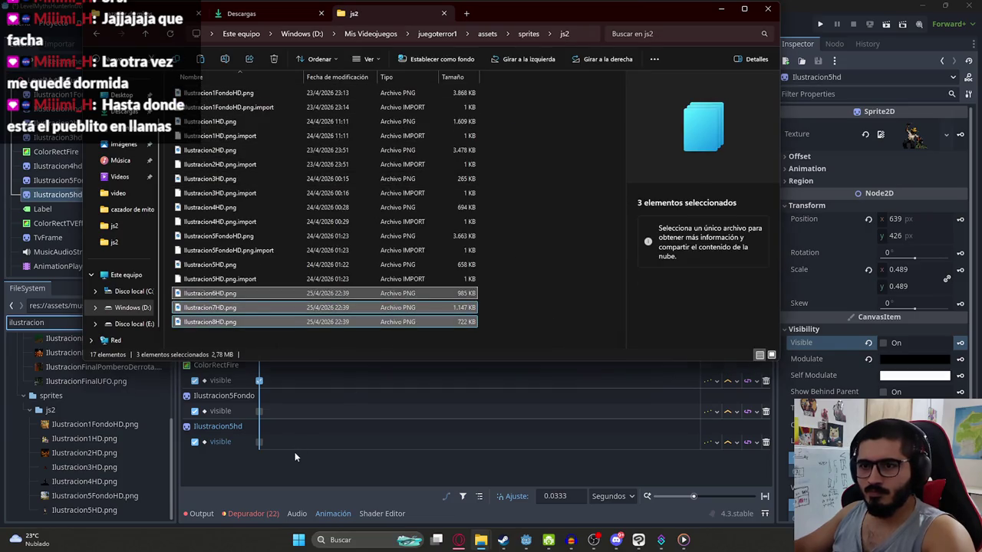
pyautogui.click(294, 454)
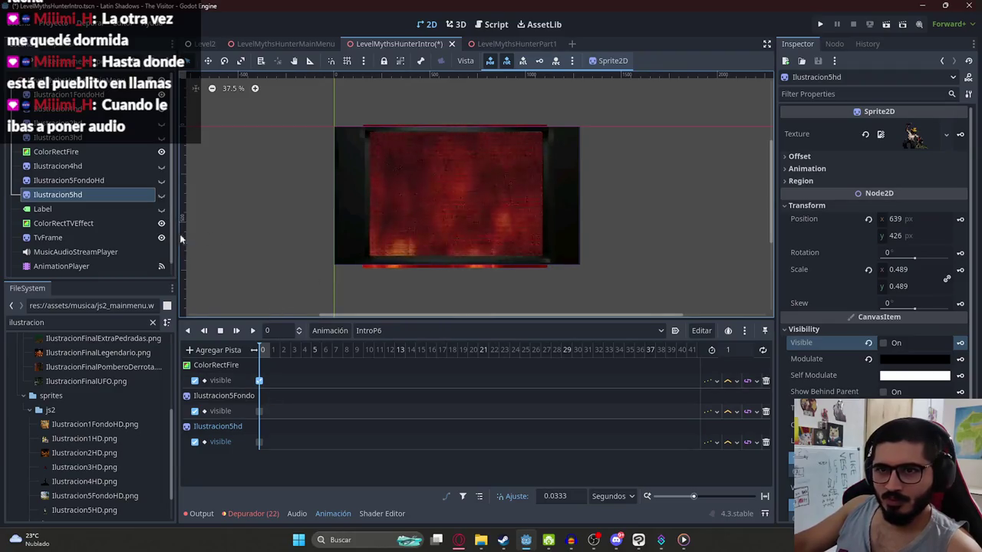
# Step: Add Ilustracion6HD.png to the scene as a sprite and move its node above Label
pyautogui.scroll(-2, 88, 468)
pyautogui.click(87, 478)
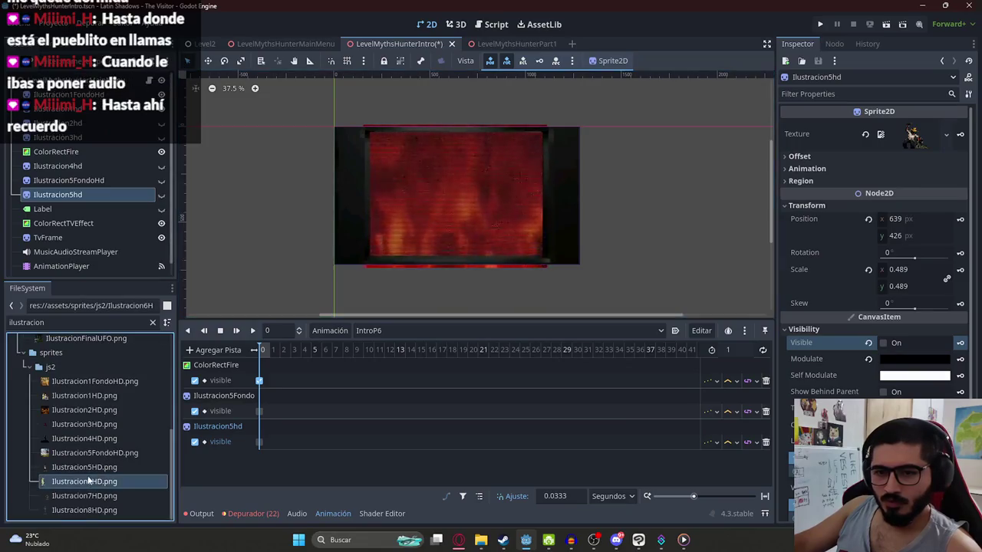
pyautogui.moveTo(87, 482); pyautogui.dragTo(523, 185)
pyautogui.scroll(-1, 482, 218)
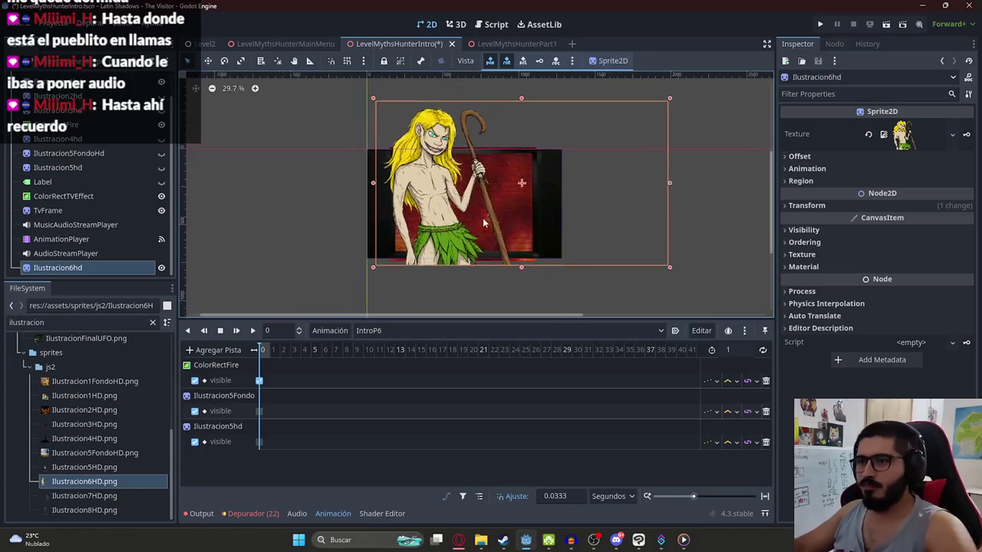
pyautogui.moveTo(56, 270); pyautogui.dragTo(66, 176)
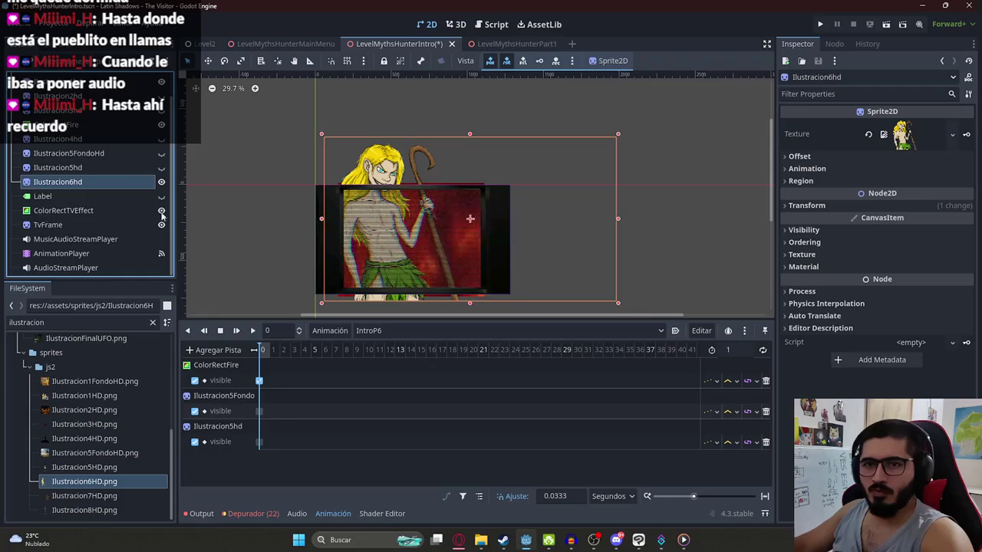
# Step: Scale and position the Ilustracion6hd sprite over the fire scene (678.889, 404.125, scale 0.511)
pyautogui.moveTo(470, 302); pyautogui.dragTo(434, 190)
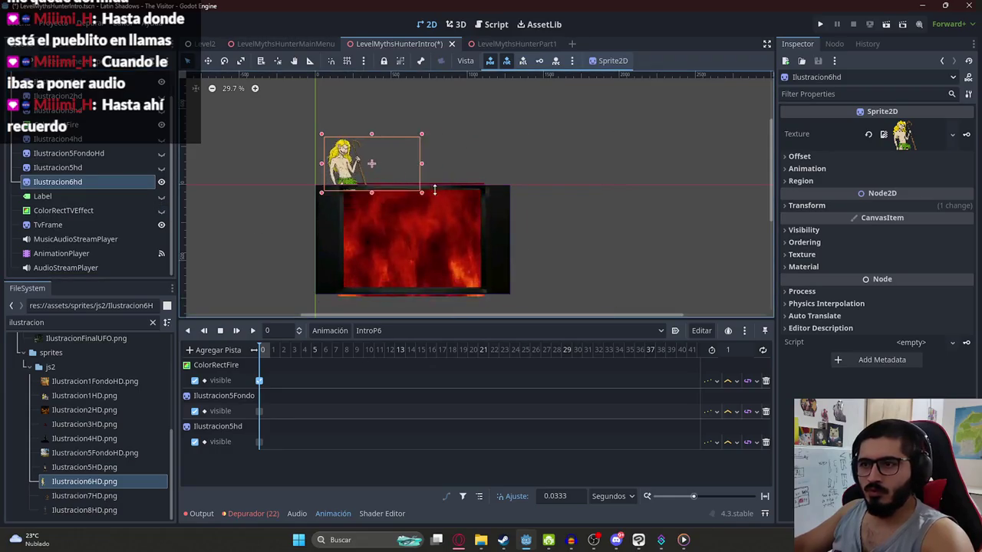
pyautogui.moveTo(371, 163); pyautogui.dragTo(401, 246)
pyautogui.scroll(5, 367, 264)
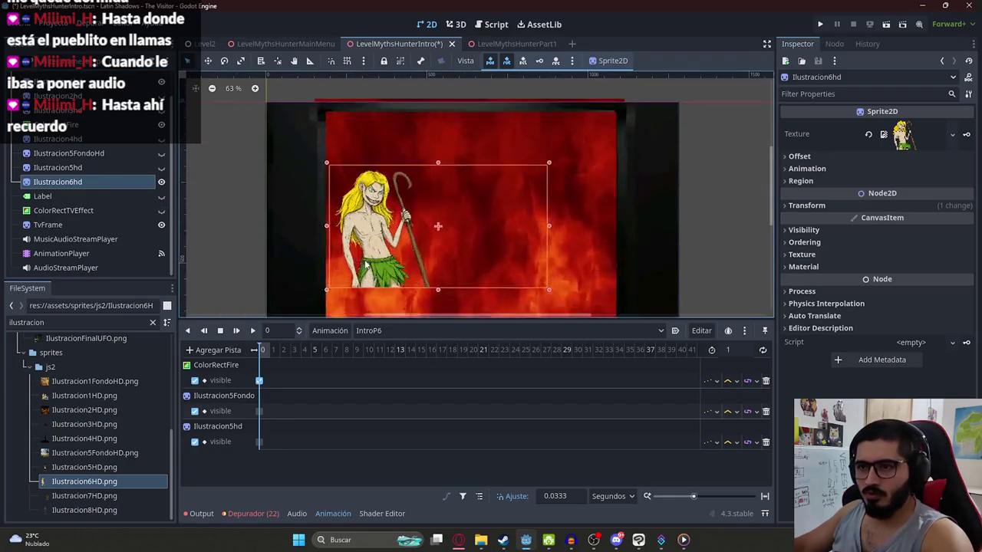
pyautogui.moveTo(431, 207); pyautogui.dragTo(404, 149)
pyautogui.moveTo(401, 215); pyautogui.dragTo(430, 225)
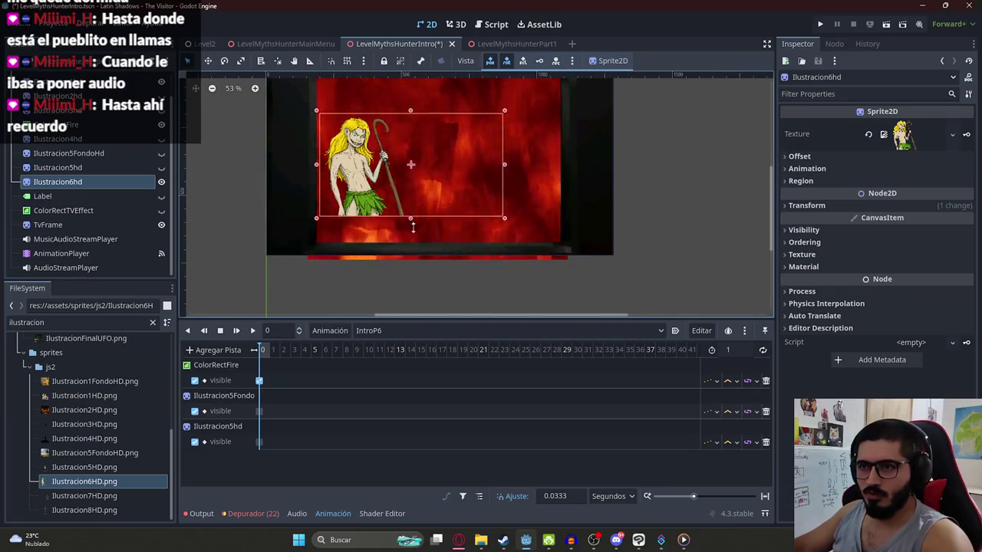
pyautogui.moveTo(472, 137)
pyautogui.mouseDown()
pyautogui.moveTo(436, 173)
pyautogui.moveTo(421, 170)
pyautogui.mouseUp()
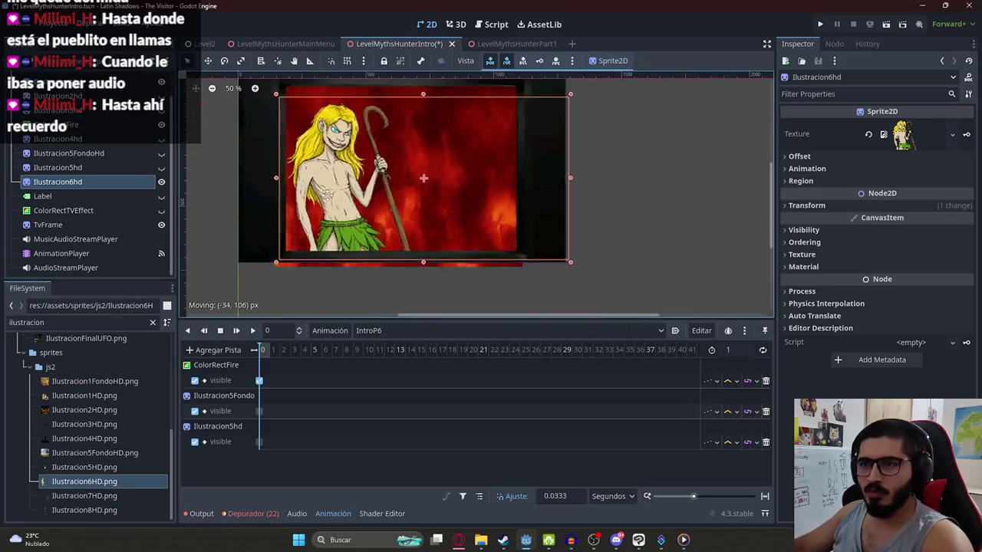
pyautogui.moveTo(421, 86); pyautogui.dragTo(409, 114)
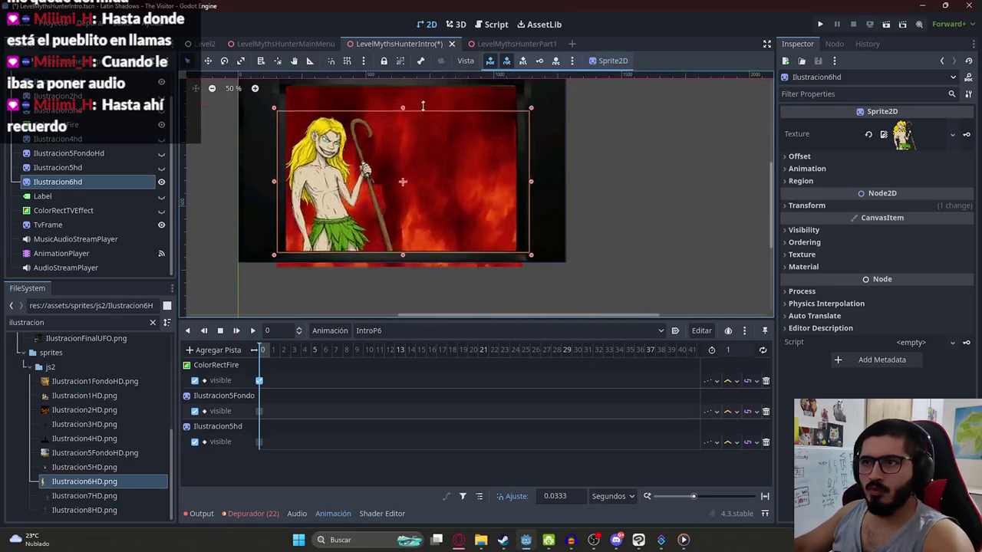
pyautogui.moveTo(409, 176); pyautogui.dragTo(410, 186)
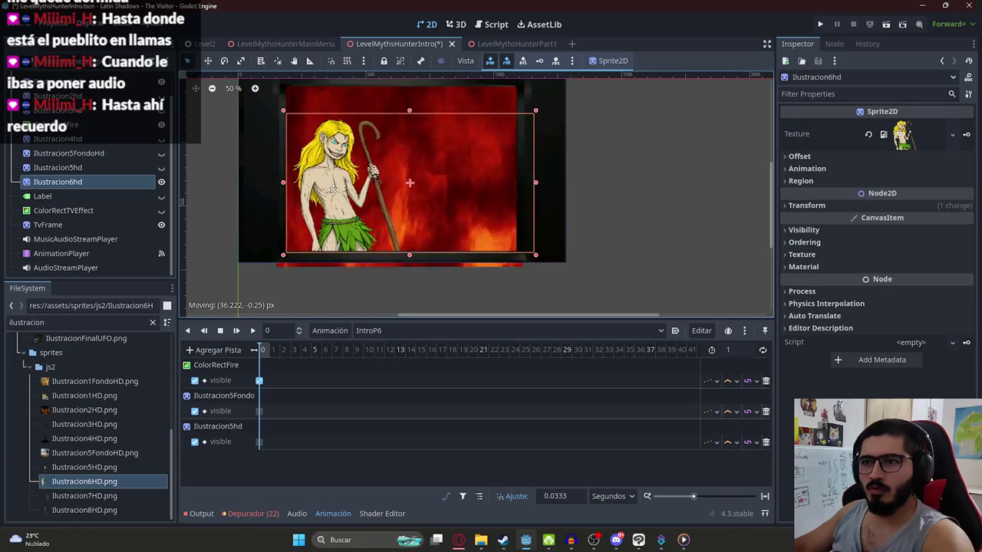
pyautogui.moveTo(409, 115); pyautogui.dragTo(411, 109)
# Step: Key the sprite's visibility, position and scale in IntroP6 and set the animation length to 10 s
pyautogui.click(806, 205)
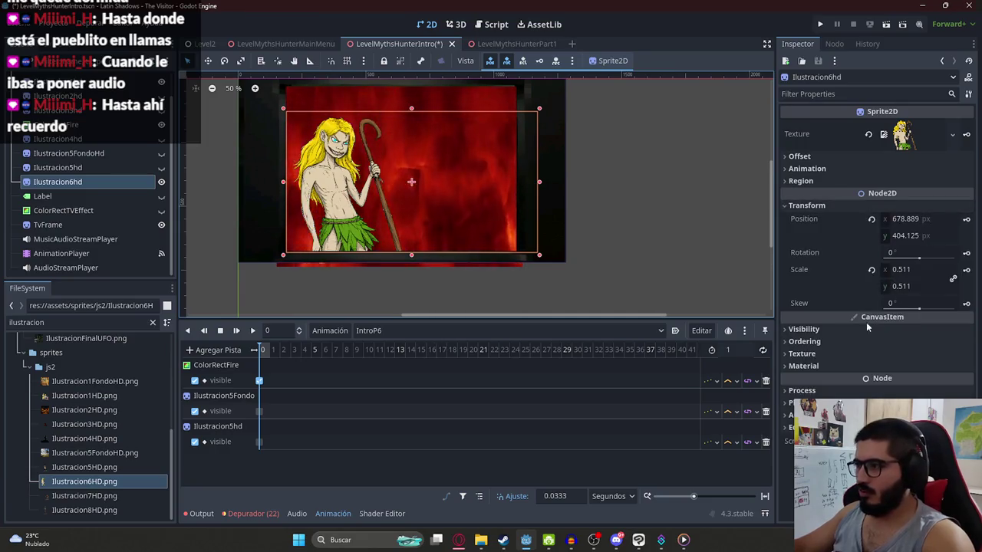
pyautogui.click(804, 329)
pyautogui.click(883, 343)
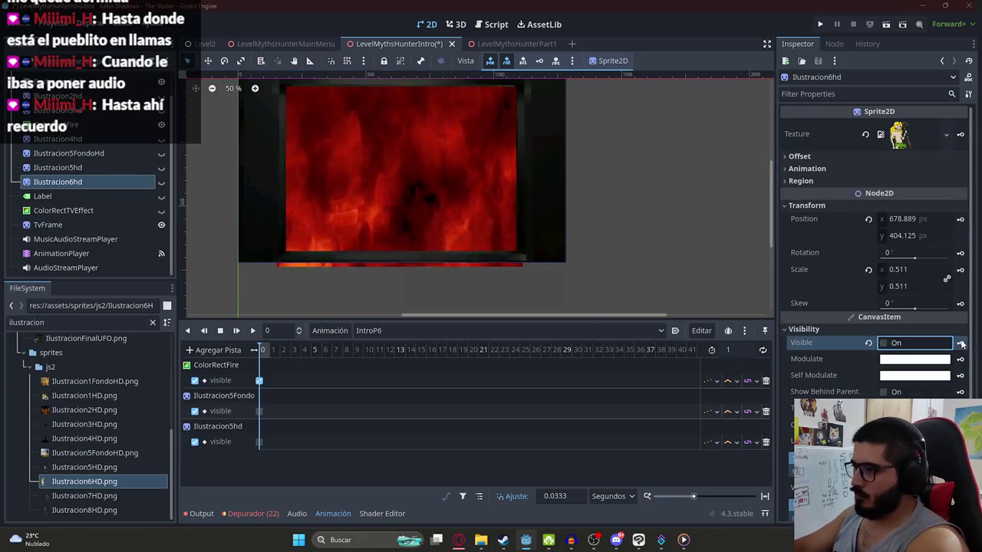
pyautogui.click(884, 343)
pyautogui.click(960, 343)
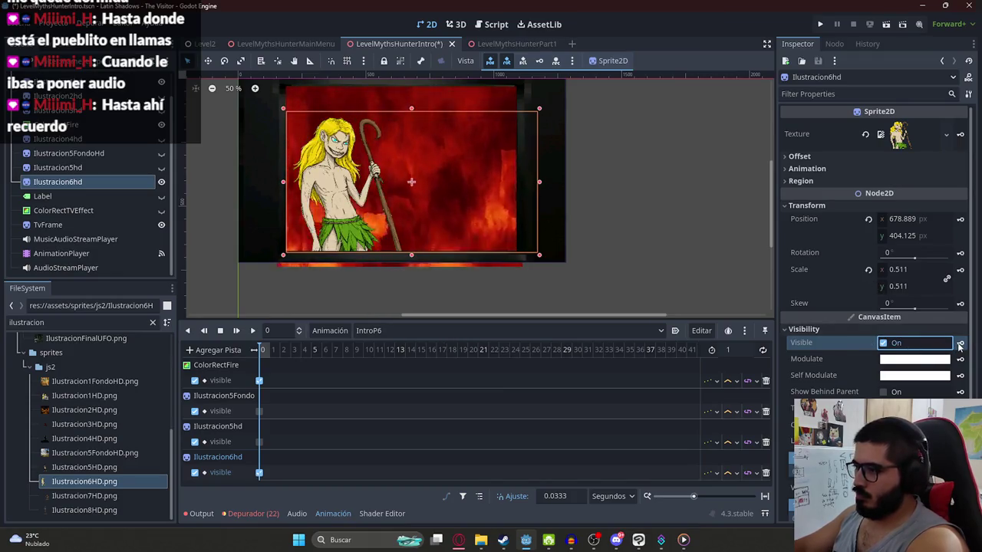
pyautogui.click(959, 219)
pyautogui.click(449, 300)
pyautogui.click(960, 270)
pyautogui.click(449, 300)
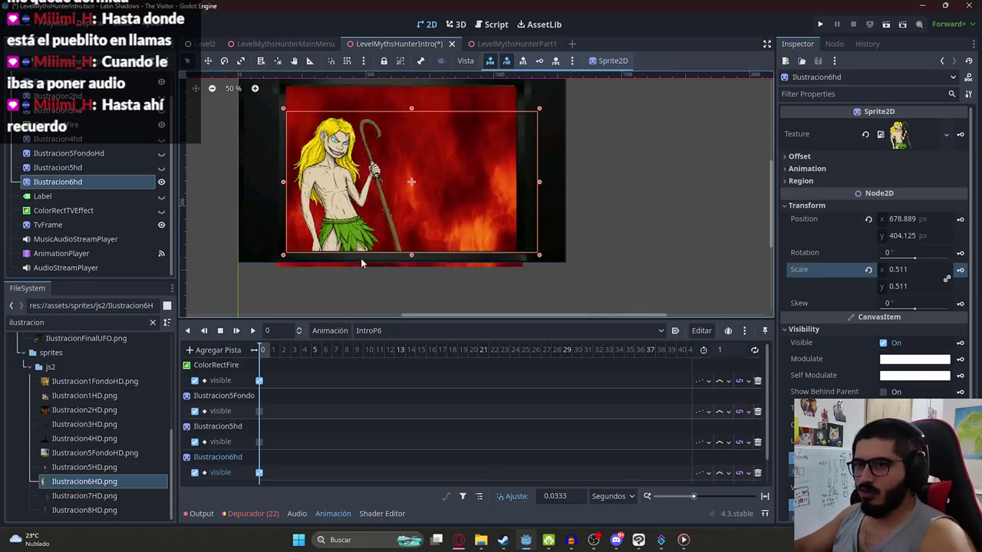
pyautogui.click(726, 349)
pyautogui.write('0')
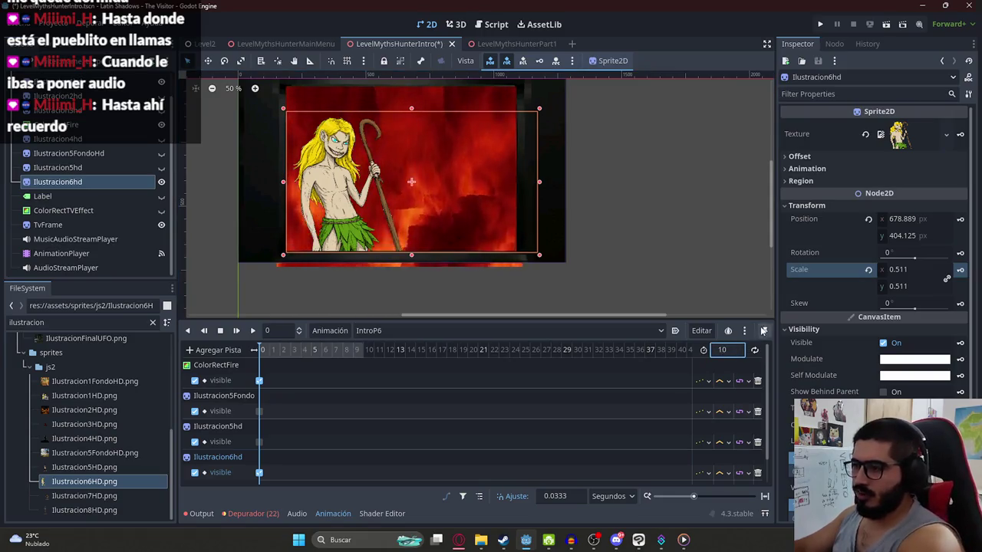
pyautogui.press('super')
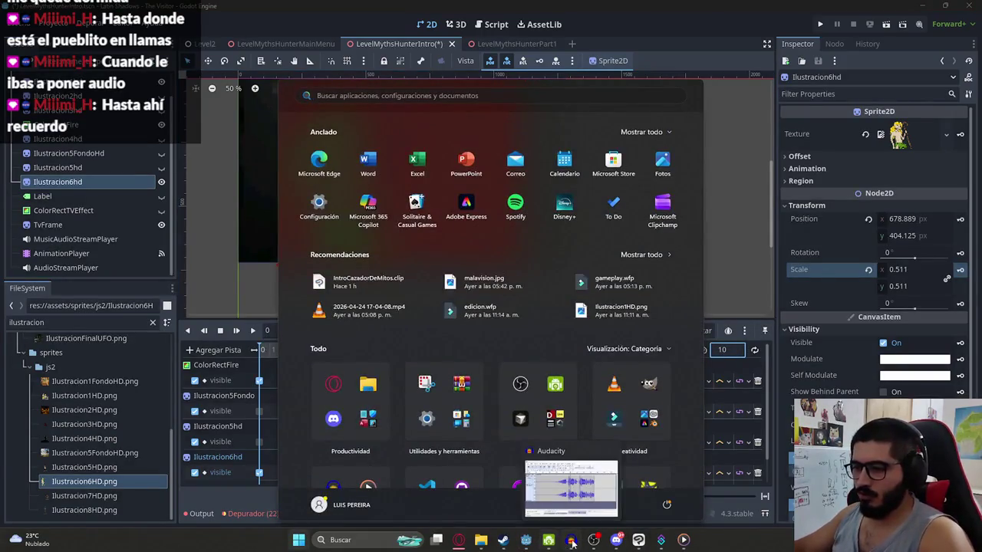
# Step: Delete the old Audacity track and bring in the ElevenLabs_Text_to_Speech_audio (5) narration from Downloads
pyautogui.click(569, 539)
pyautogui.click(293, 242)
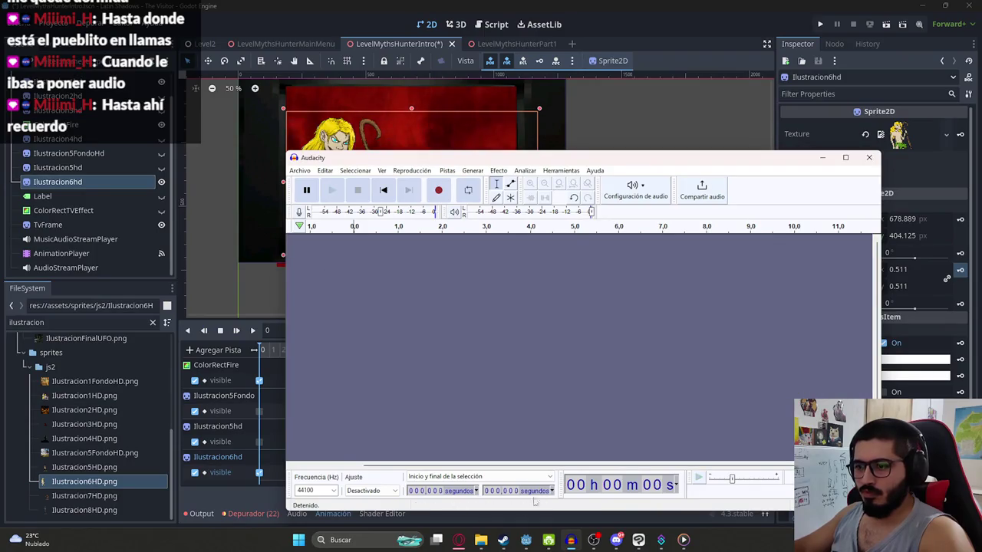
pyautogui.moveTo(481, 540)
pyautogui.click(545, 480)
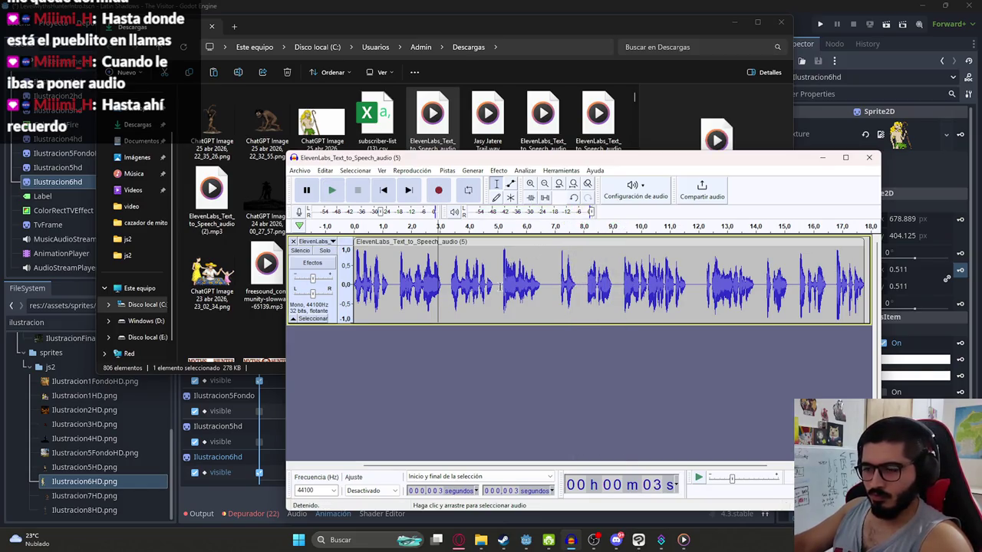
# Step: Back in Godot, select IntroP5 in the animation dropdown
pyautogui.hotkey('alt', 'Tab')
pyautogui.click(388, 331)
pyautogui.click(390, 403)
pyautogui.click(387, 330)
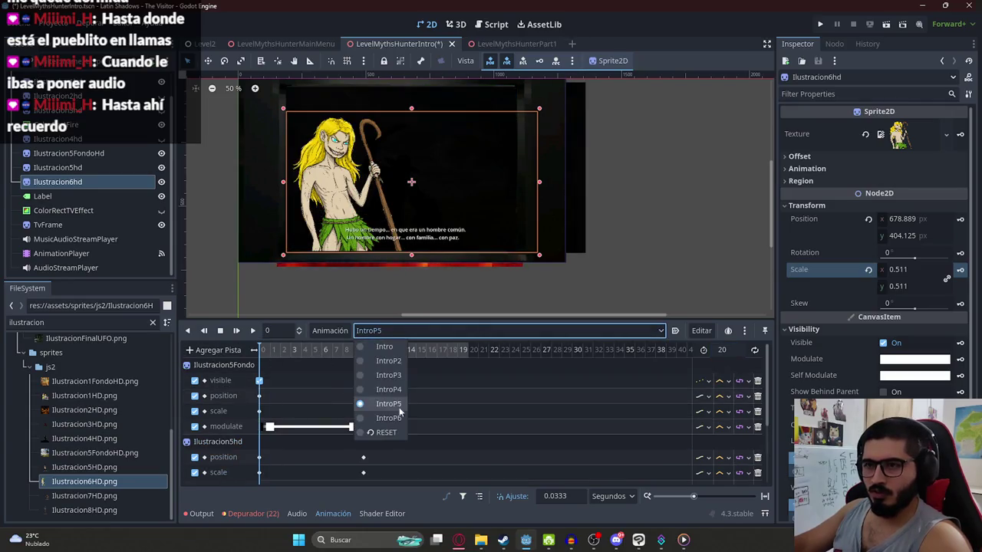
# Step: Play back IntroP5 with its narration, stop it, and reselect IntroP6
pyautogui.scroll(-2, 278, 381)
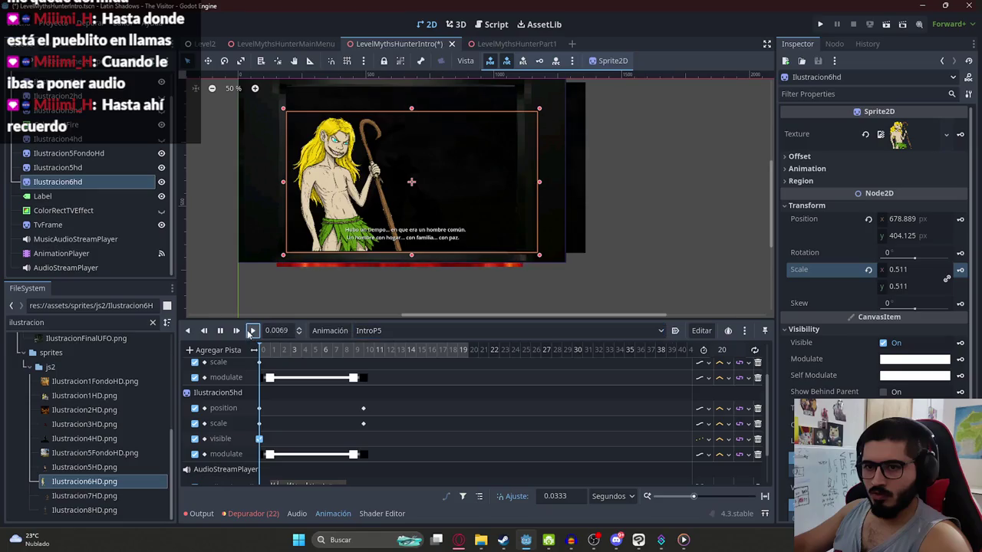
pyautogui.scroll(-2, 391, 415)
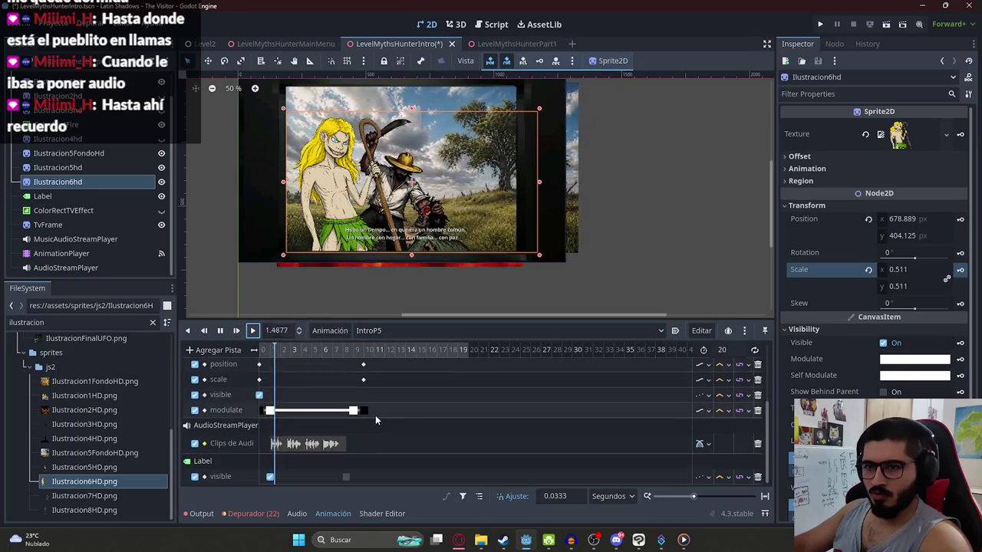
pyautogui.click(221, 334)
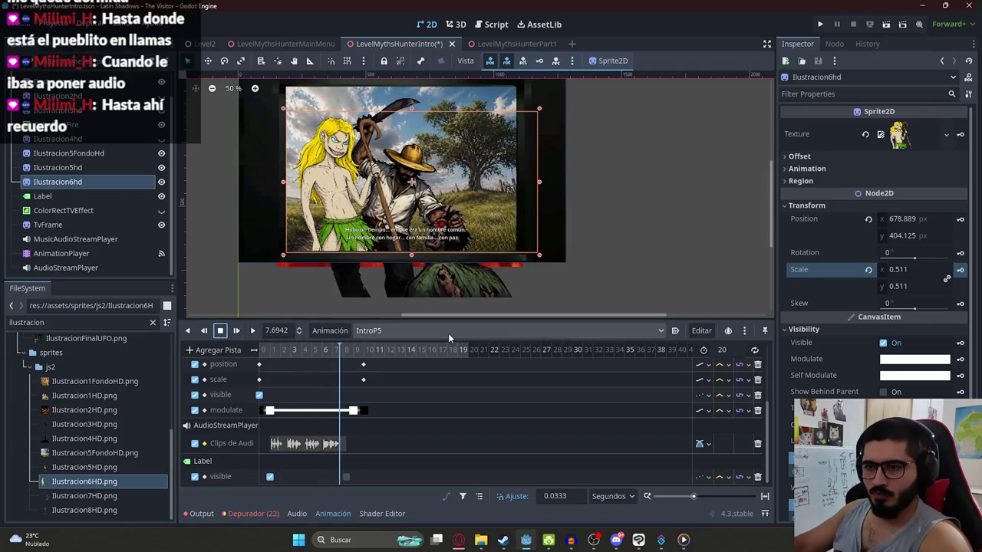
pyautogui.click(448, 333)
pyautogui.click(388, 418)
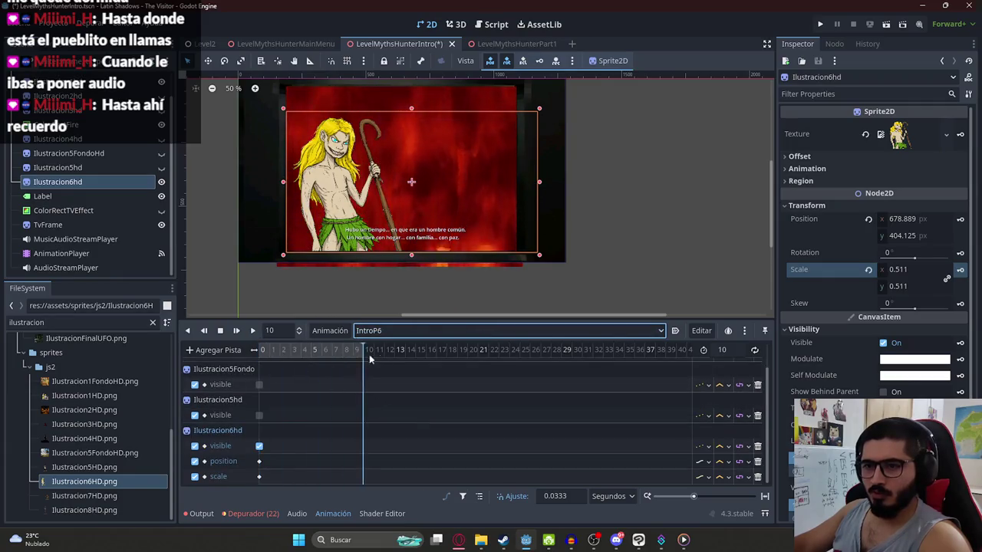
pyautogui.click(683, 539)
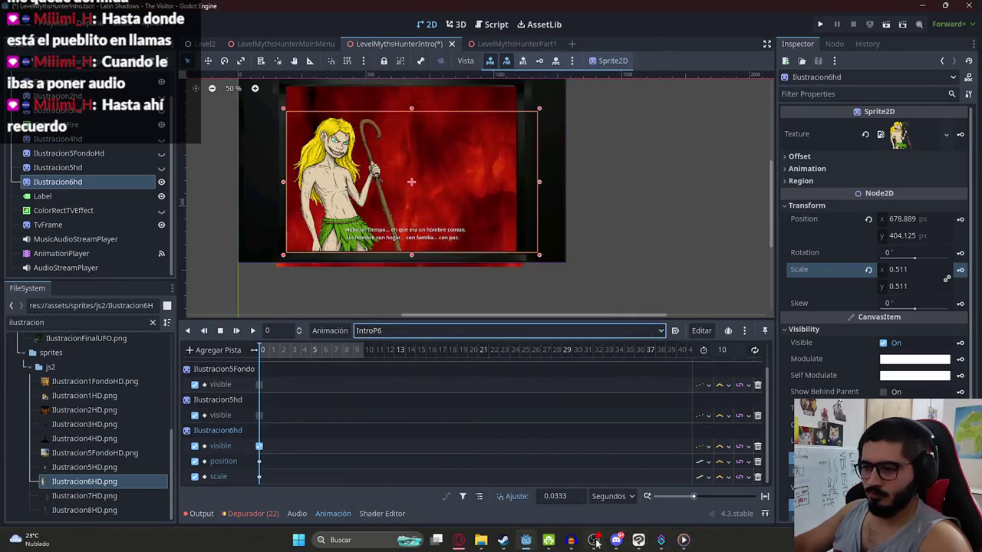
# Step: Restore the shorter narration clip and resample the track to 8000 Hz
pyautogui.click(570, 539)
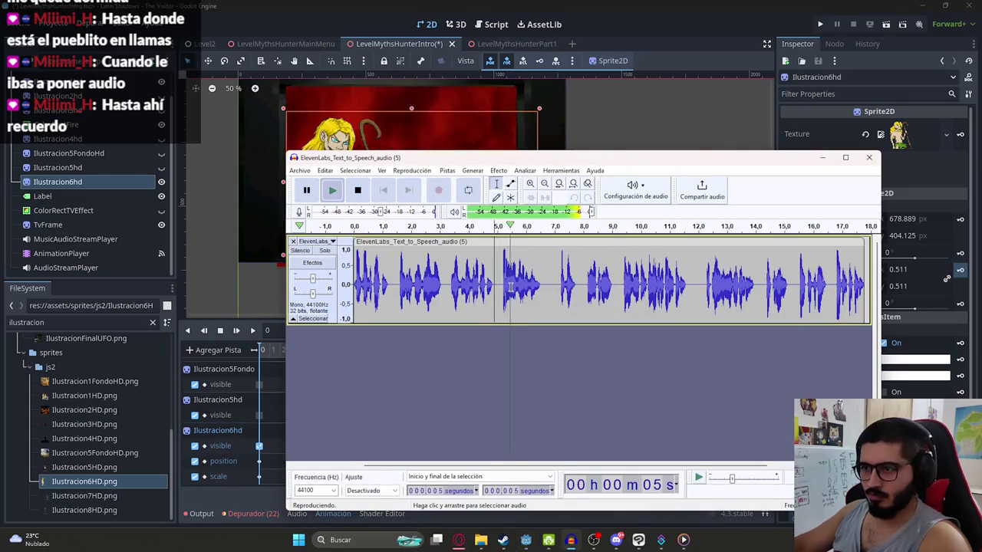
pyautogui.hotkey('ctrl', 'z')
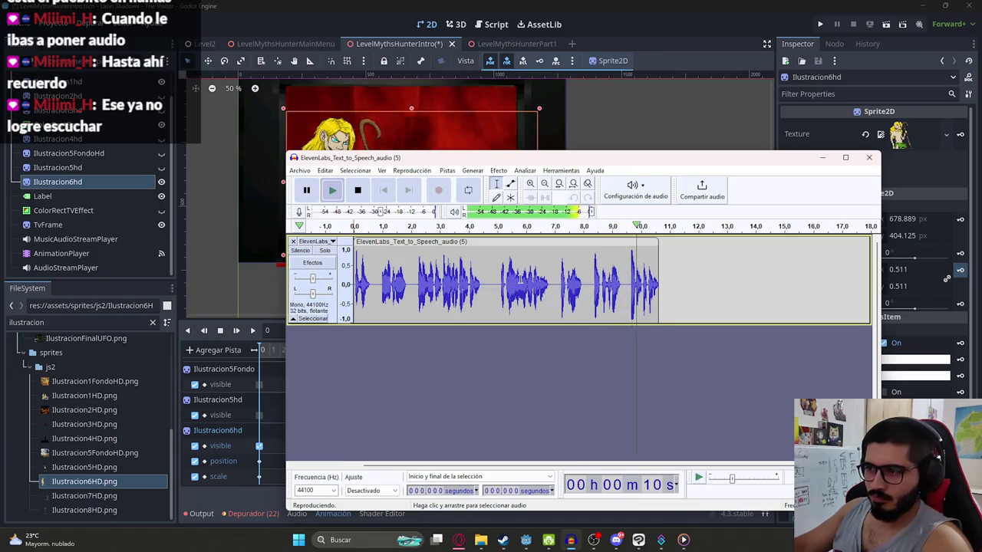
pyautogui.click(491, 280)
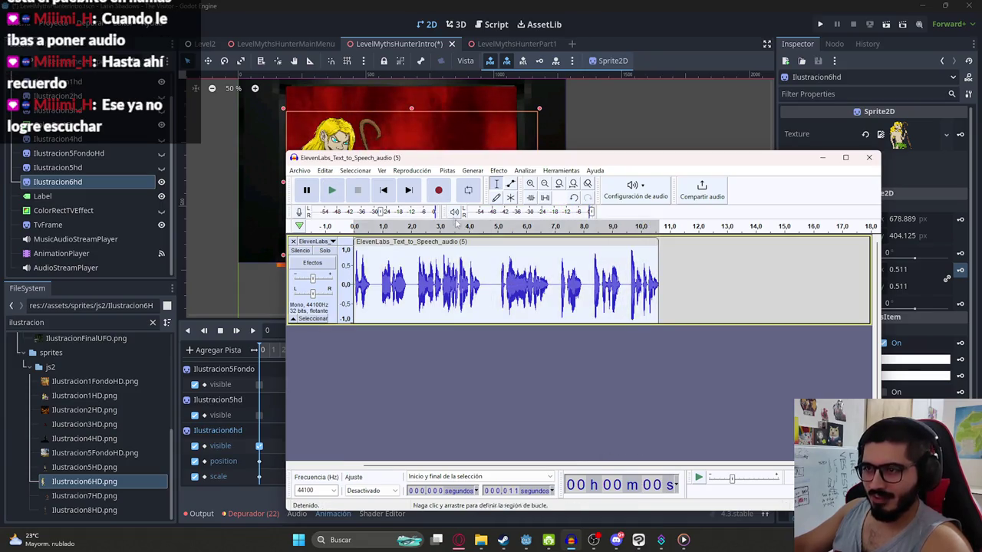
pyautogui.click(447, 170)
pyautogui.click(498, 224)
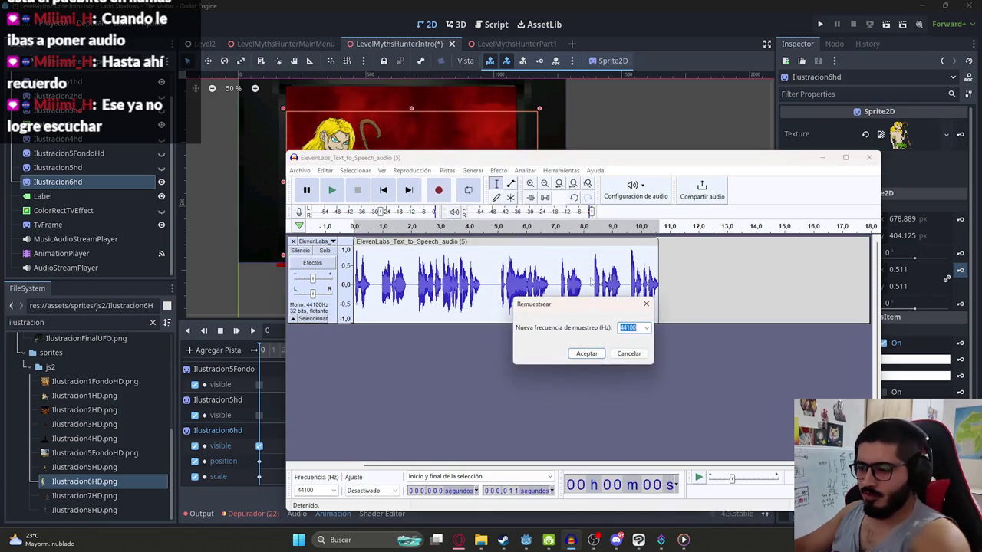
pyautogui.press('Return')
# Step: Trim the narration to its first 5 s and export it as IntroP6.wav in sounds/js2
pyautogui.click(509, 286)
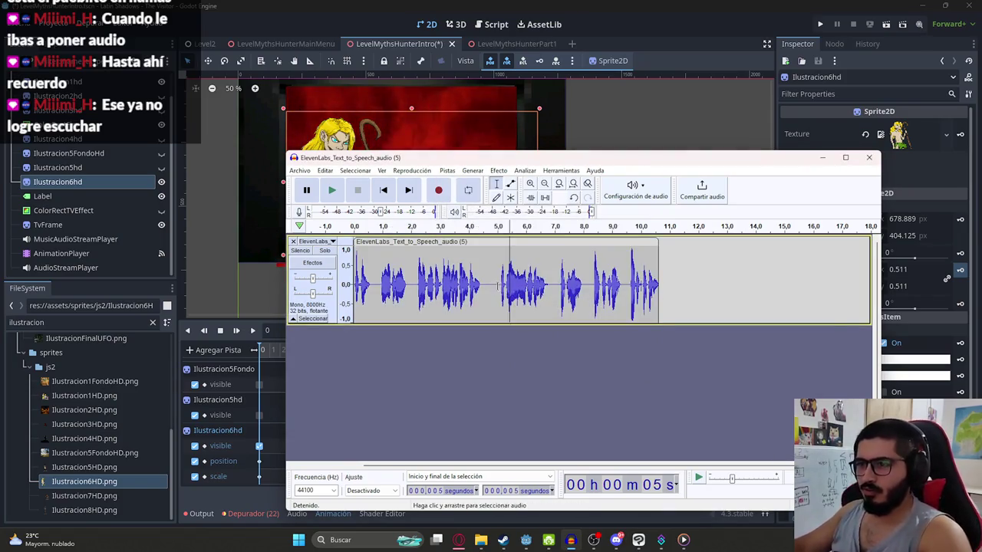
pyautogui.hotkey('shift', 'End')
pyautogui.press('Delete')
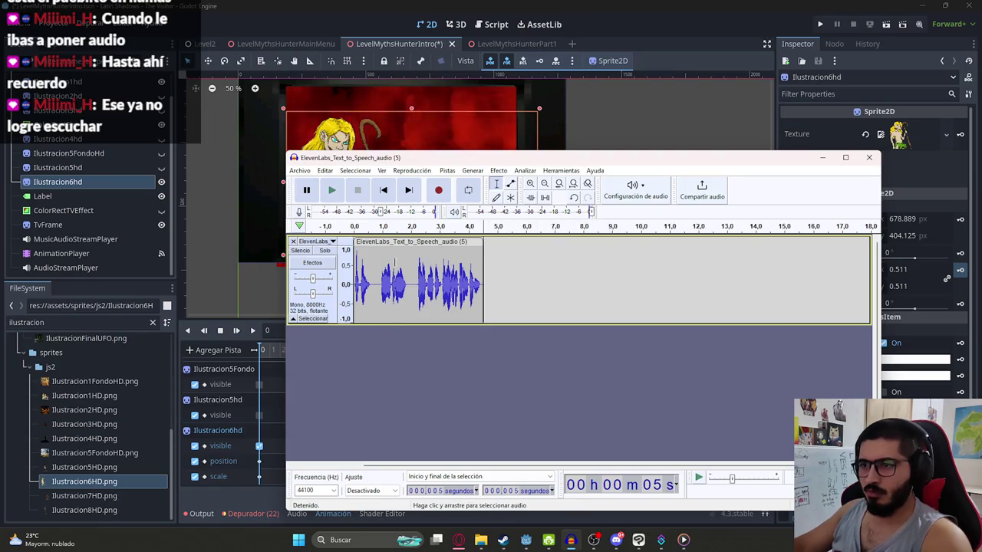
pyautogui.click(299, 170)
pyautogui.moveTo(316, 248)
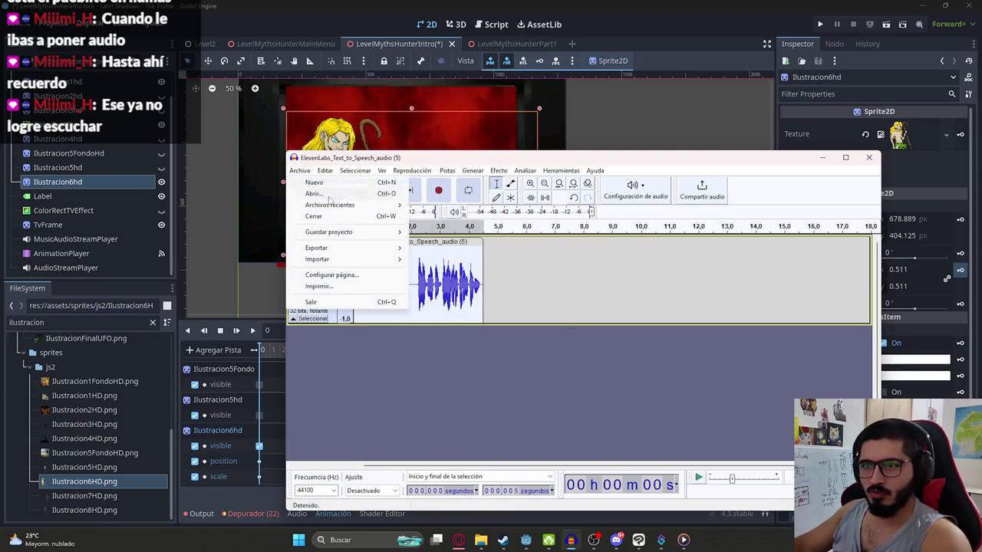
pyautogui.click(482, 261)
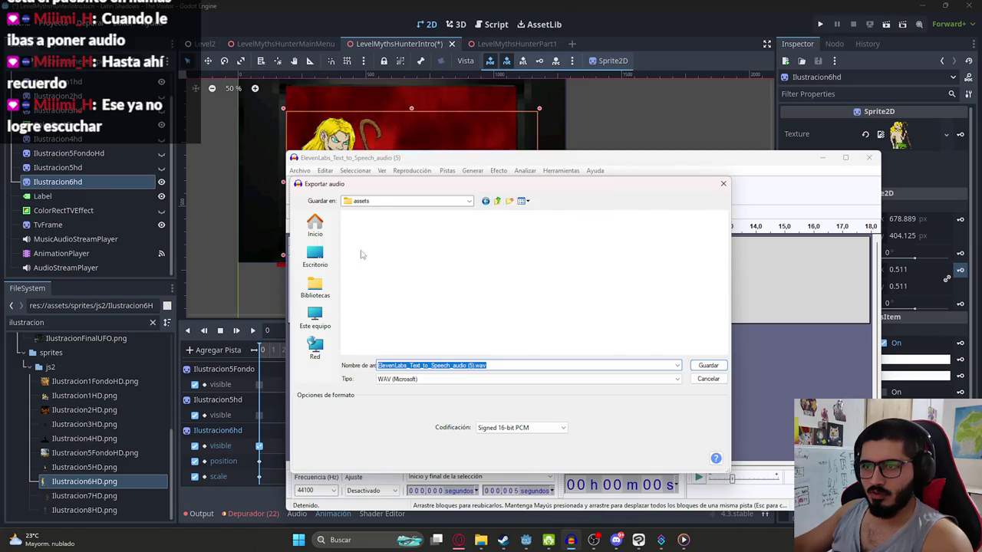
pyautogui.doubleClick(369, 327)
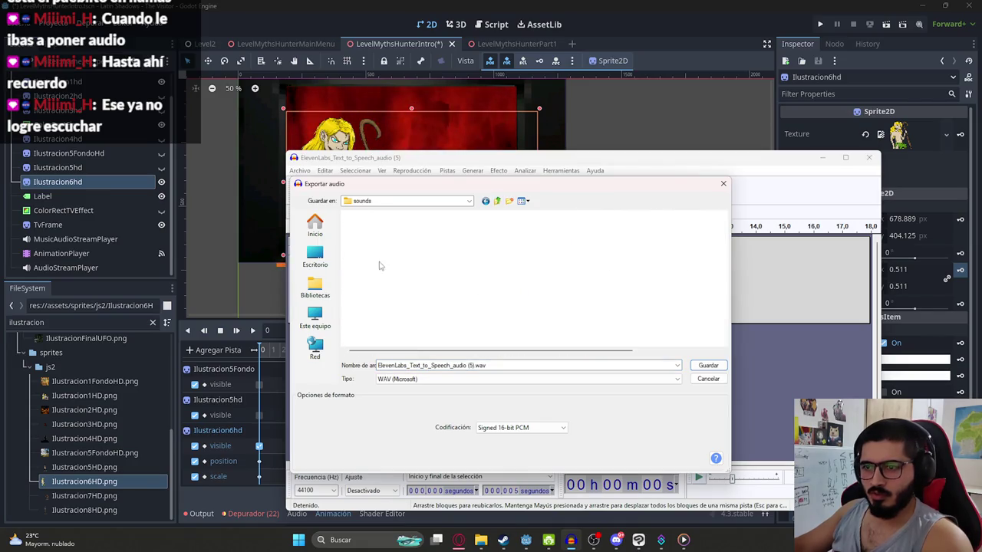
pyautogui.doubleClick(384, 234)
pyautogui.write('IntroP6')
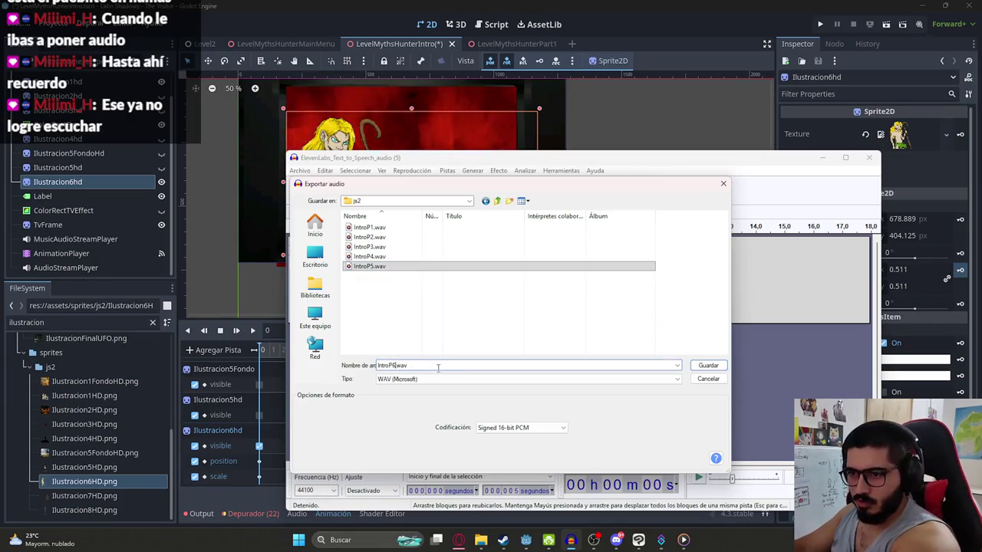
pyautogui.press('Return')
# Step: Restore the audio, keep only the part after 5 s and export it as IntroP7.wav
pyautogui.hotkey('ctrl', 'z')
pyautogui.click(509, 280)
pyautogui.hotkey('ctrl', 'z')
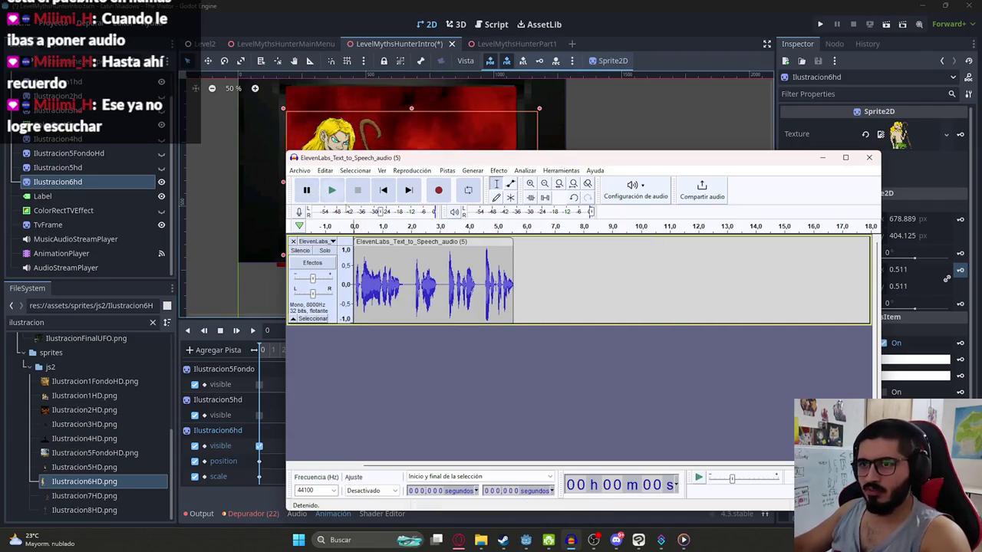
pyautogui.hotkey('ctrl', 'a')
pyautogui.click(300, 170)
pyautogui.moveTo(316, 248)
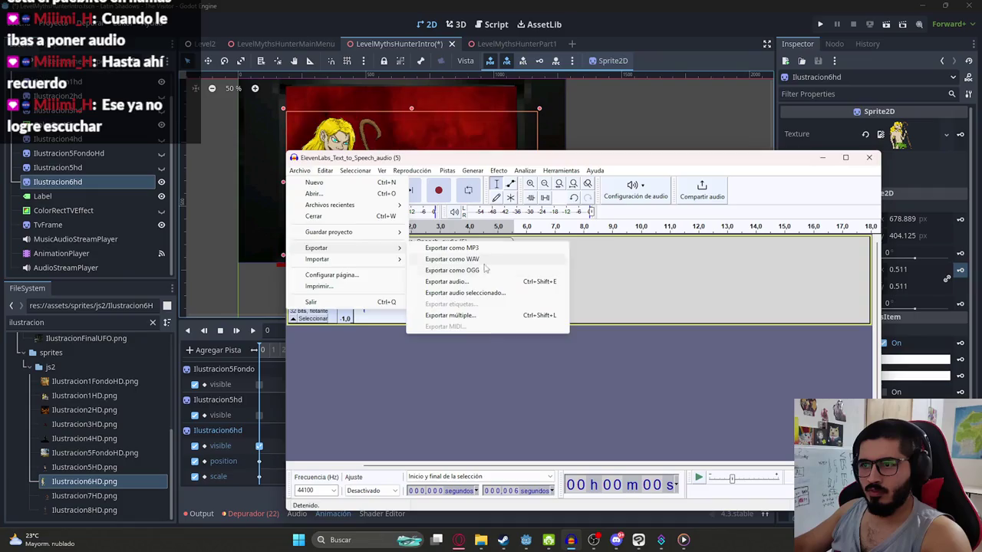
pyautogui.click(460, 259)
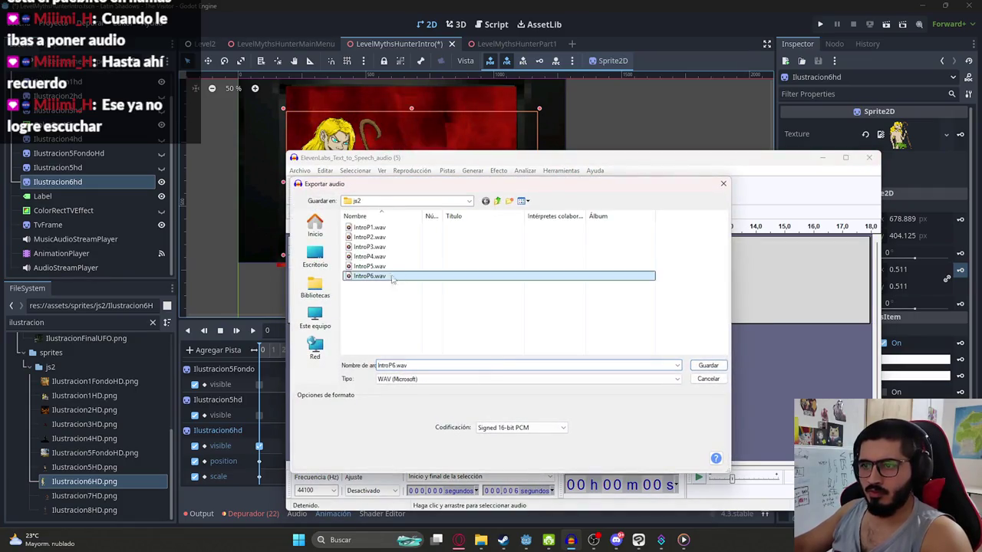
pyautogui.press('Return')
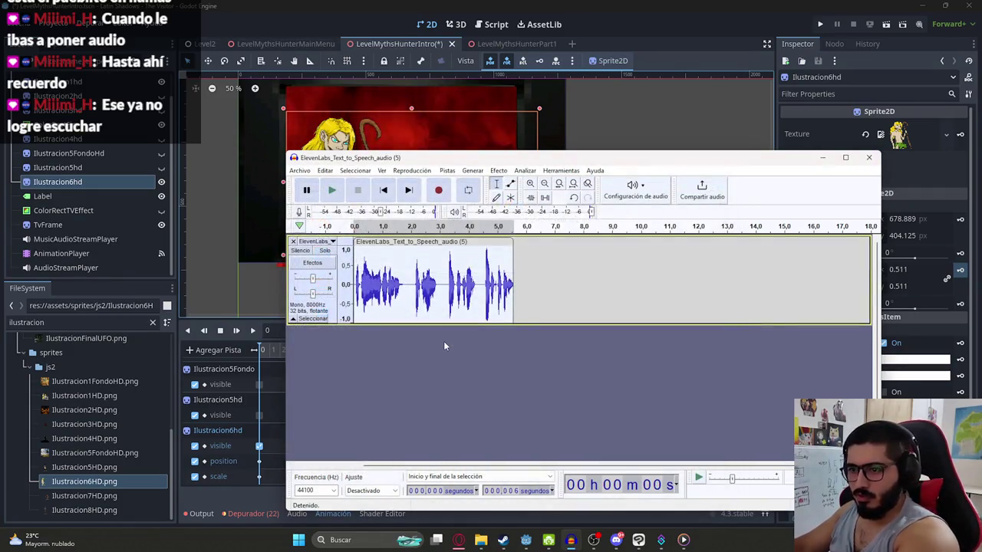
pyautogui.click(393, 60)
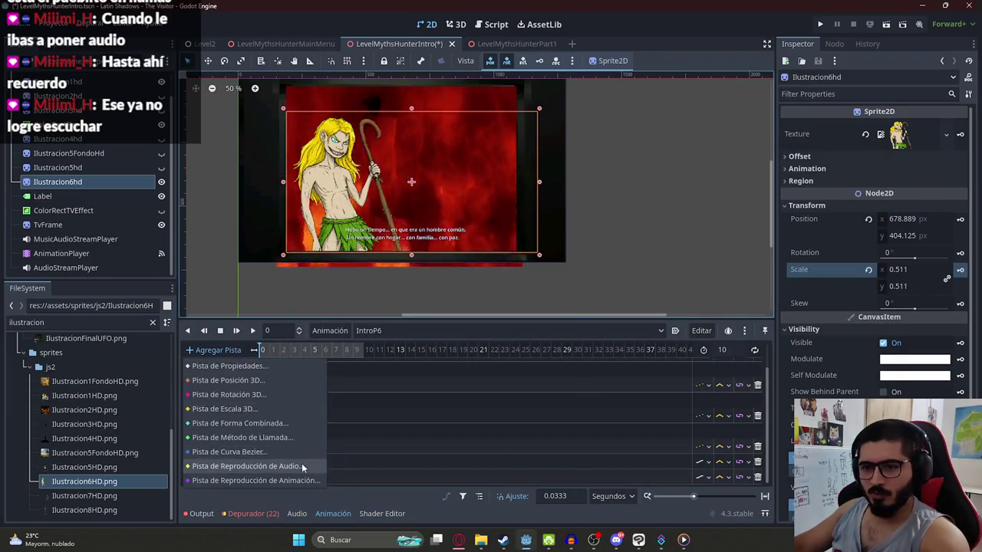
# Step: Add an Audio Playback track on AudioStreamPlayer and drop IntroP6.wav on it at 0 s
pyautogui.click(303, 467)
pyautogui.doubleClick(465, 342)
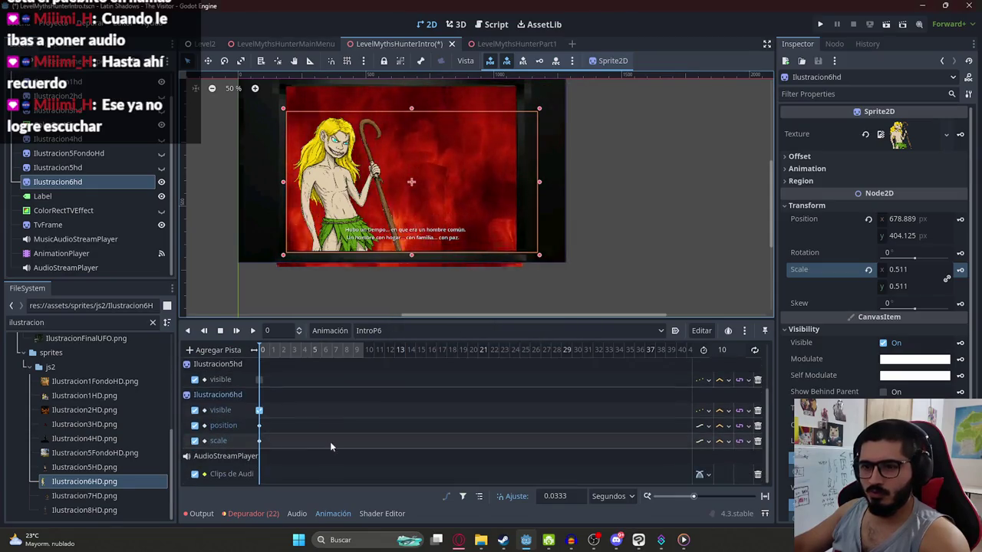
pyautogui.write('p6')
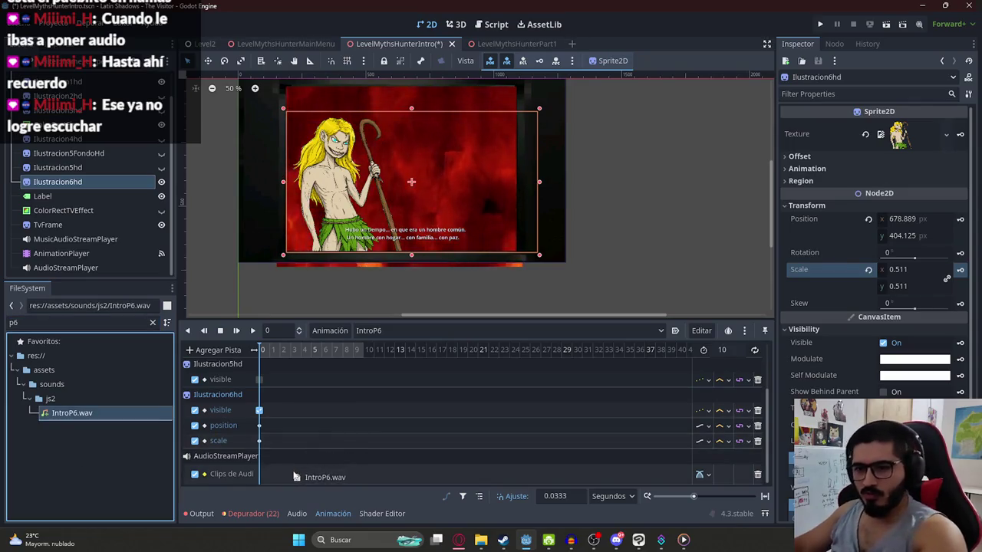
pyautogui.moveTo(211, 429); pyautogui.dragTo(278, 477)
pyautogui.scroll(3, 307, 476)
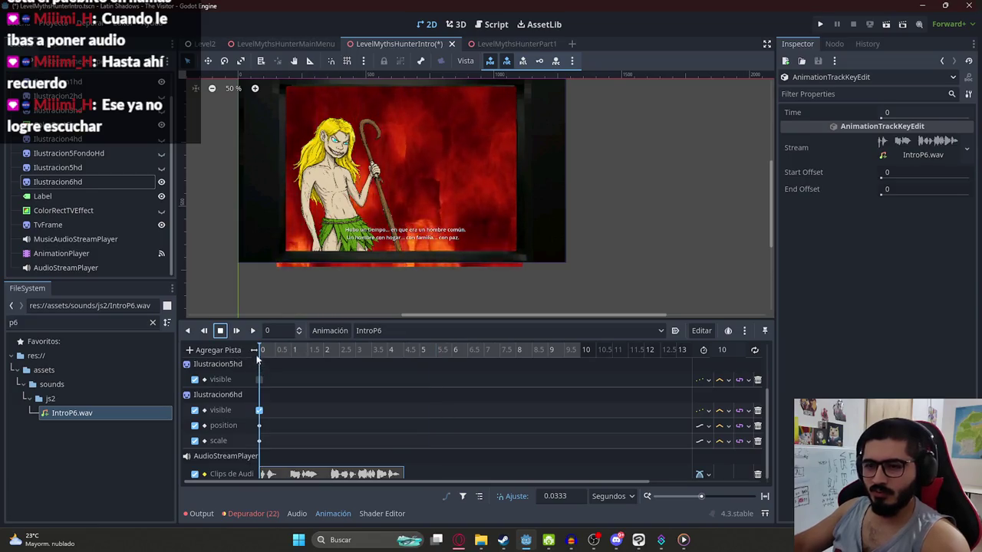
pyautogui.click(88, 253)
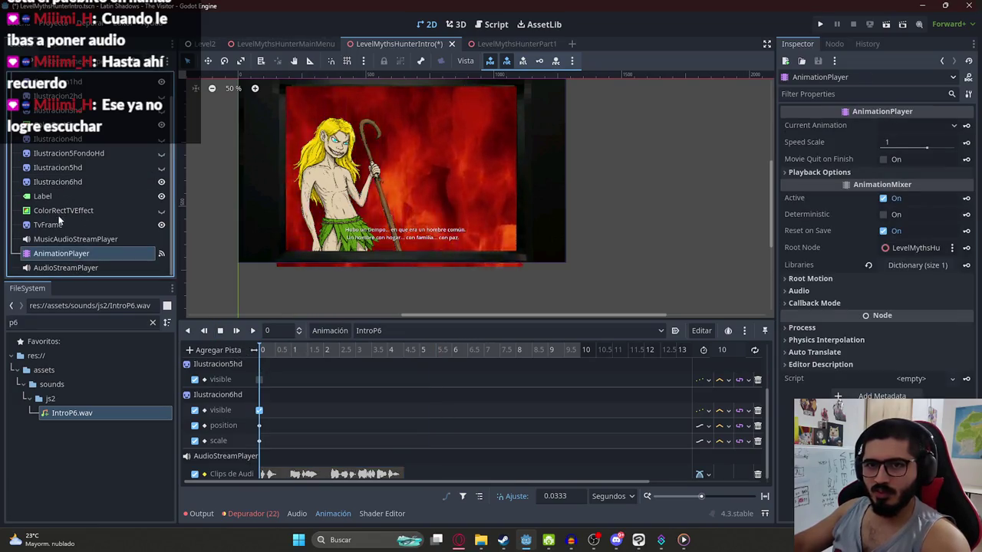
# Step: Set Ilustracion6hd's Modulate to ffffff00 and key it at 0 s in IntroP6
pyautogui.click(73, 210)
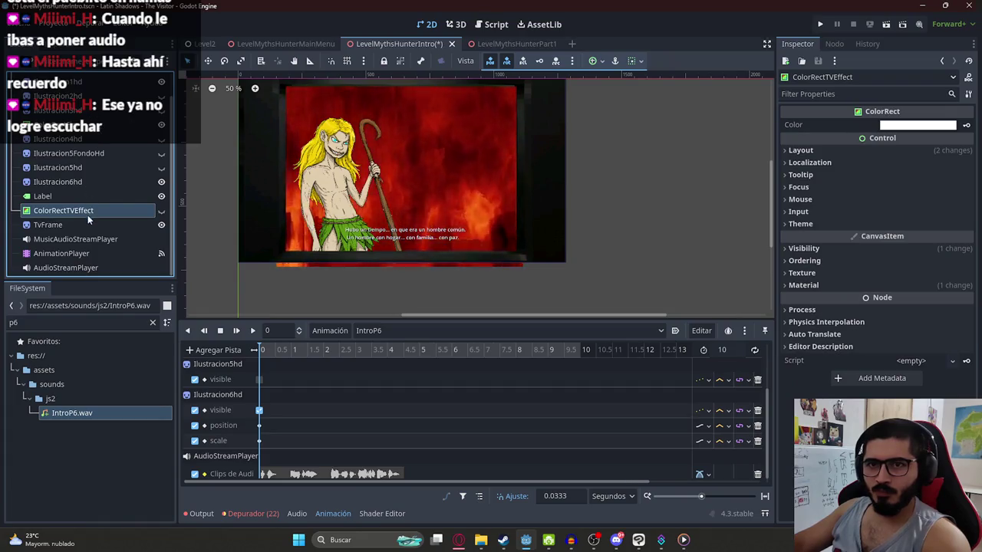
pyautogui.click(82, 181)
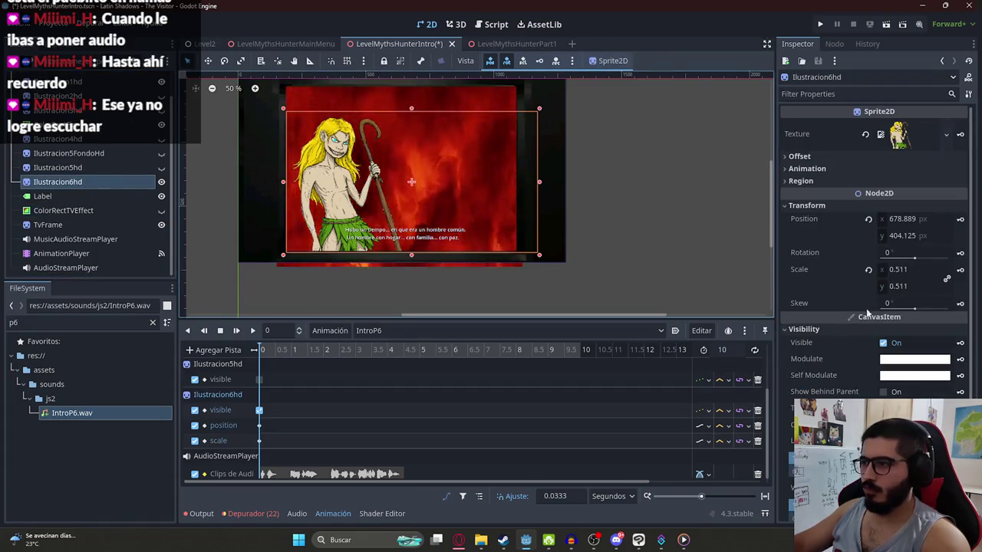
pyautogui.click(914, 359)
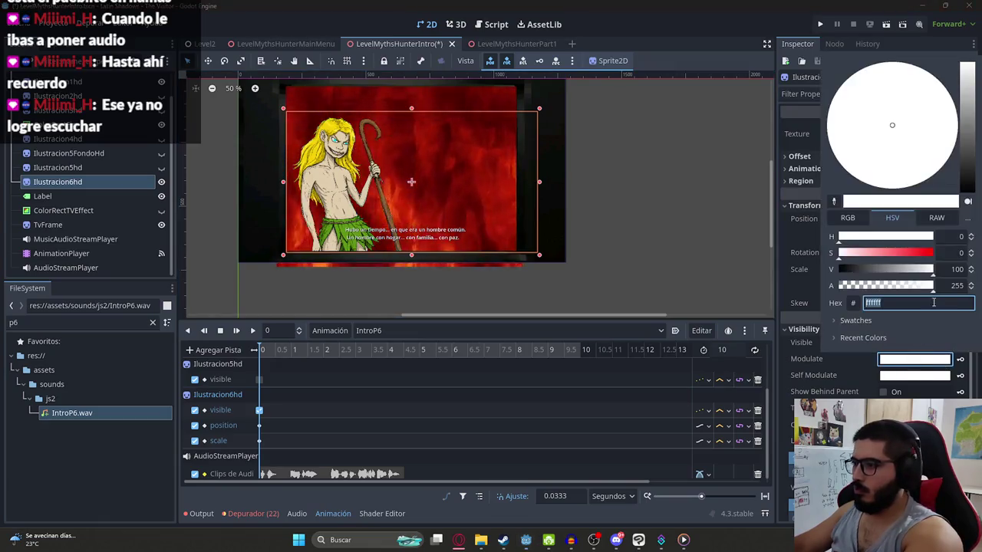
pyautogui.click(890, 303)
pyautogui.write('ffffff00')
pyautogui.press('Return')
pyautogui.click(959, 359)
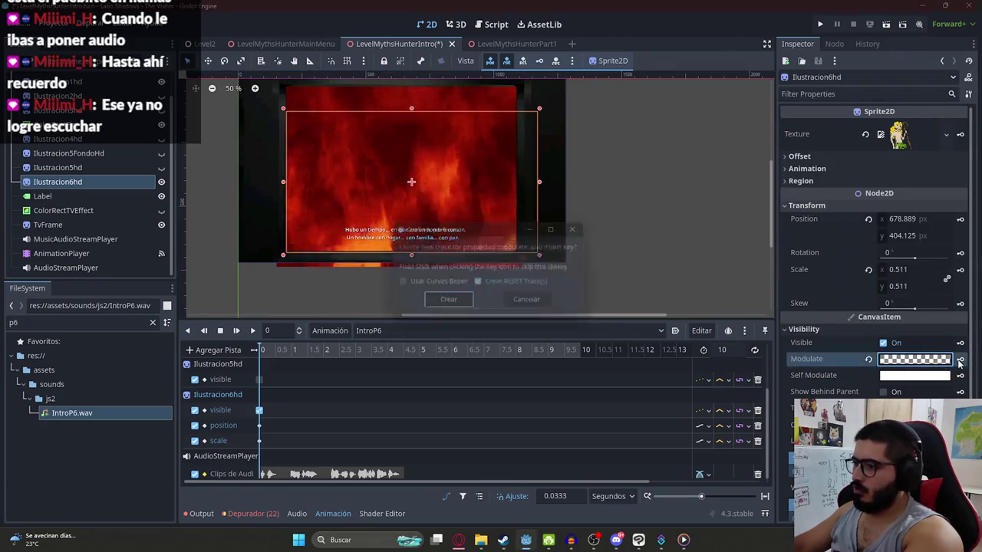
pyautogui.click(447, 300)
# Step: Key Ilustracion6hd's Modulate back to opaque white at 1 s and preview the fade
pyautogui.click(293, 351)
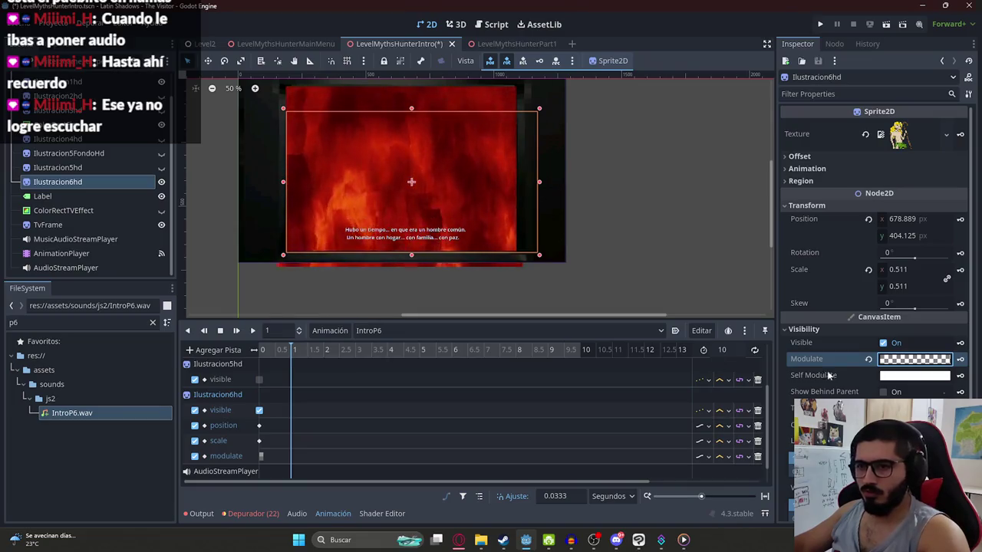
pyautogui.click(868, 358)
pyautogui.click(959, 359)
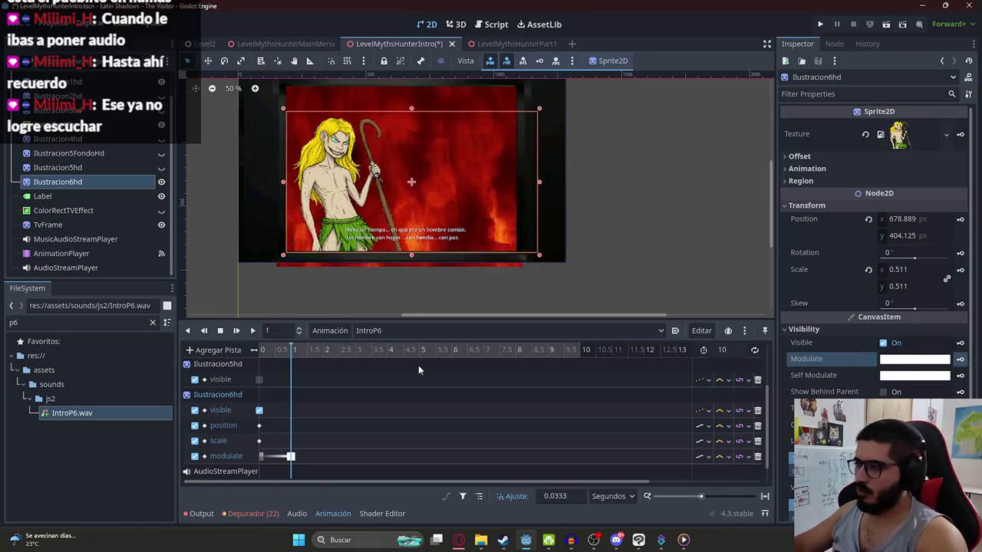
pyautogui.click(261, 351)
pyautogui.moveTo(260, 350); pyautogui.dragTo(581, 349)
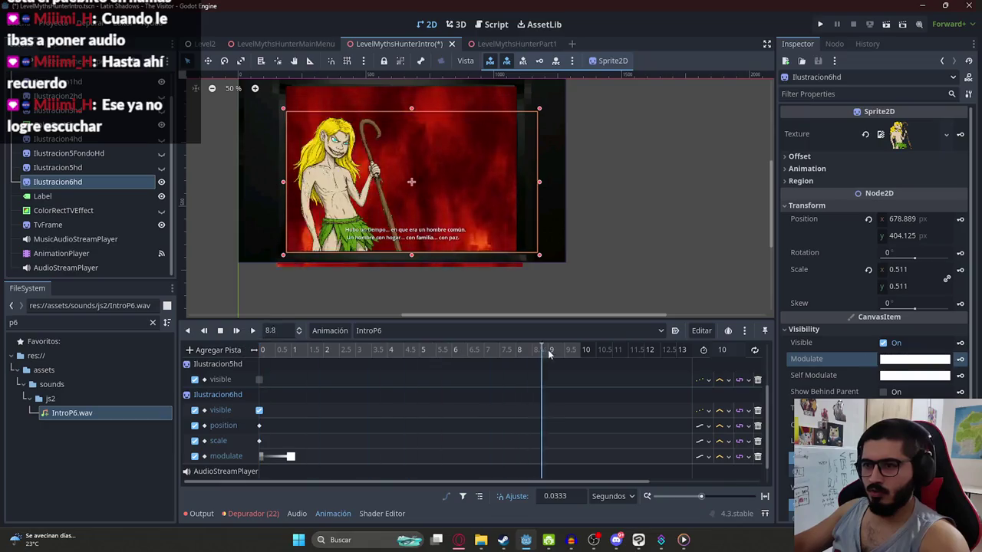
# Step: Enlarge Ilustracion6hd slightly, key its position and scale, and move those keys to 6 s
pyautogui.scroll(-1, 489, 140)
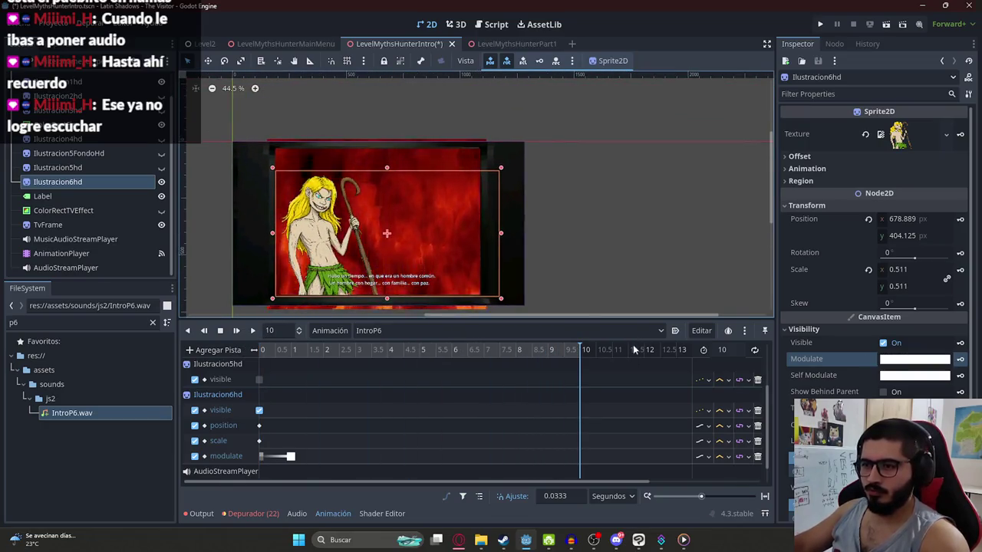
pyautogui.moveTo(510, 169); pyautogui.dragTo(524, 155)
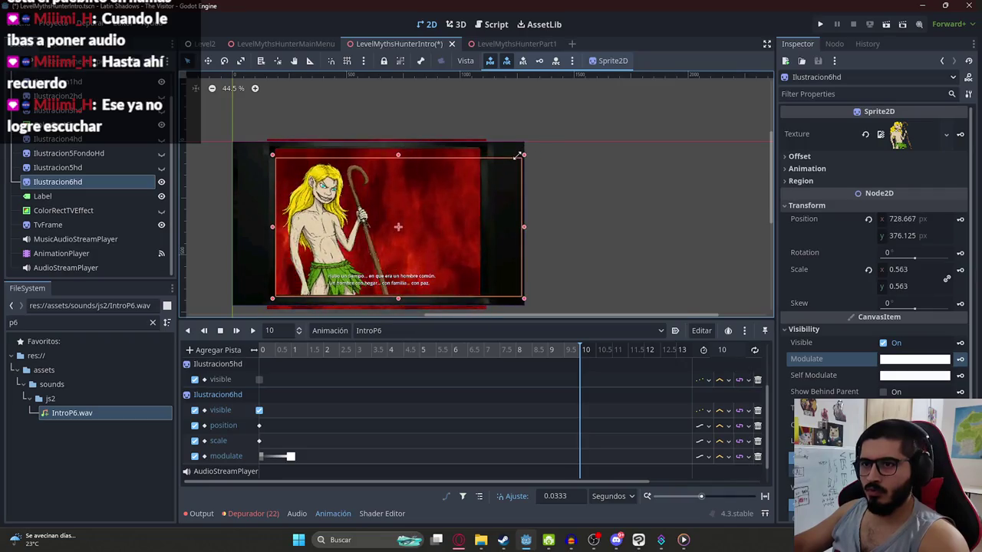
pyautogui.click(960, 220)
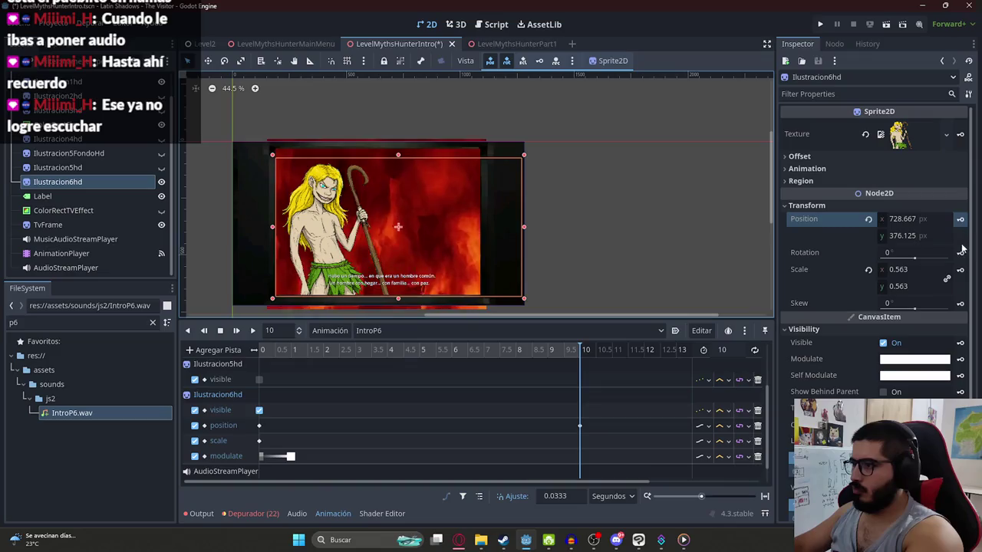
pyautogui.click(960, 270)
pyautogui.moveTo(560, 350); pyautogui.dragTo(550, 353)
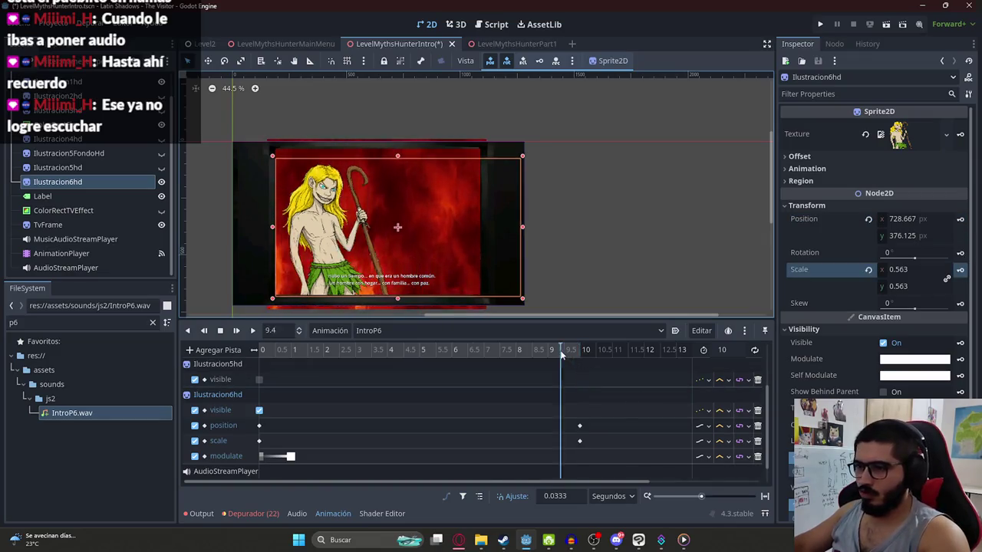
pyautogui.scroll(-1, 432, 410)
pyautogui.moveTo(580, 410); pyautogui.dragTo(440, 410)
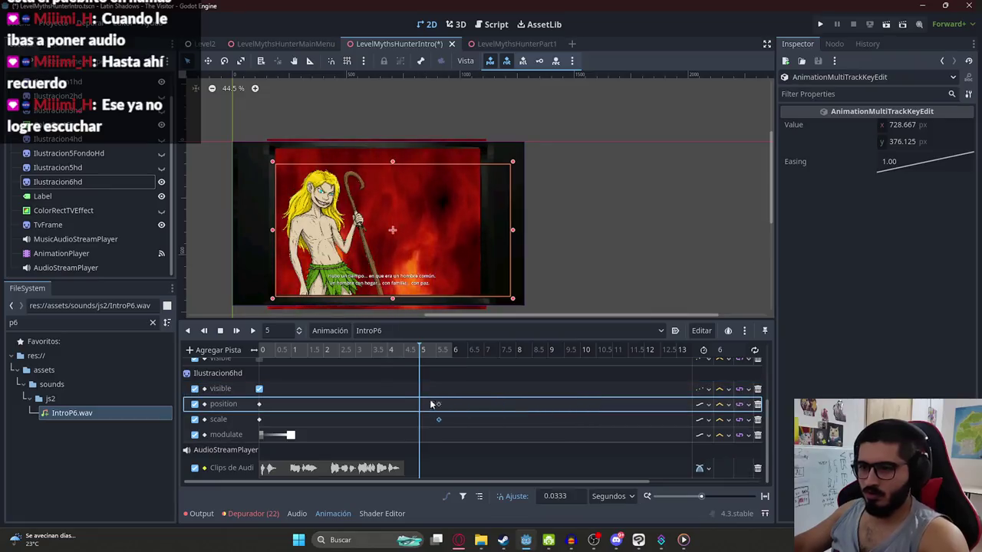
pyautogui.moveTo(424, 350); pyautogui.dragTo(452, 350)
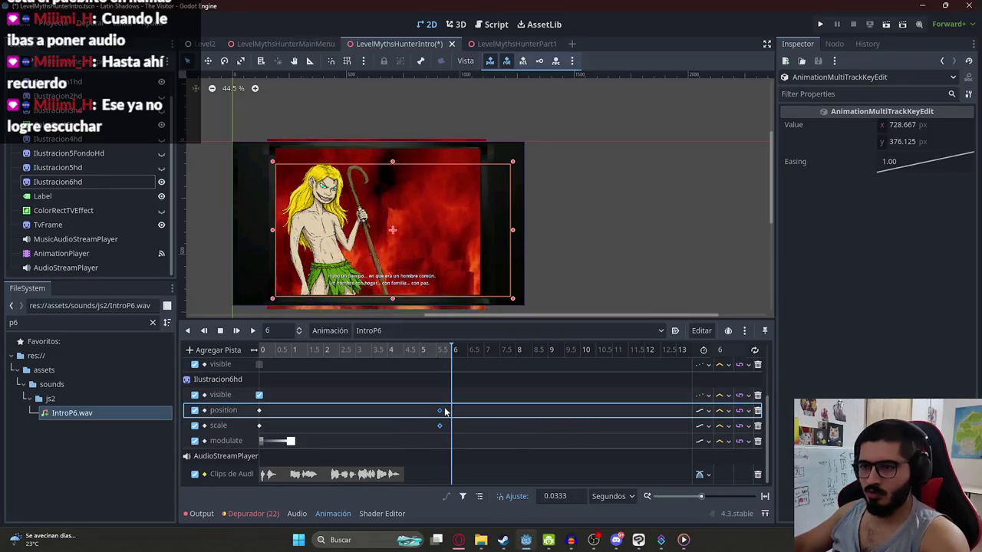
pyautogui.moveTo(440, 412); pyautogui.dragTo(452, 418)
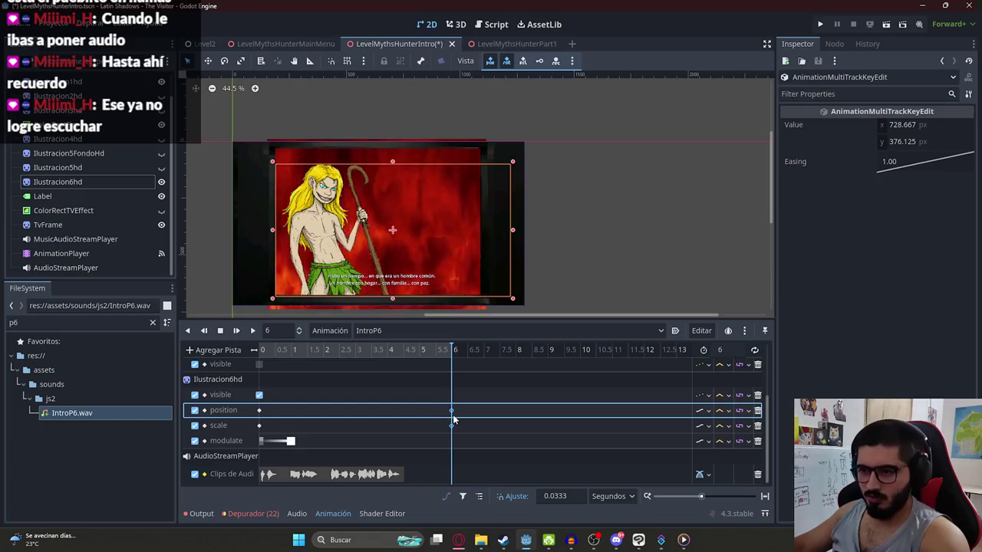
pyautogui.click(424, 352)
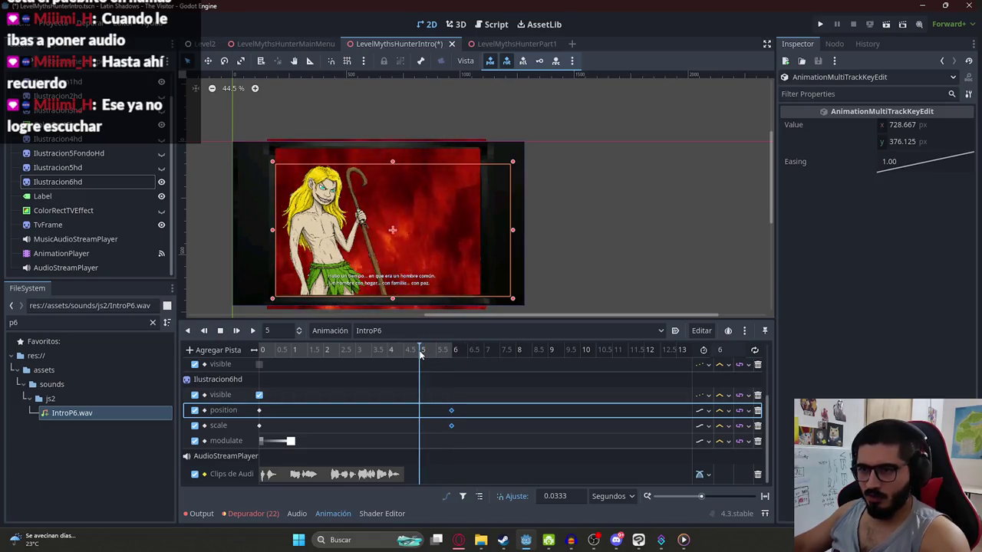
# Step: Key Ilustracion6hd's Modulate opaque at 5 s and ffffff00 at 6 s
pyautogui.click(124, 181)
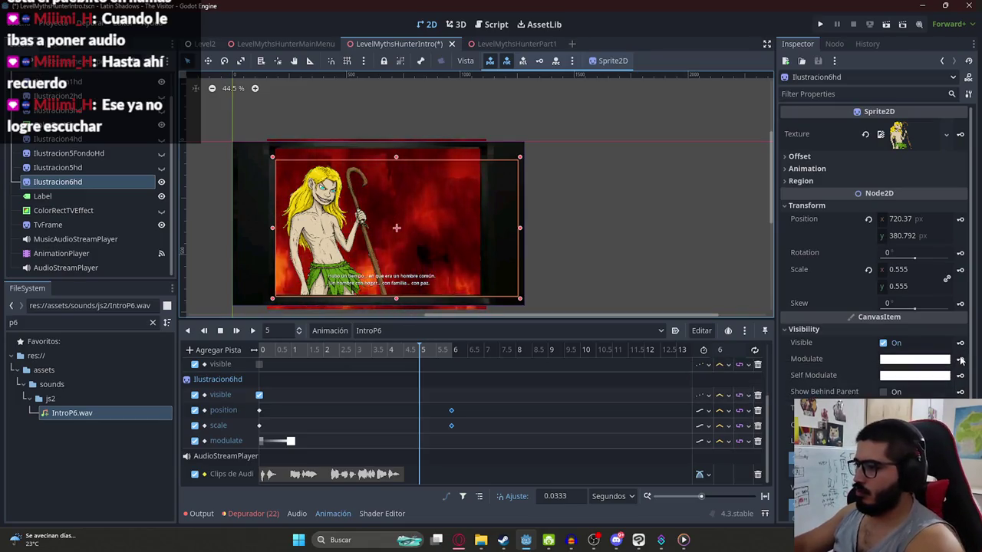
pyautogui.click(961, 359)
pyautogui.hotkey('ctrl', 'shift', 'd')
pyautogui.click(946, 359)
pyautogui.click(920, 302)
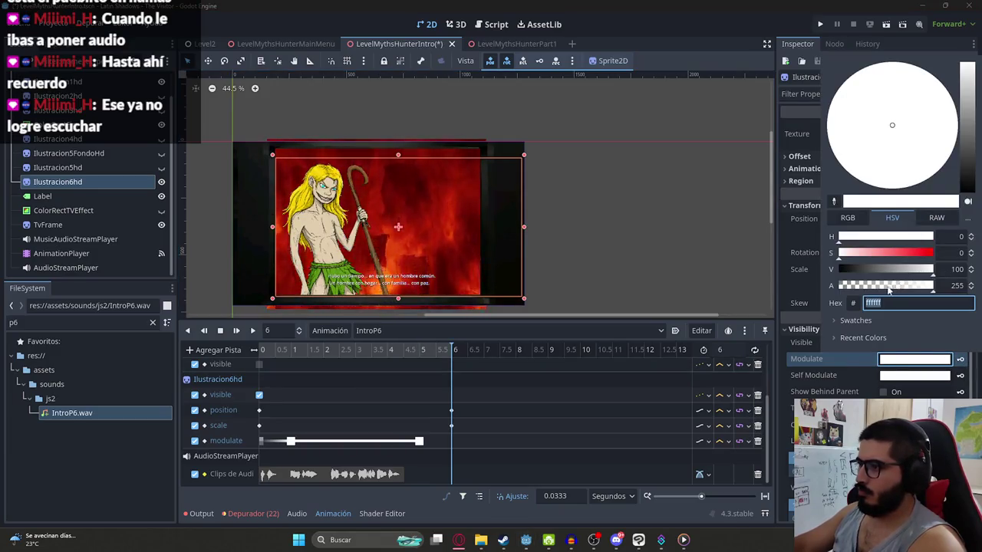
pyautogui.write('00')
pyautogui.press('Return')
pyautogui.press('Escape')
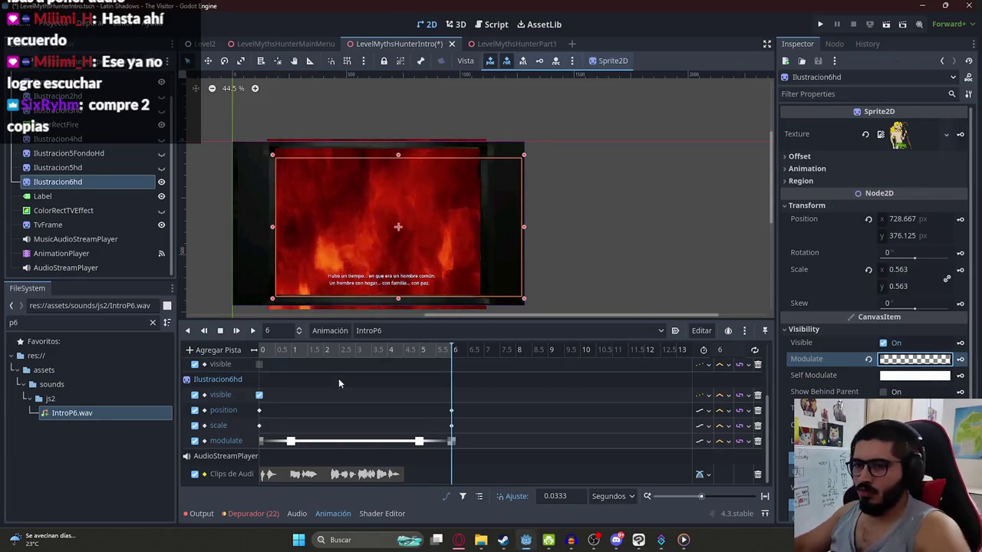
pyautogui.click(252, 330)
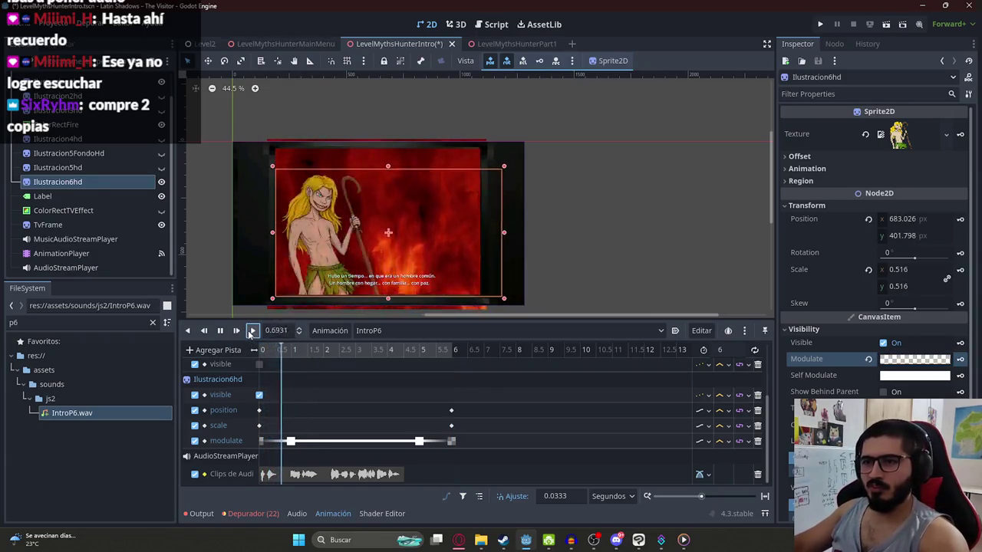
# Step: Play IntroP6 to check the fade-out, save the scene, and scrub back to 0
pyautogui.click(231, 245)
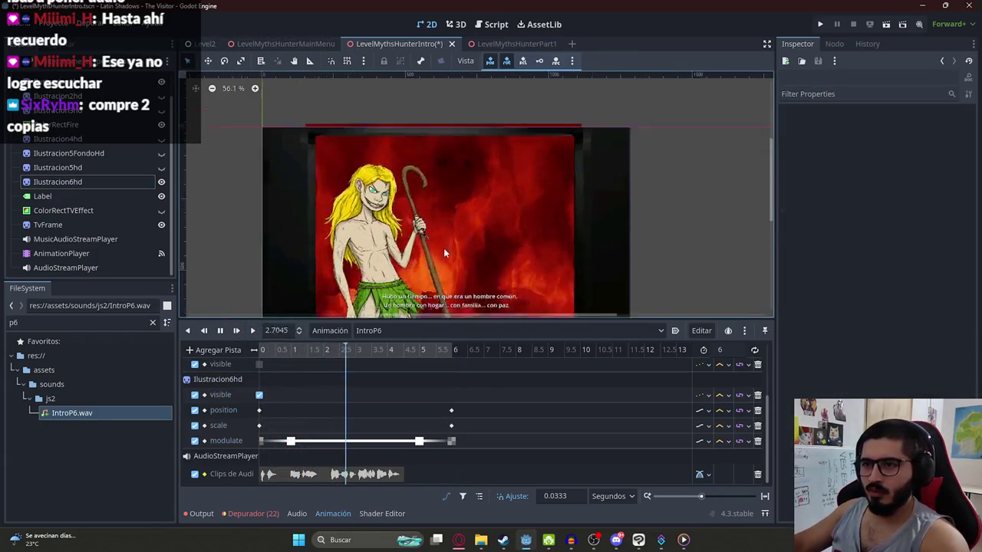
pyautogui.scroll(3, 443, 247)
pyautogui.scroll(-1, 456, 232)
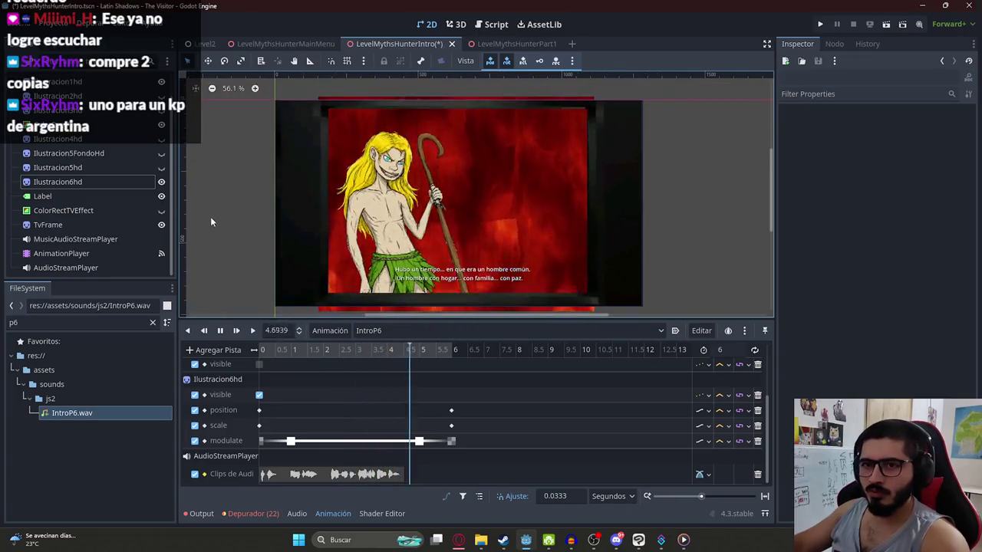
pyautogui.click(252, 331)
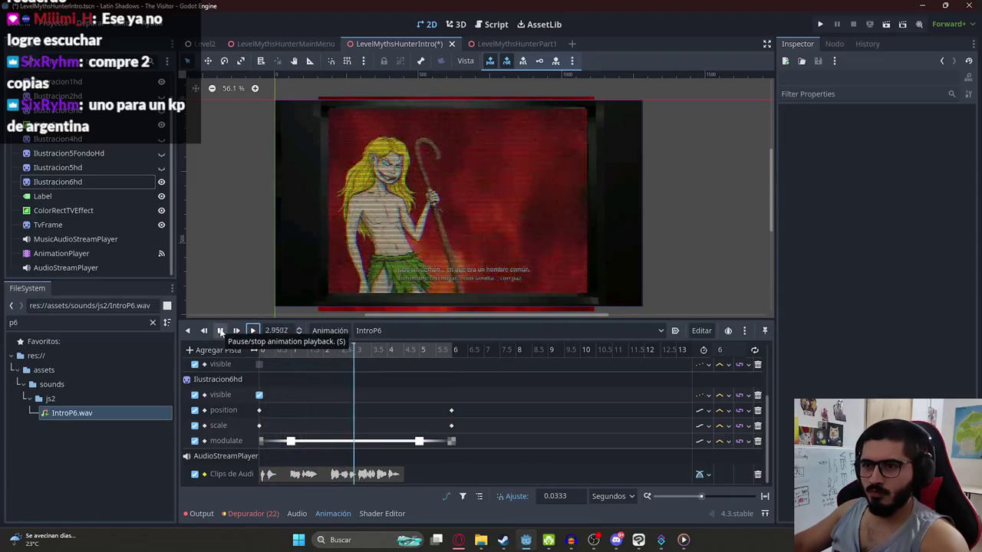
pyautogui.click(220, 331)
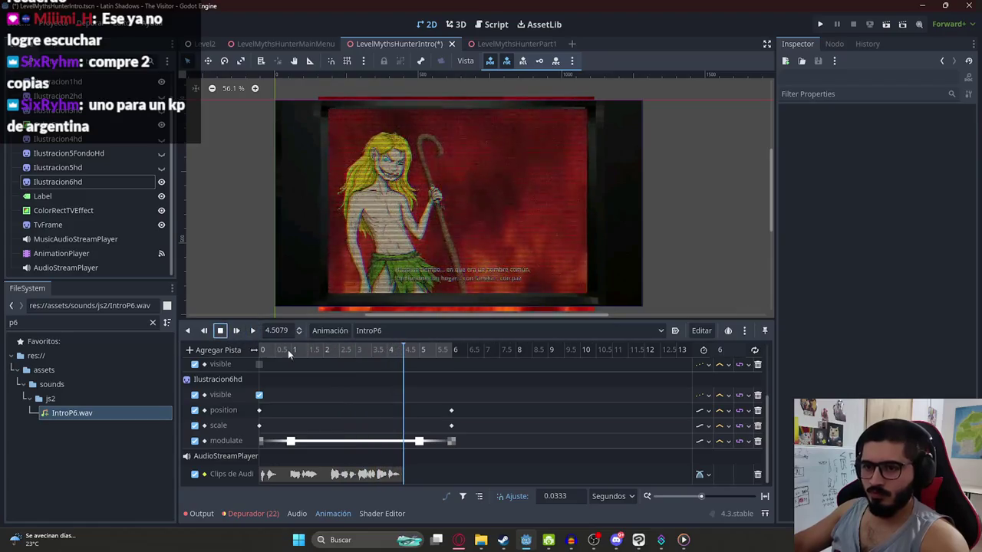
pyautogui.hotkey('ctrl', 's')
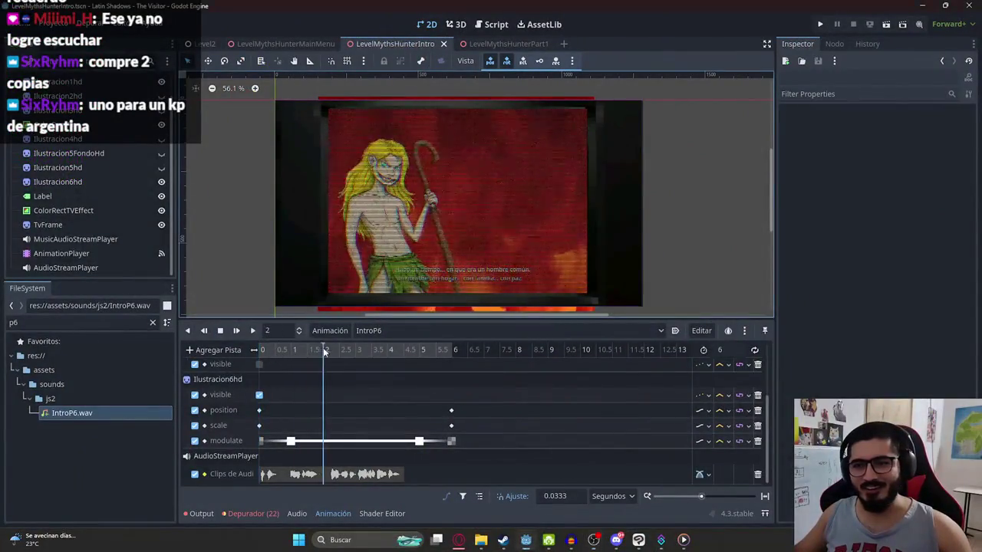
pyautogui.moveTo(282, 354); pyautogui.dragTo(262, 352)
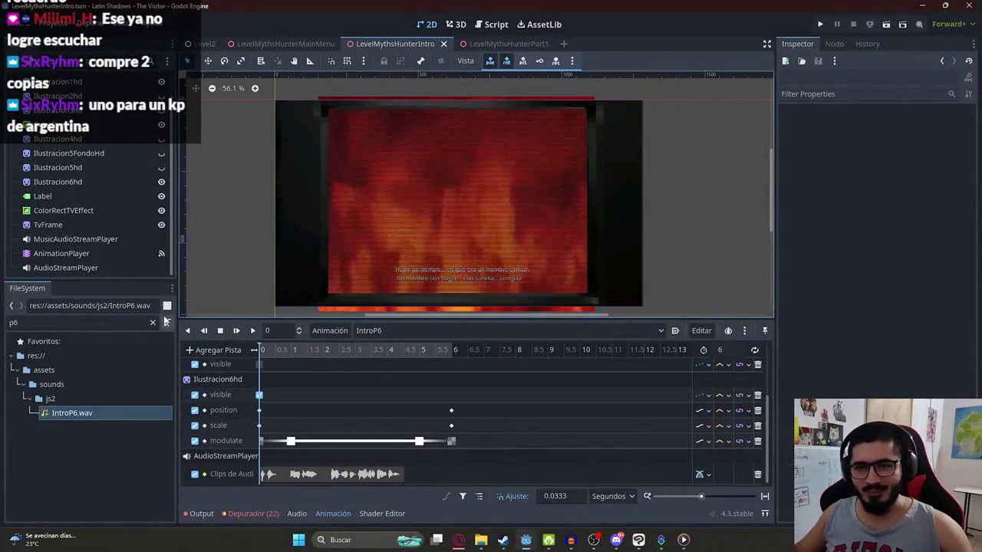
pyautogui.click(153, 323)
# Step: Add Ilustracion7HD.png as a sprite, scaled to about half and placed over the TV frame
pyautogui.write('il')
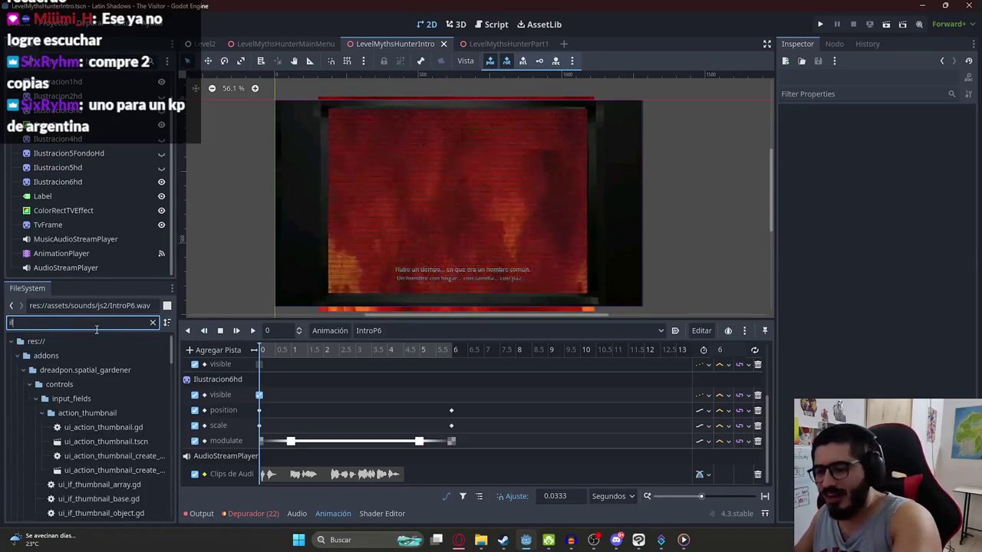
pyautogui.write('ustrac')
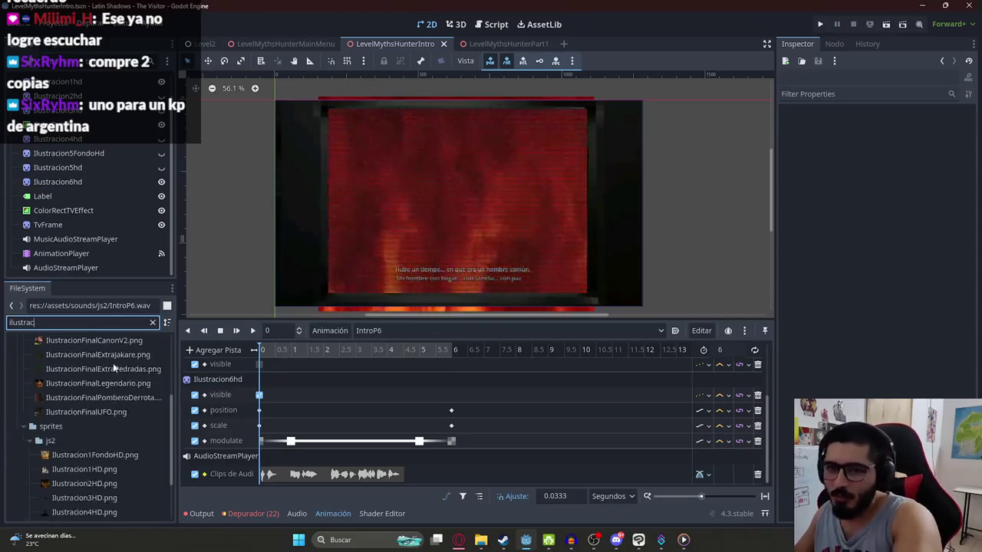
pyautogui.scroll(-5, 114, 347)
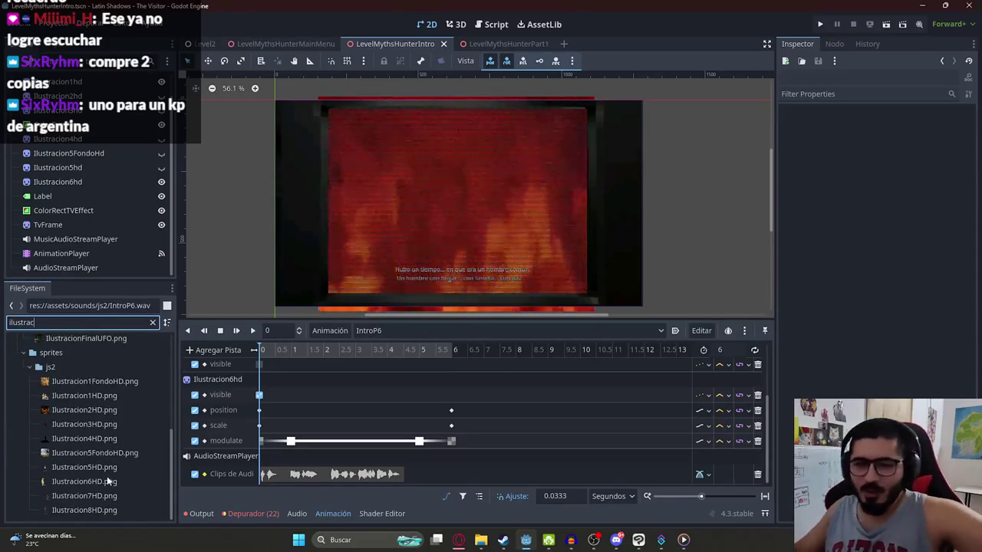
pyautogui.moveTo(99, 495); pyautogui.dragTo(355, 251)
pyautogui.scroll(-3, 339, 217)
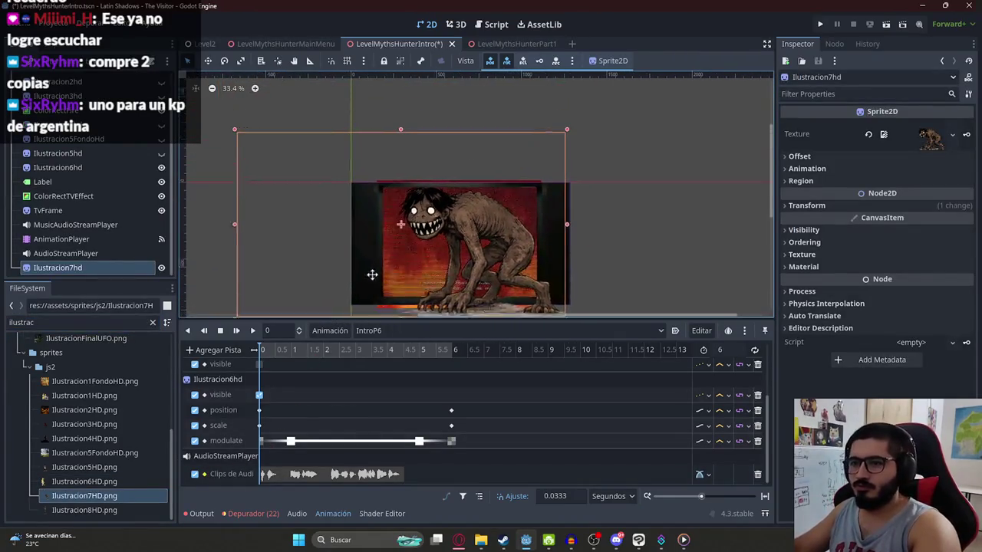
pyautogui.hscroll(2, 382, 265)
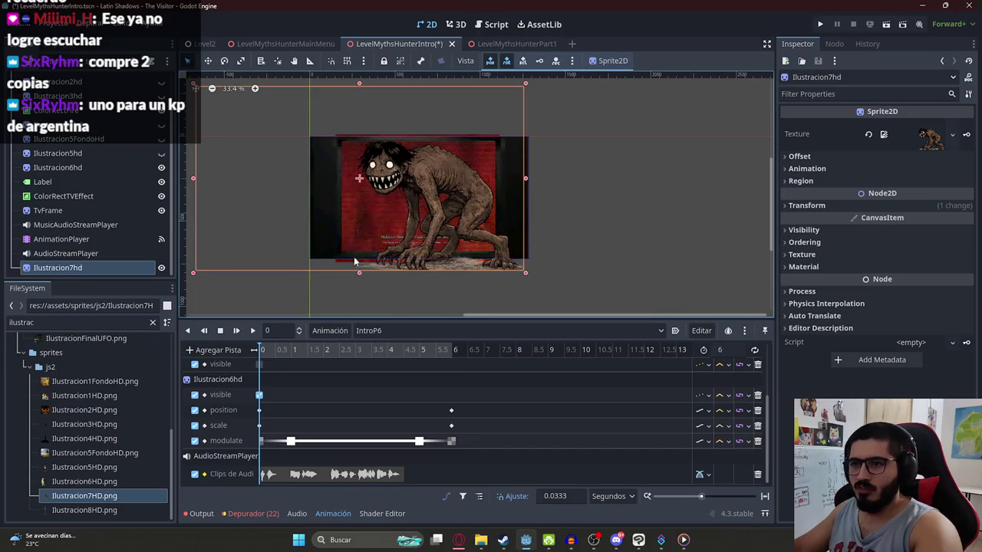
pyautogui.moveTo(359, 273); pyautogui.dragTo(307, 192)
pyautogui.moveTo(360, 127)
pyautogui.mouseDown()
pyautogui.moveTo(434, 160)
pyautogui.moveTo(454, 182)
pyautogui.mouseUp()
pyautogui.scroll(2, 454, 230)
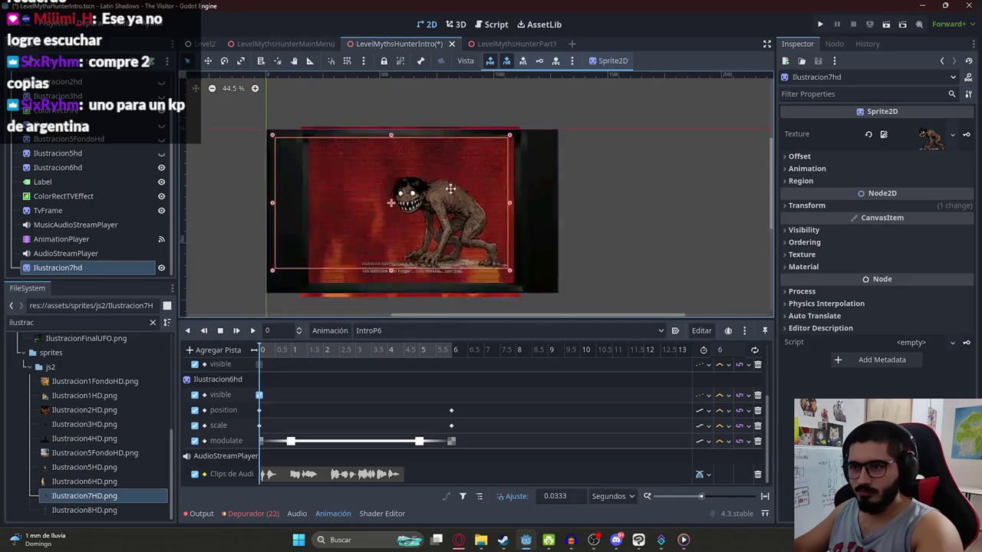
pyautogui.scroll(1, 447, 201)
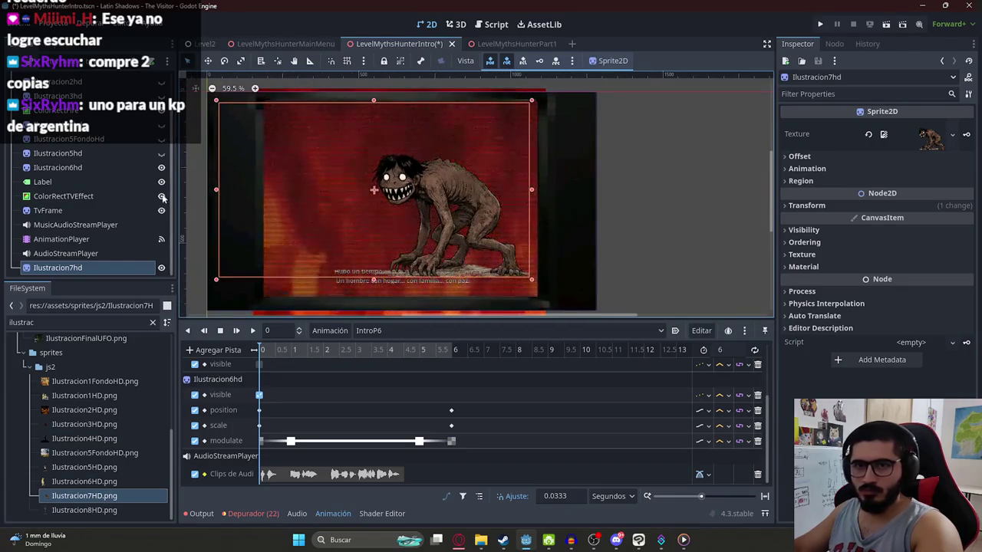
# Step: Place Ilustracion7hd after Ilustracion6hd, key its visibility, and nudge it into position
pyautogui.moveTo(104, 265); pyautogui.dragTo(104, 181)
pyautogui.moveTo(451, 184); pyautogui.dragTo(489, 207)
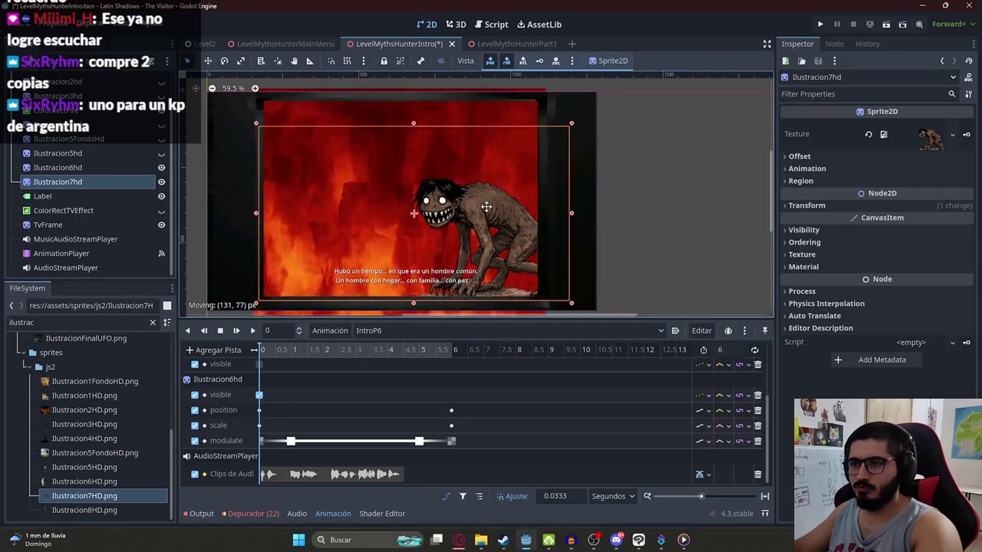
pyautogui.click(804, 229)
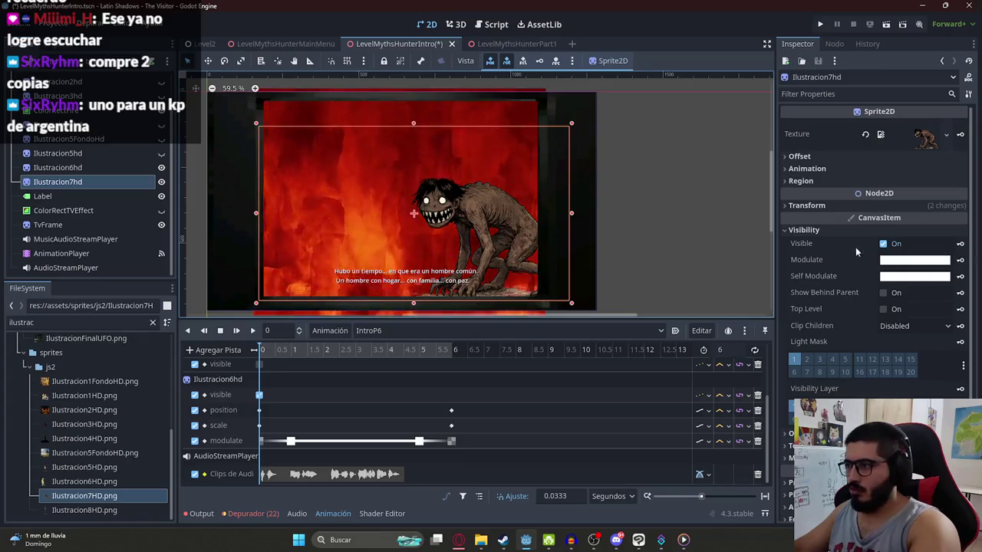
pyautogui.click(920, 243)
pyautogui.click(960, 243)
pyautogui.press('Return')
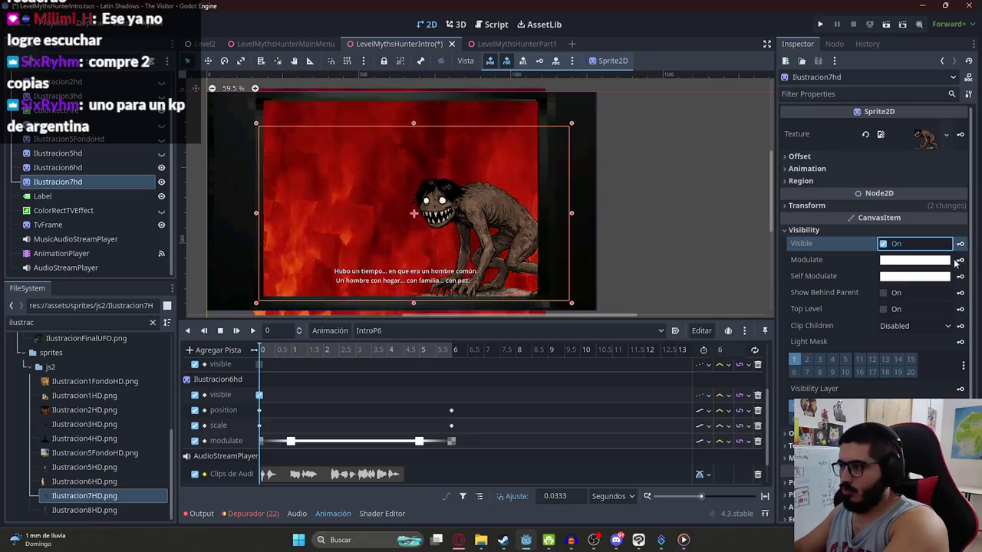
pyautogui.click(913, 259)
pyautogui.click(815, 294)
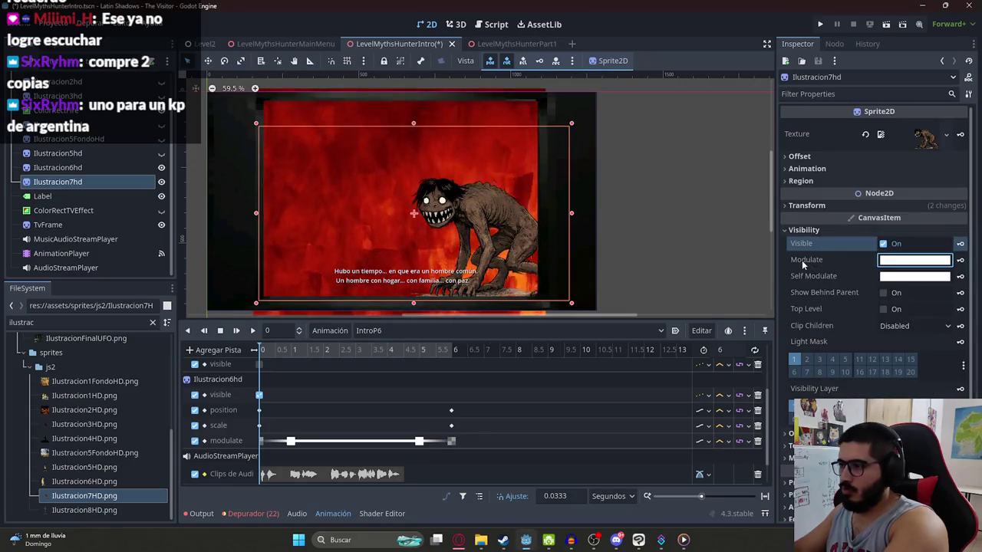
pyautogui.click(806, 205)
pyautogui.moveTo(481, 227); pyautogui.dragTo(483, 233)
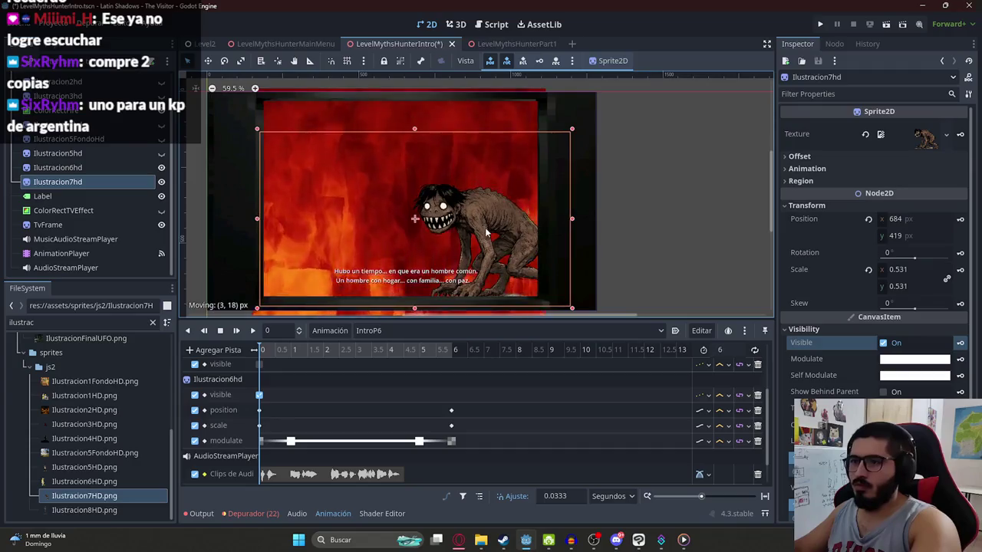
# Step: Key Ilustracion7hd's position and scale in IntroP6, creating both tracks
pyautogui.click(960, 218)
pyautogui.click(445, 302)
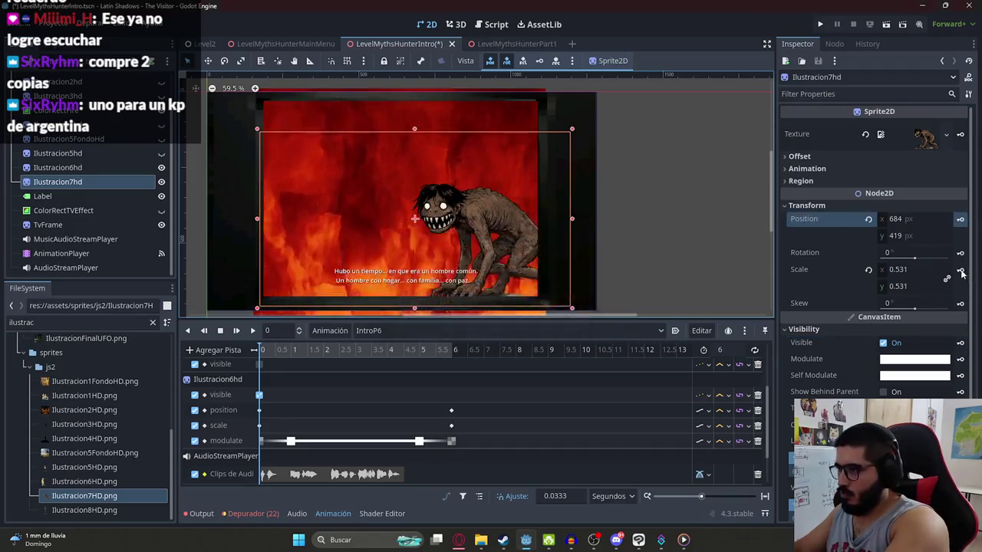
pyautogui.click(961, 269)
pyautogui.click(445, 302)
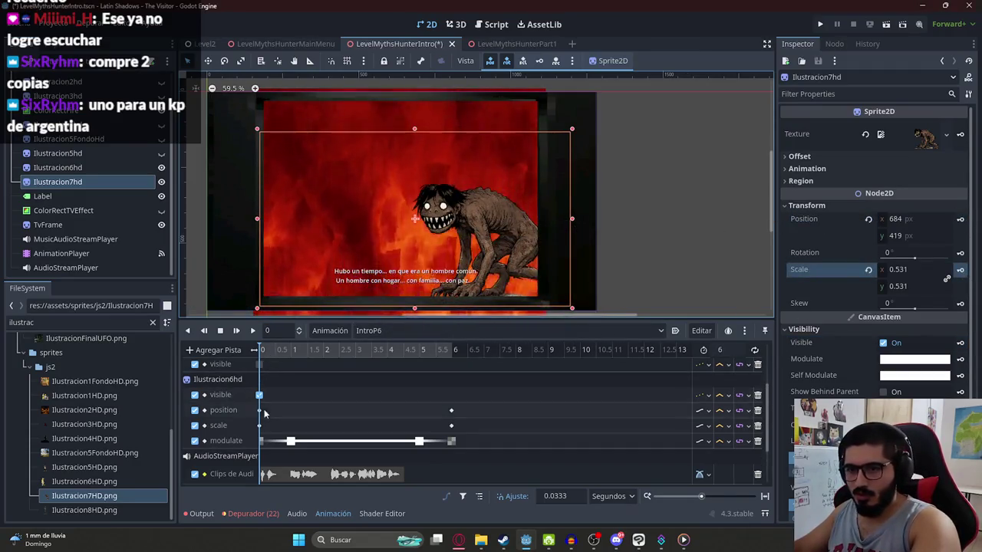
pyautogui.scroll(1, 264, 412)
pyautogui.scroll(1, 266, 413)
pyautogui.scroll(1, 269, 412)
pyautogui.scroll(1, 271, 413)
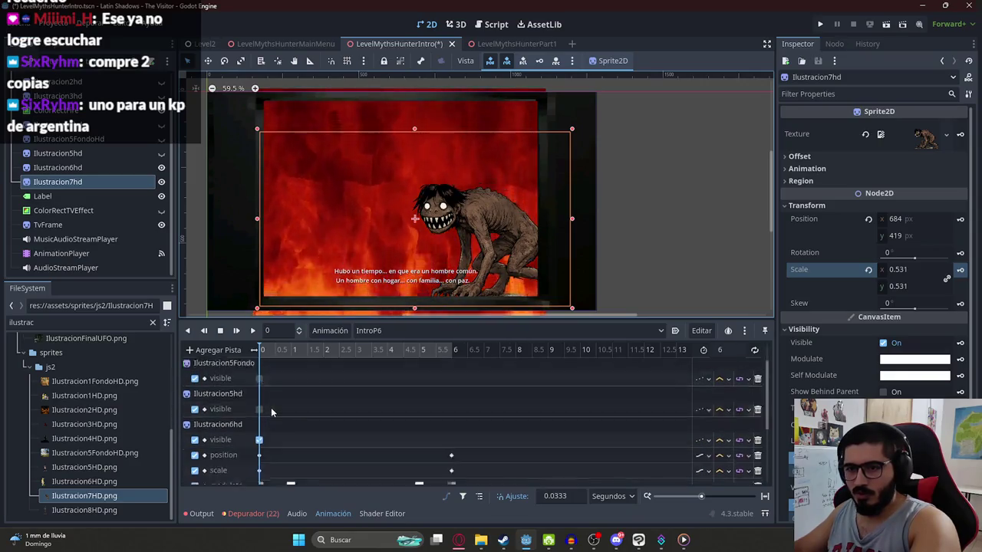
pyautogui.scroll(-2, 270, 418)
pyautogui.scroll(-1, 268, 427)
pyautogui.scroll(1, 269, 418)
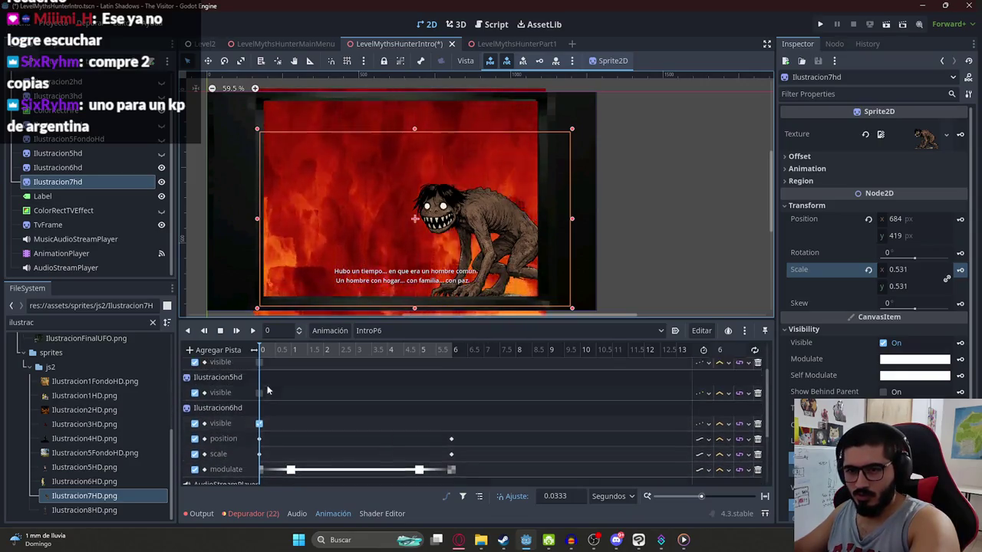
pyautogui.scroll(1, 266, 402)
pyautogui.scroll(1, 262, 391)
pyautogui.scroll(-1, 270, 393)
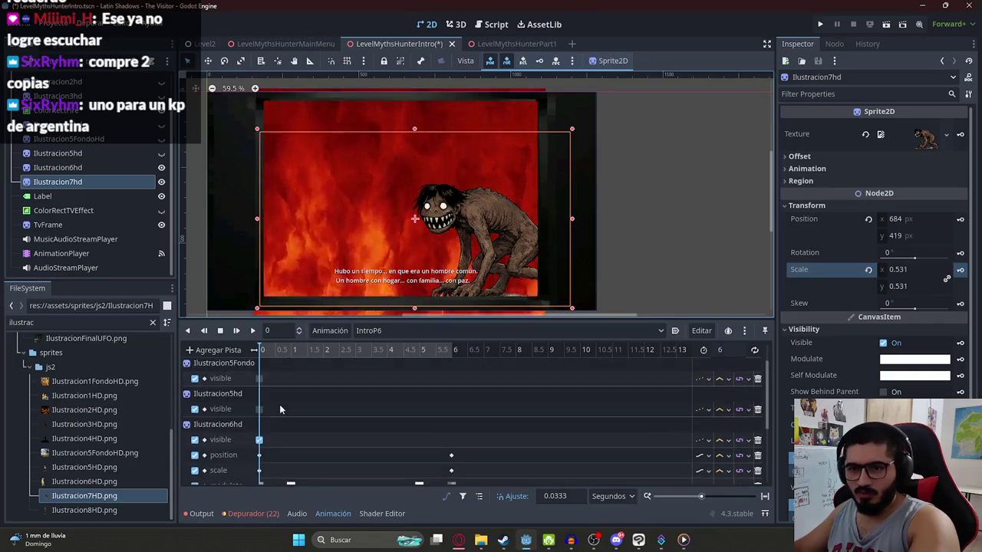
pyautogui.scroll(-2, 280, 404)
pyautogui.scroll(-1, 280, 422)
# Step: Move Ilustracion7hd's time-0 keyframes to 1.5 s and preview around 2.6 s
pyautogui.click(267, 478)
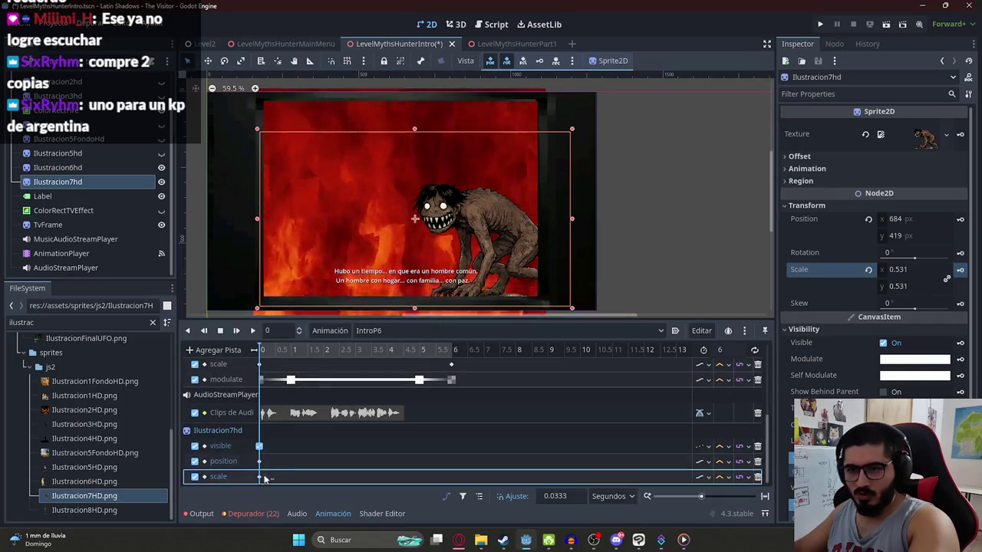
pyautogui.moveTo(261, 446); pyautogui.dragTo(262, 443)
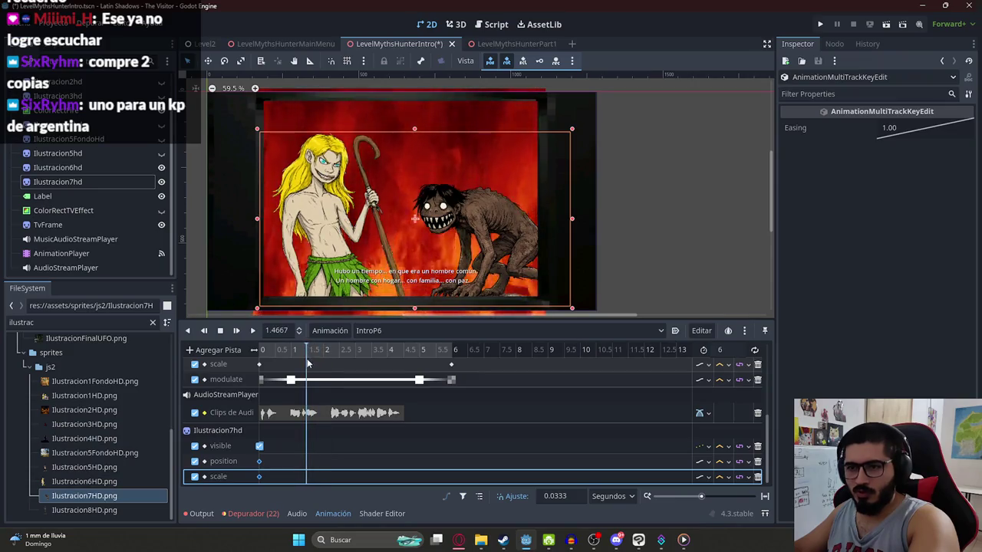
pyautogui.click(307, 358)
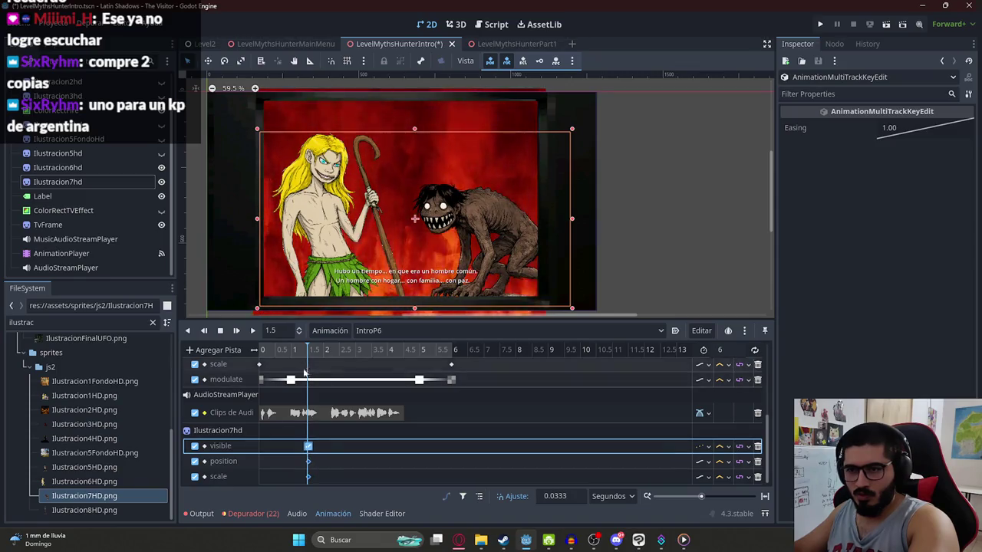
pyautogui.keyDown('ctrl'); pyautogui.scroll(5, 345, 433); pyautogui.keyUp('ctrl')
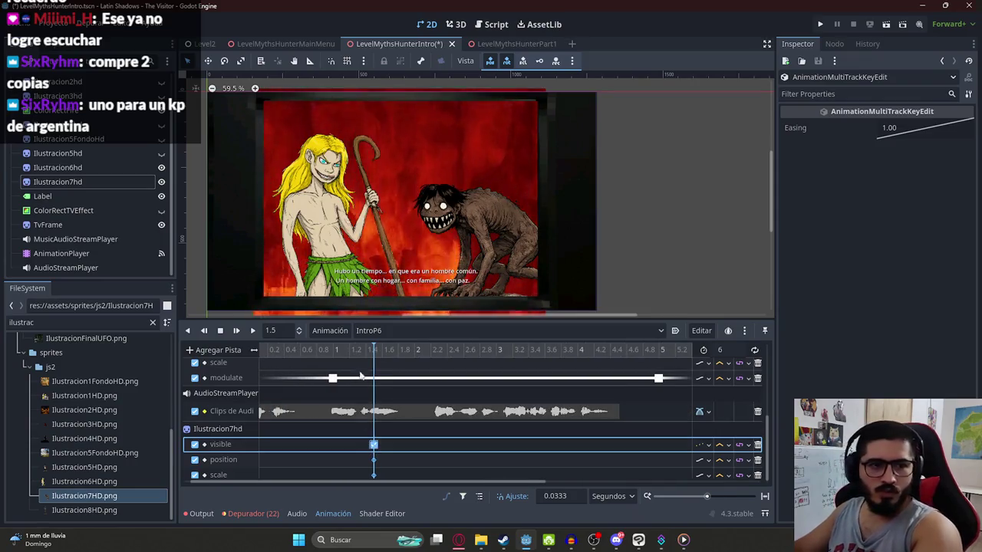
pyautogui.keyDown('ctrl'); pyautogui.scroll(-5, 338, 385); pyautogui.keyUp('ctrl')
pyautogui.moveTo(277, 353)
pyautogui.mouseDown()
pyautogui.moveTo(340, 353)
pyautogui.moveTo(303, 379)
pyautogui.mouseUp()
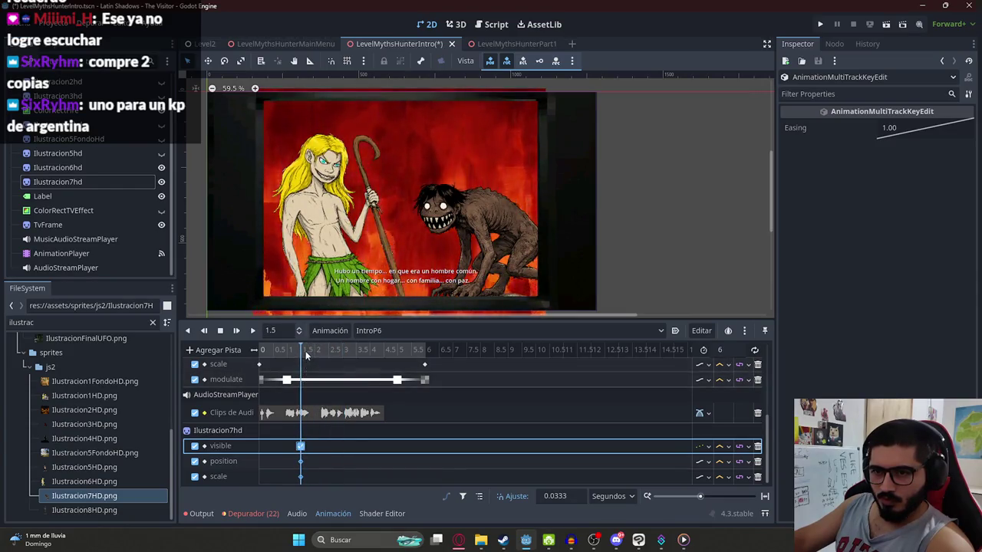
# Step: Key Ilustracion7hd's Modulate transparent at 1.5 s and opaque white at 2.5 s
pyautogui.click(95, 182)
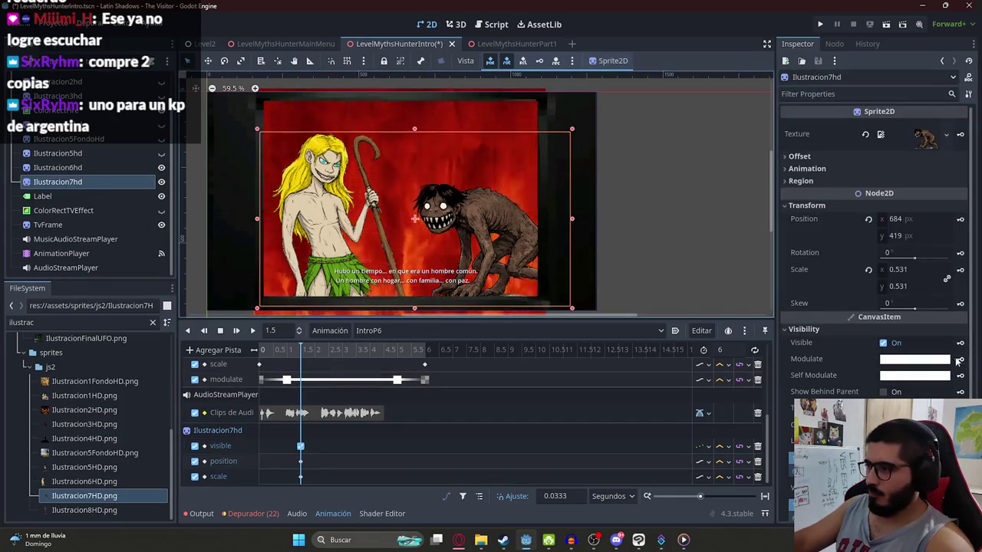
pyautogui.click(954, 362)
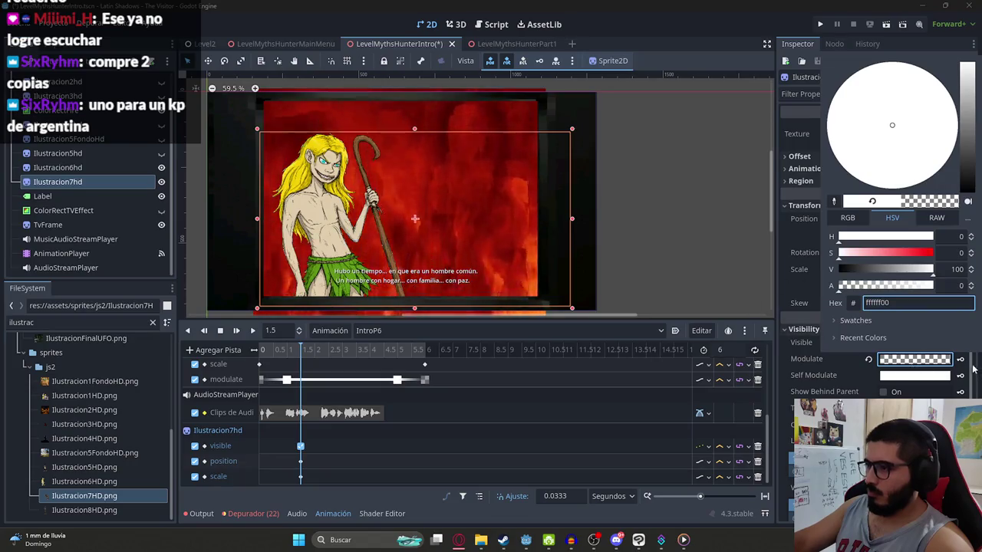
pyautogui.click(959, 359)
pyautogui.click(447, 309)
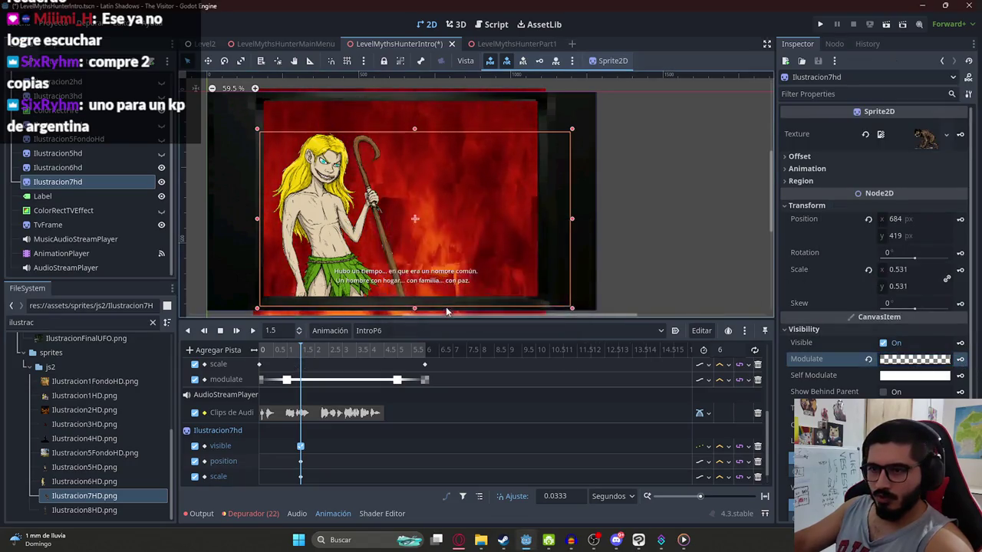
pyautogui.click(313, 354)
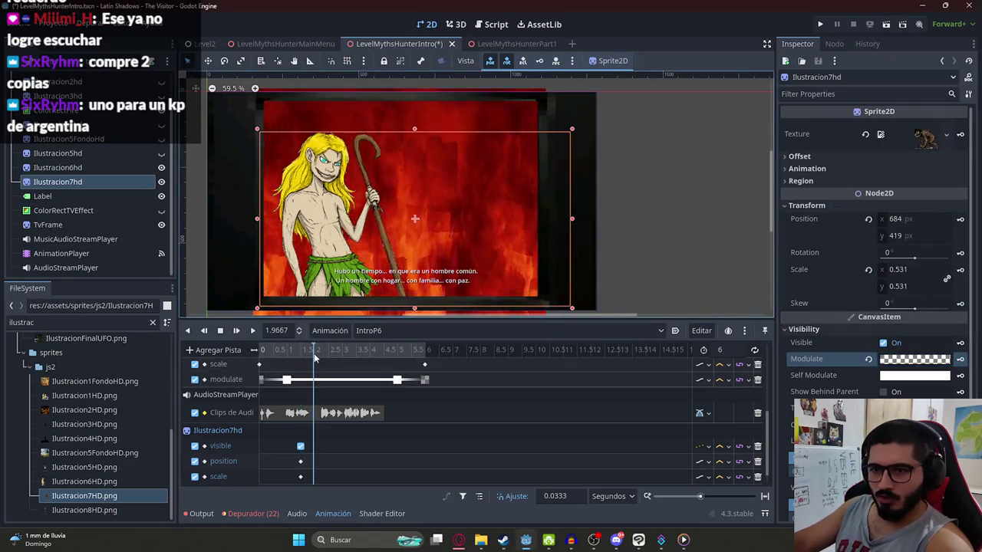
pyautogui.click(282, 325)
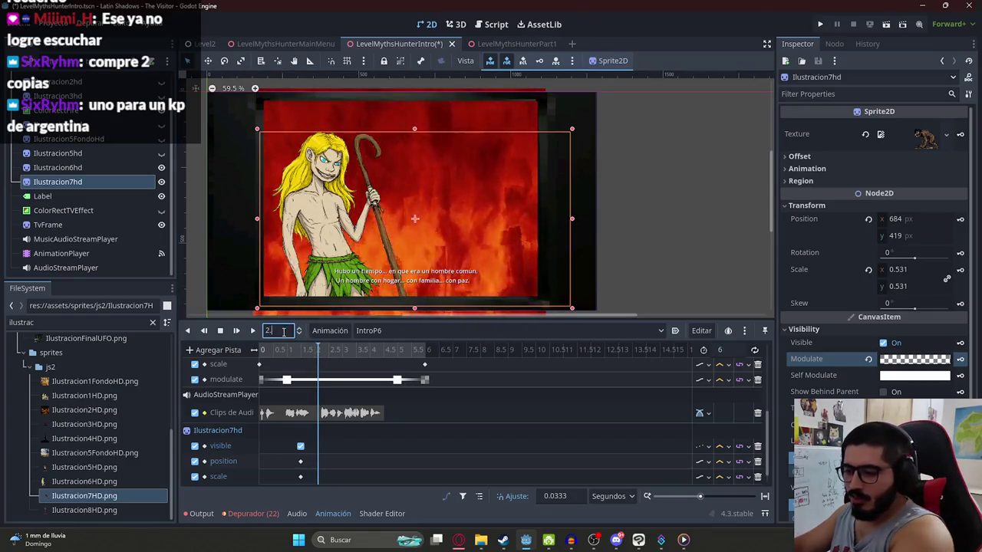
pyautogui.write('5')
pyautogui.press('Return')
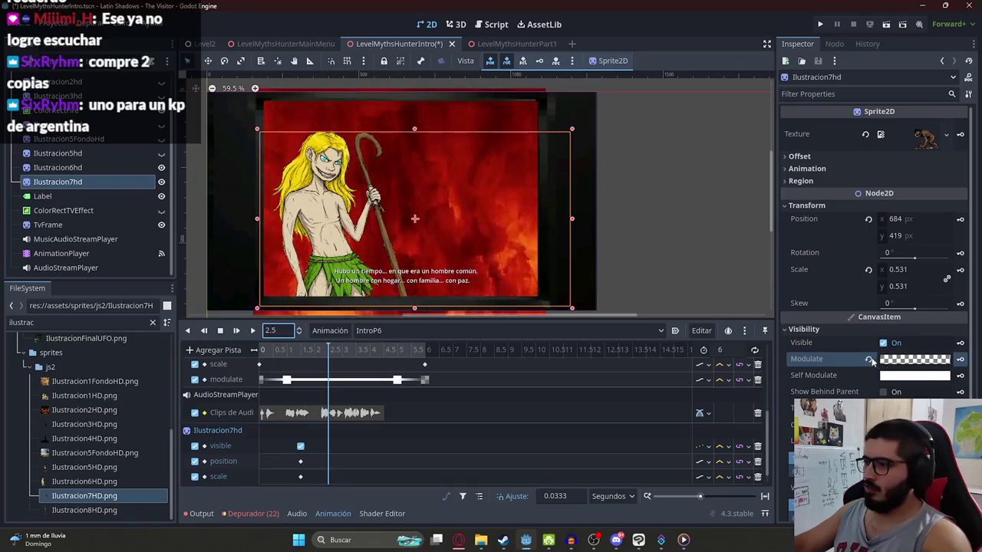
pyautogui.click(869, 360)
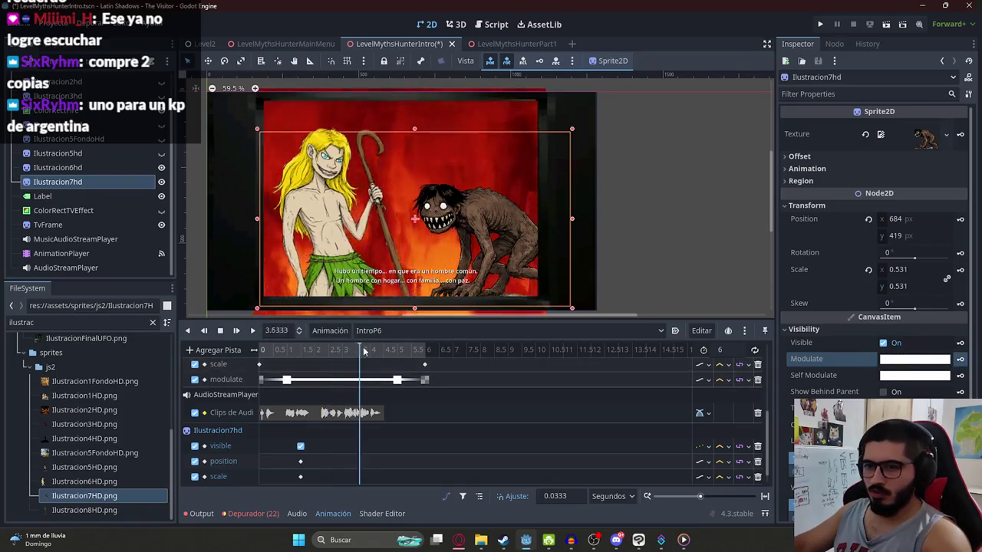
# Step: Fade Ilustracion7hd from white at 5 s to transparent at 6 s, then play to test
pyautogui.click(397, 352)
pyautogui.click(398, 351)
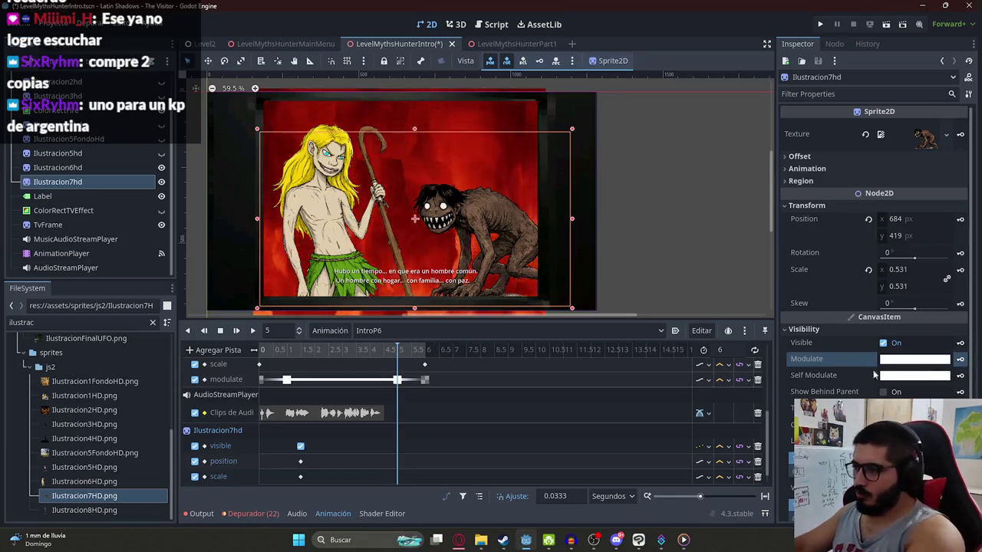
pyautogui.hotkey('shift', 'd')
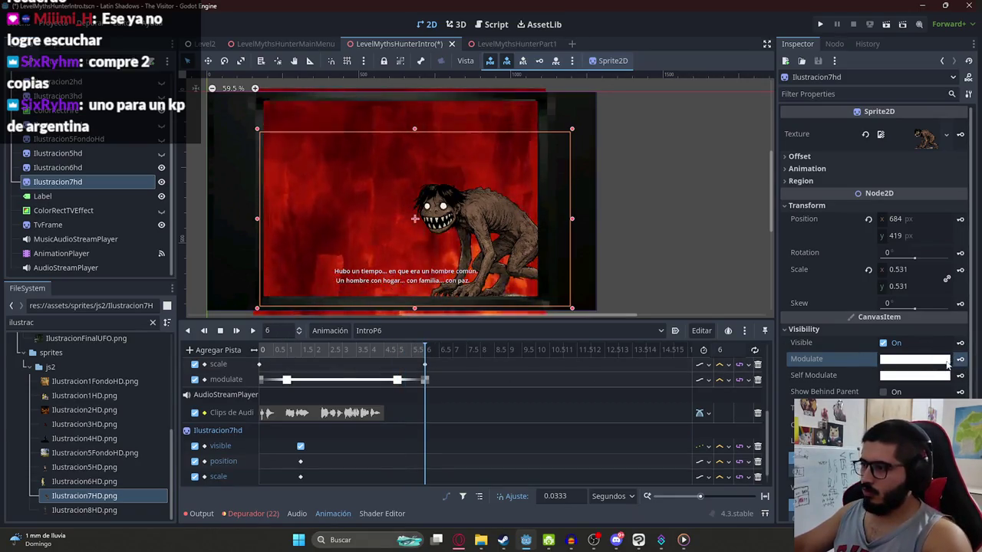
pyautogui.click(947, 364)
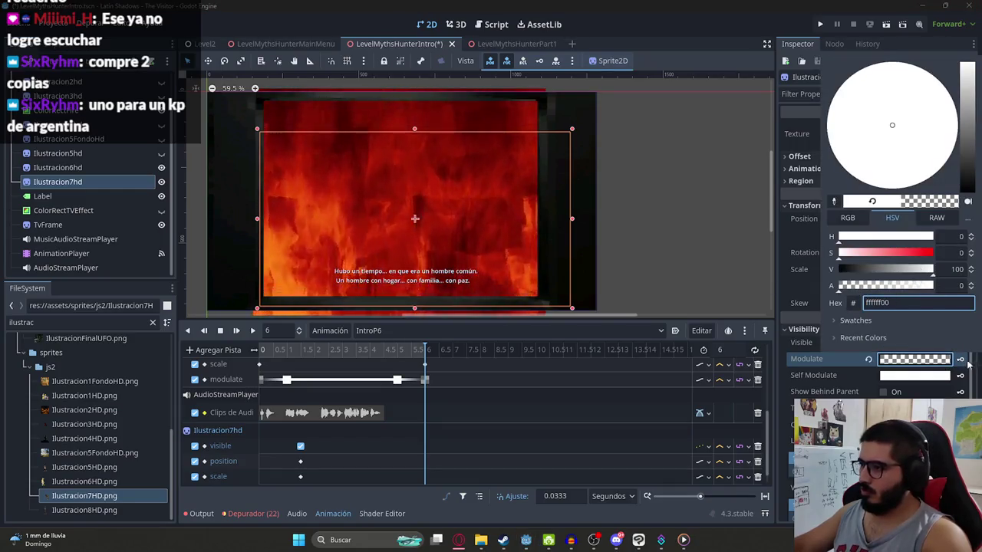
pyautogui.click(971, 367)
pyautogui.click(252, 330)
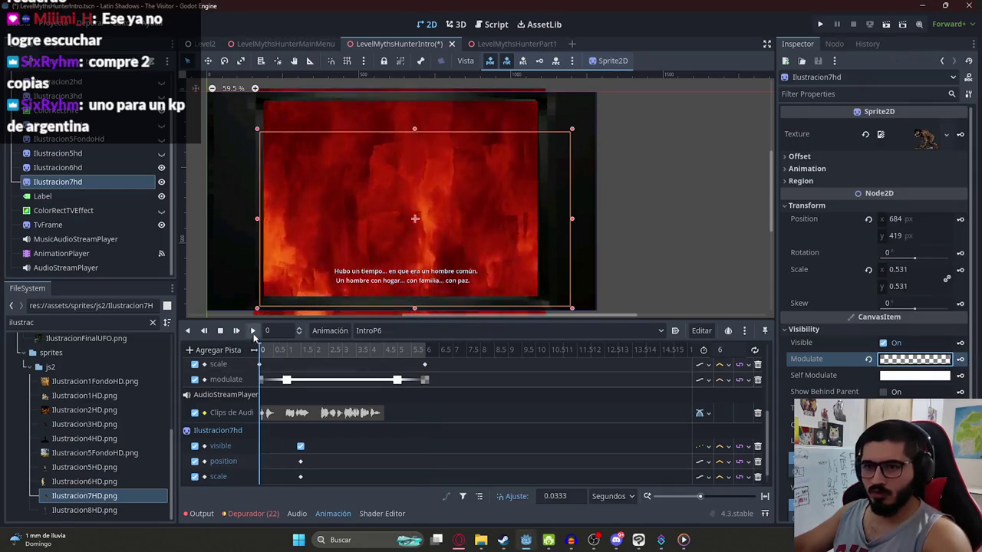
pyautogui.click(701, 149)
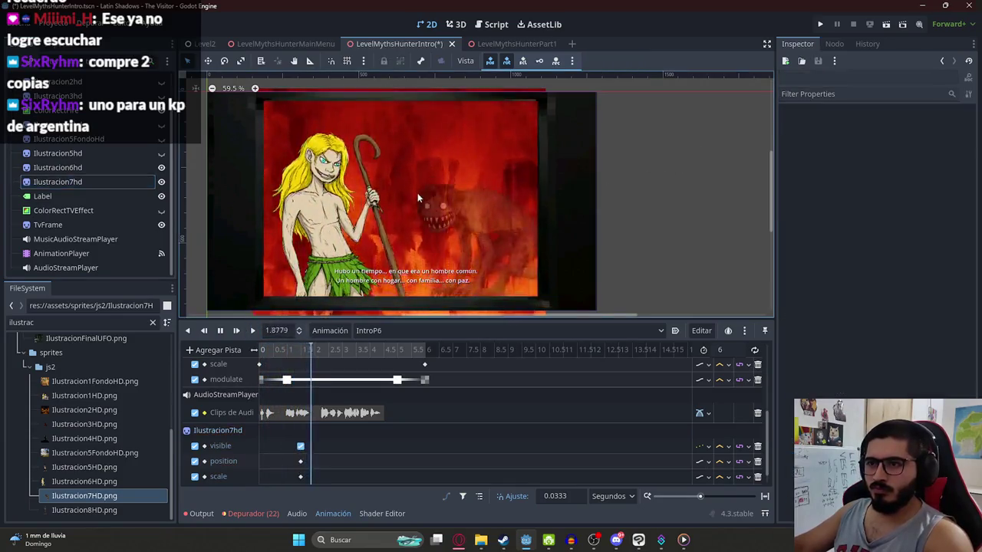
pyautogui.moveTo(292, 352)
pyautogui.mouseDown()
pyautogui.moveTo(327, 352)
pyautogui.moveTo(343, 366)
pyautogui.mouseUp()
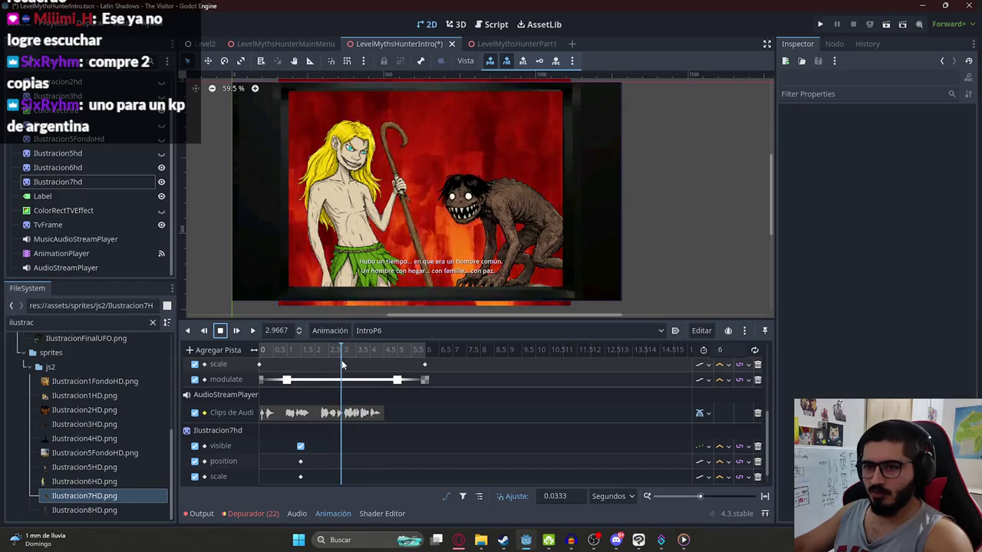
# Step: Set the animation time to 3 s and add Ilustracion8HD.png to the scene
pyautogui.doubleClick(278, 330)
pyautogui.write('3')
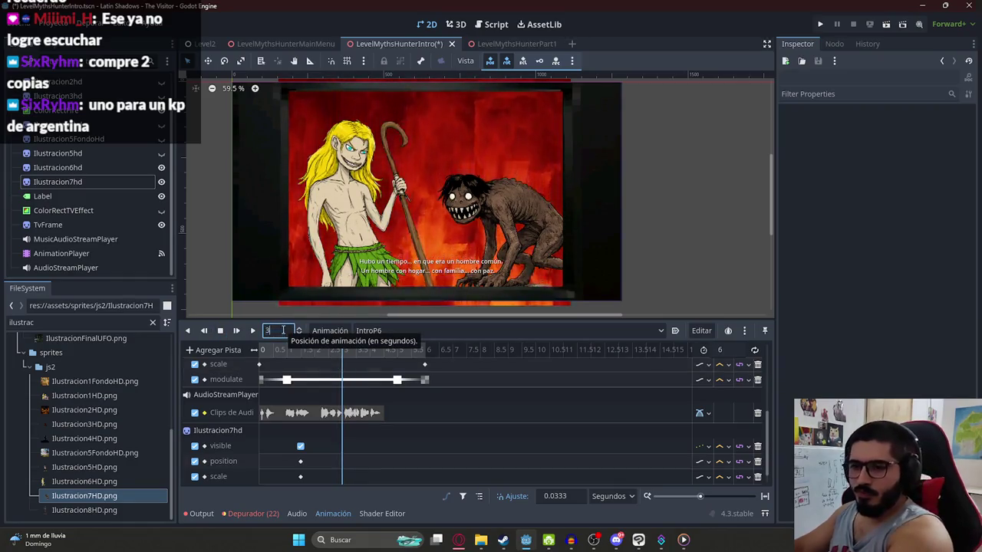
pyautogui.hotkey('ctrl', 'v')
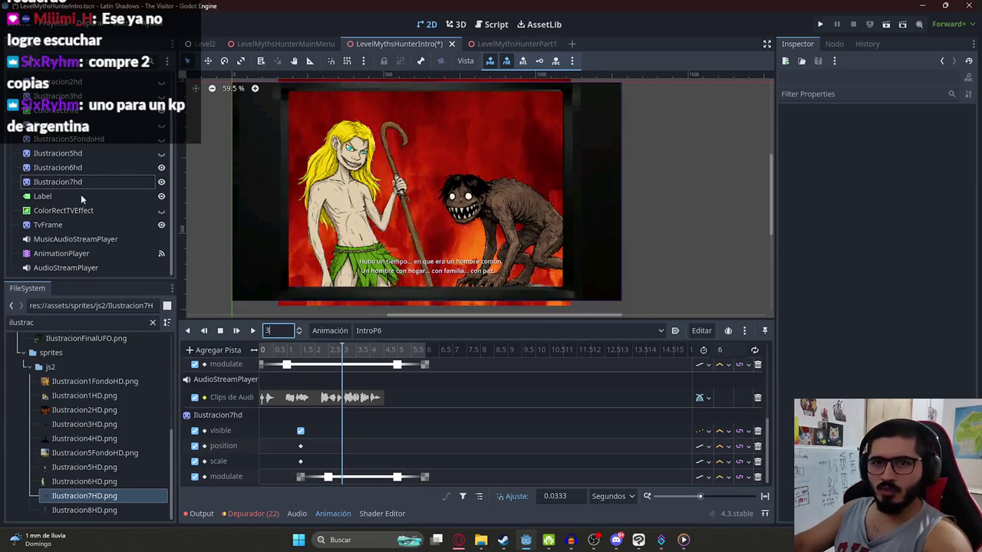
pyautogui.moveTo(109, 510); pyautogui.dragTo(423, 179)
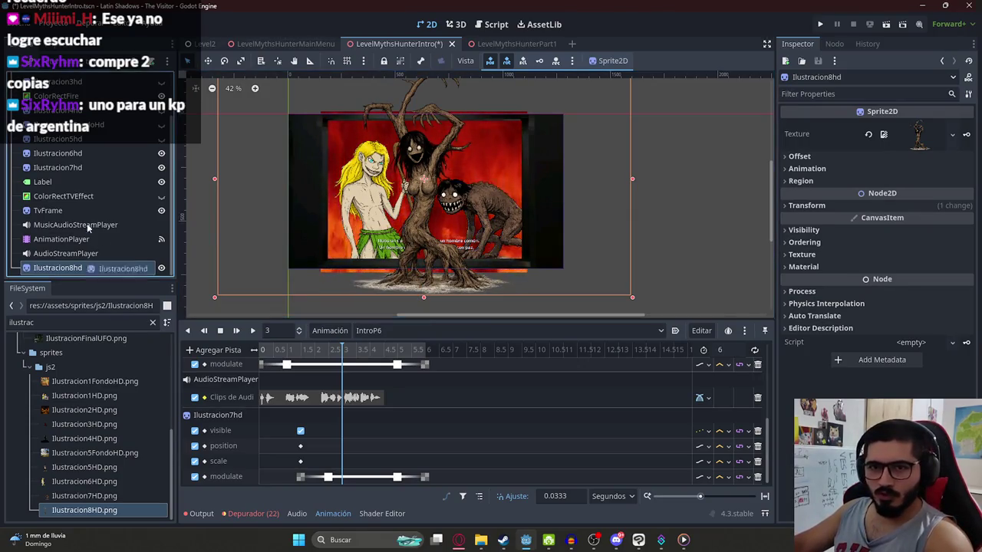
# Step: Order Ilustracion8hd after Ilustracion7hd and shift the tree creature right over the fire scene
pyautogui.moveTo(88, 178); pyautogui.dragTo(88, 177)
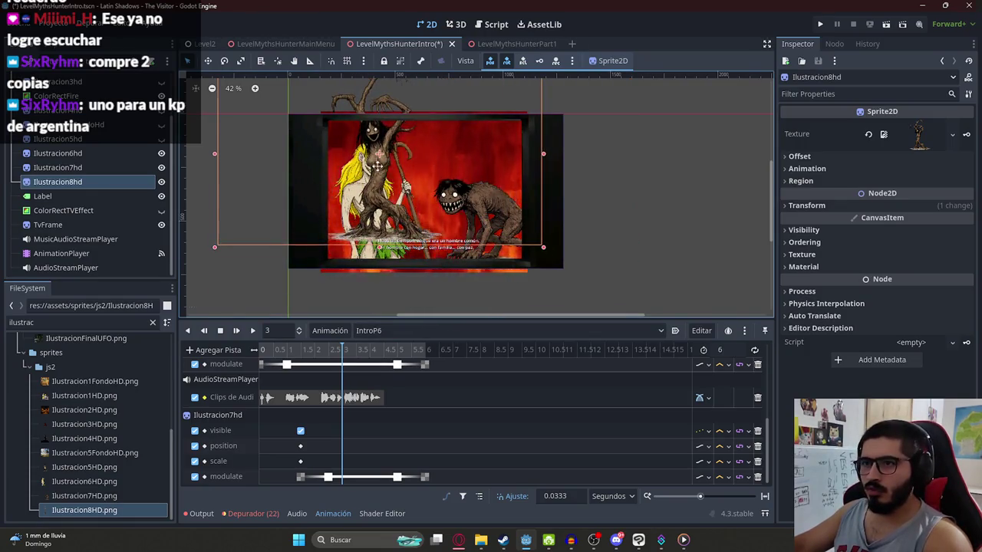
pyautogui.scroll(1, 413, 176)
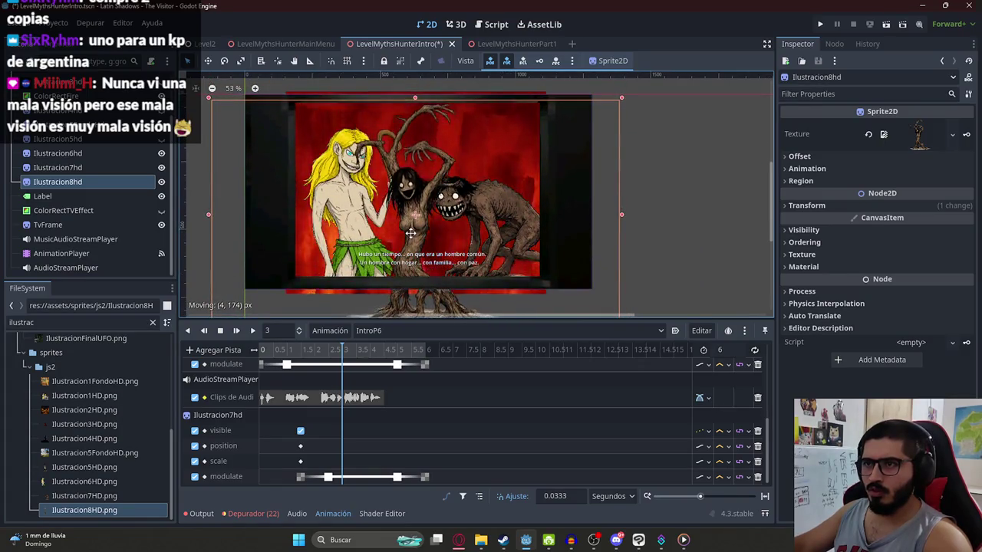
pyautogui.scroll(-1, 412, 233)
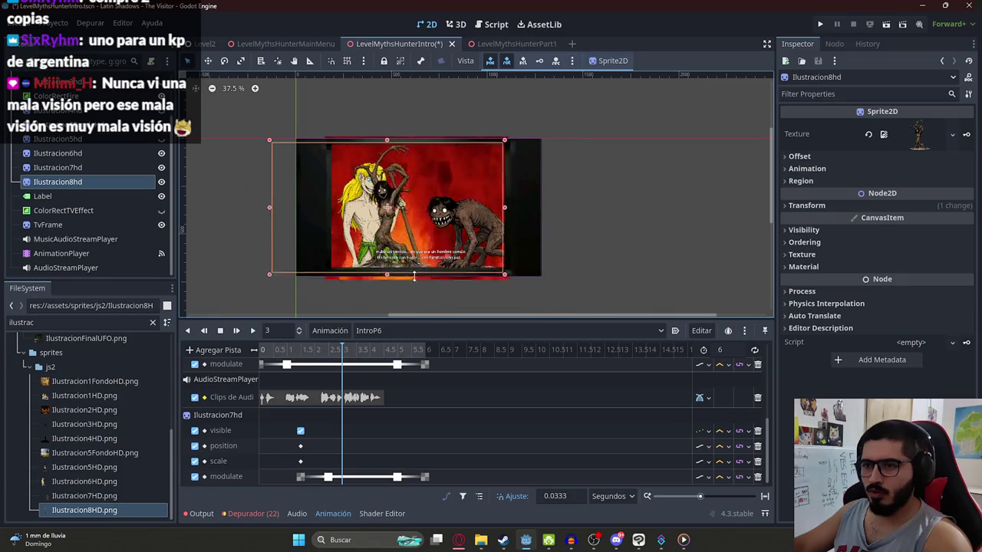
pyautogui.keyDown('shift'); pyautogui.click(414, 274); pyautogui.keyUp('shift')
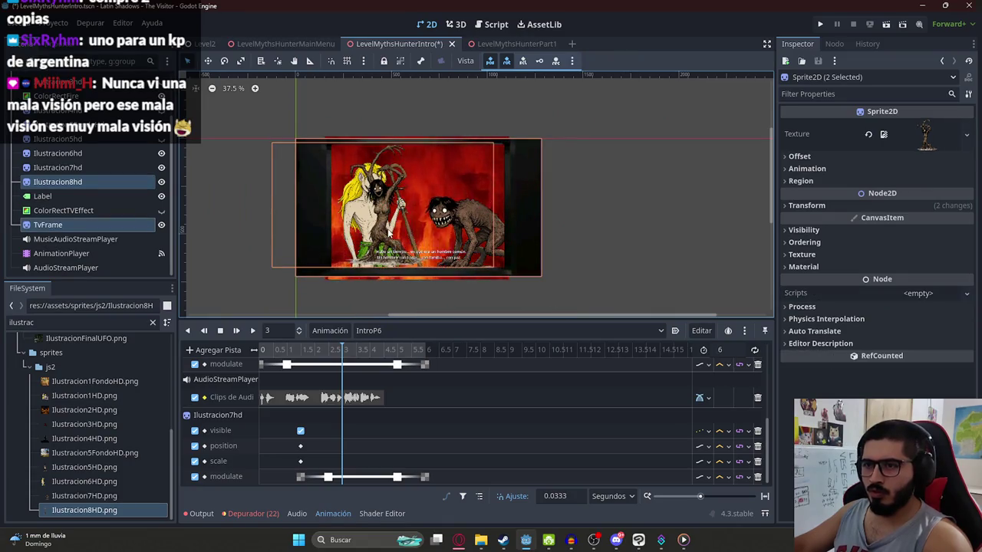
pyautogui.scroll(2, 368, 233)
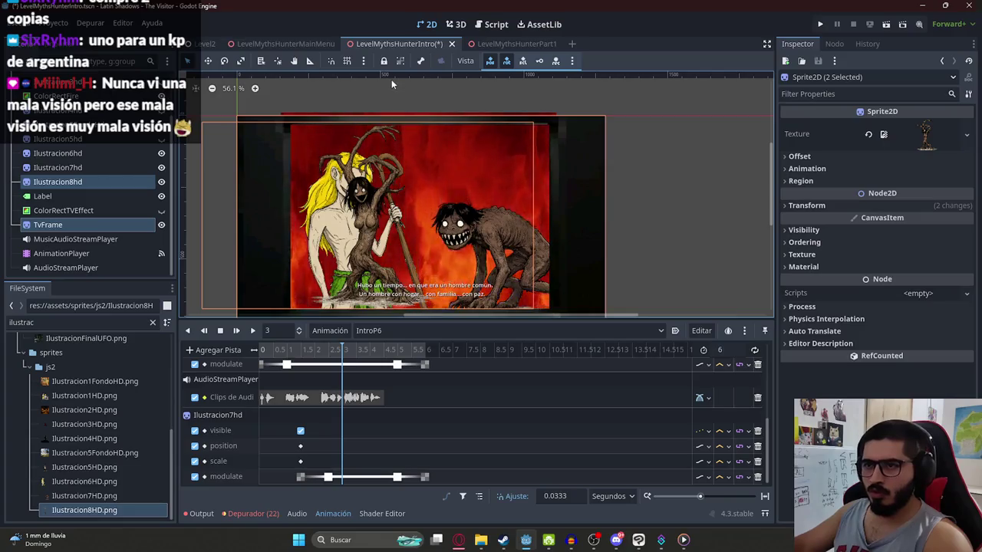
pyautogui.moveTo(366, 249); pyautogui.dragTo(409, 256)
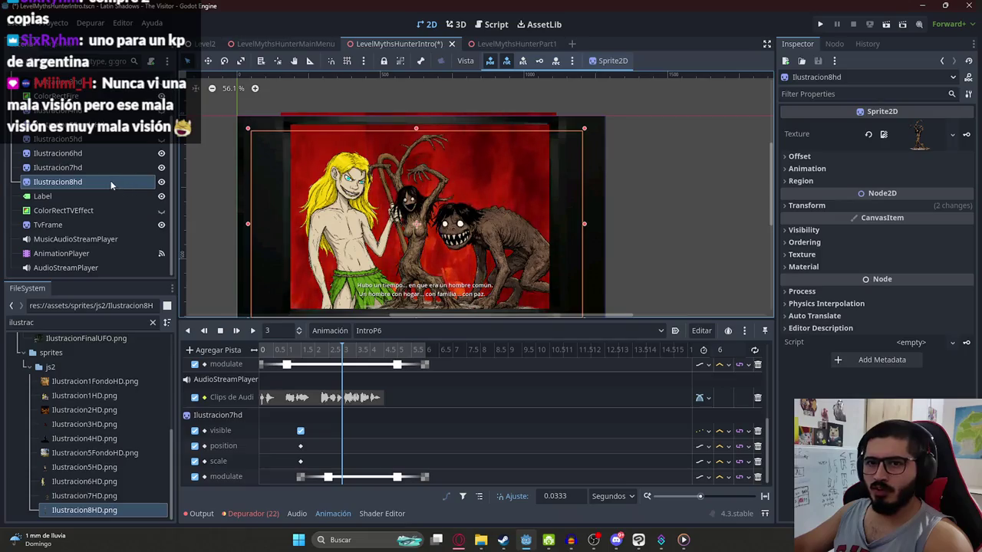
pyautogui.moveTo(86, 148); pyautogui.dragTo(79, 153)
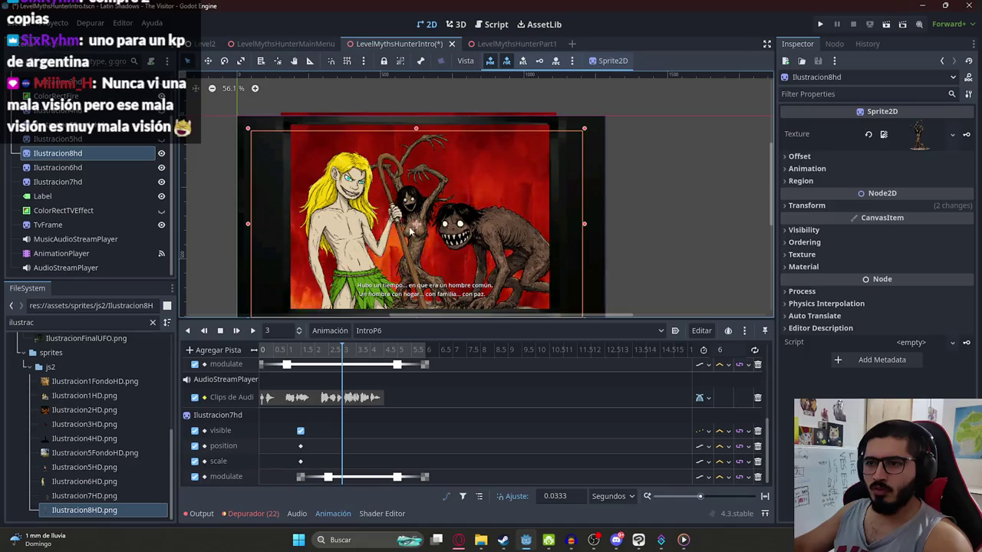
pyautogui.moveTo(82, 153); pyautogui.dragTo(73, 189)
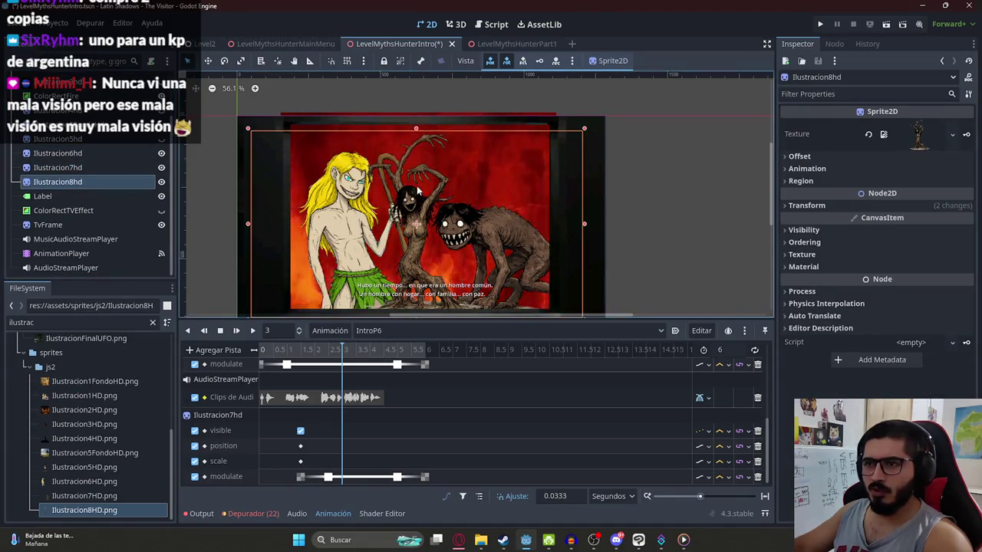
# Step: Uncheck Visible for Ilustracion8hd in the Inspector
pyautogui.scroll(-1, 410, 237)
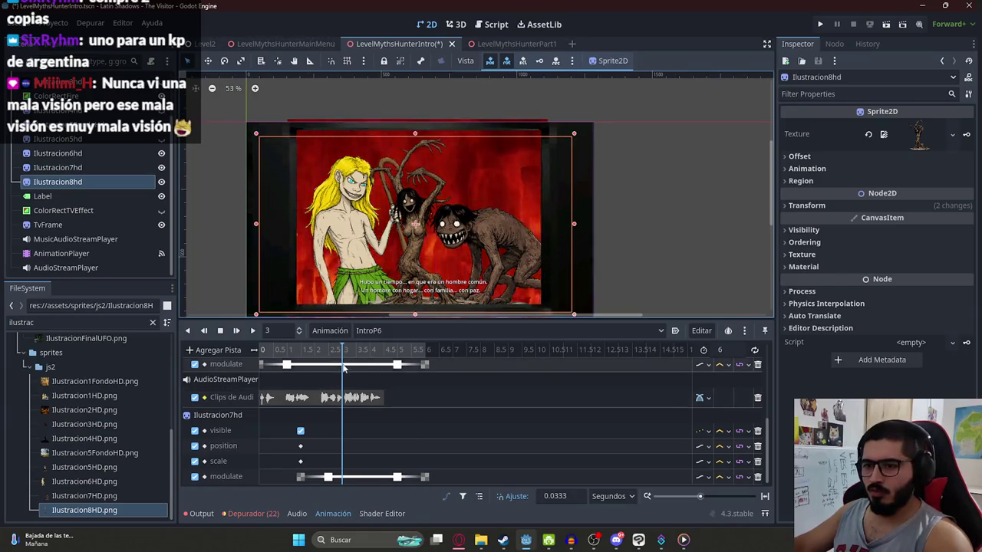
pyautogui.click(830, 229)
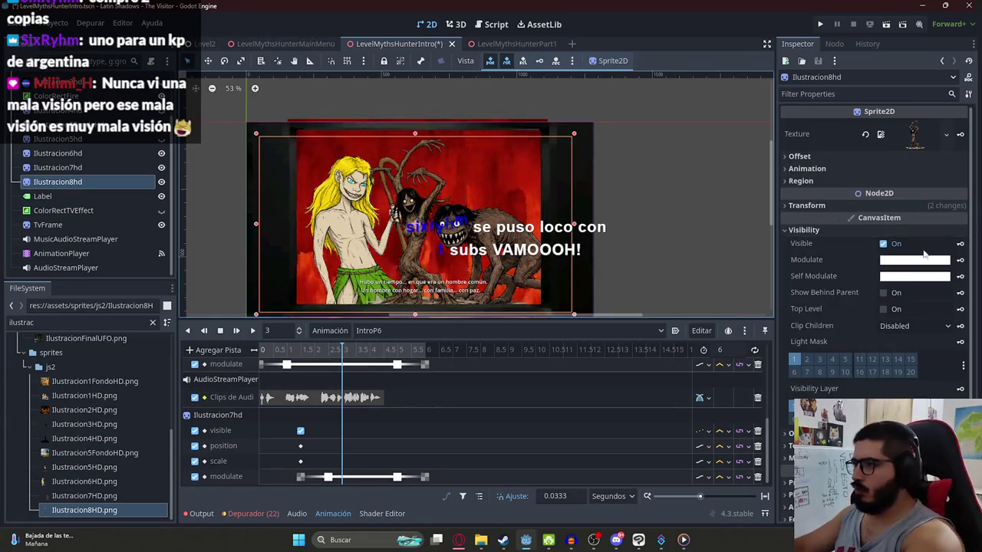
pyautogui.click(885, 244)
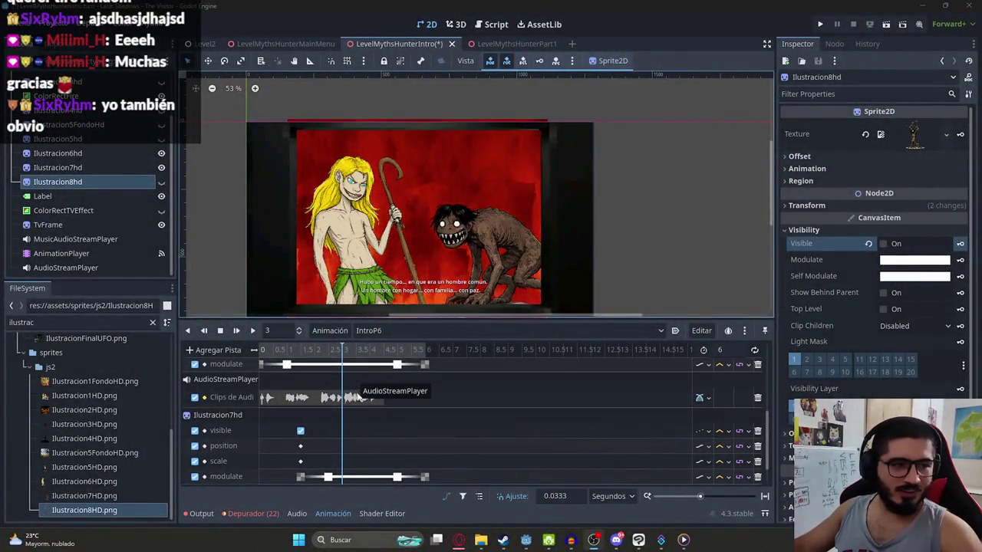
pyautogui.scroll(-1, 356, 408)
pyautogui.scroll(-1, 355, 414)
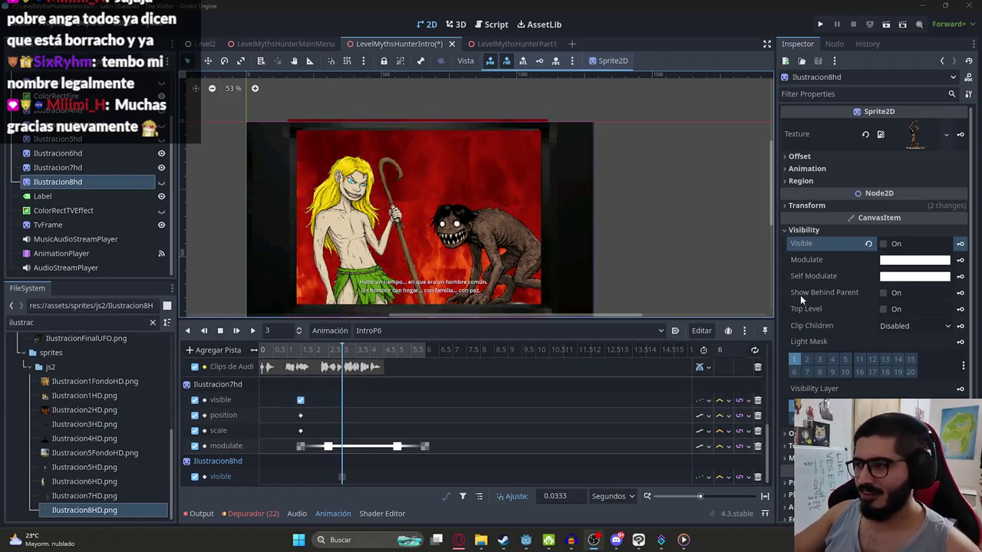
# Step: Key Ilustracion8hd's Modulate transparent at 3 s and opaque white at about 4 s
pyautogui.click(945, 261)
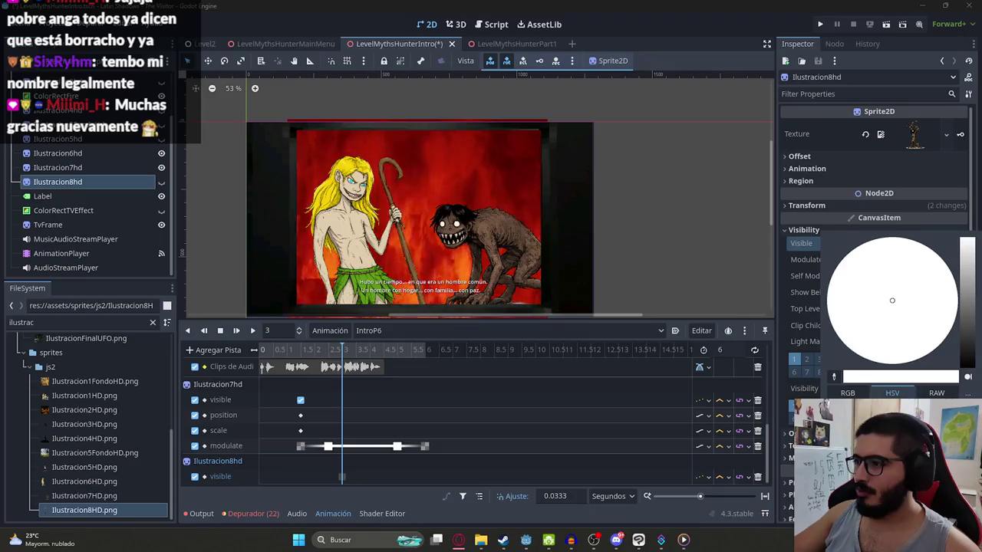
pyautogui.click(836, 220)
pyautogui.click(960, 261)
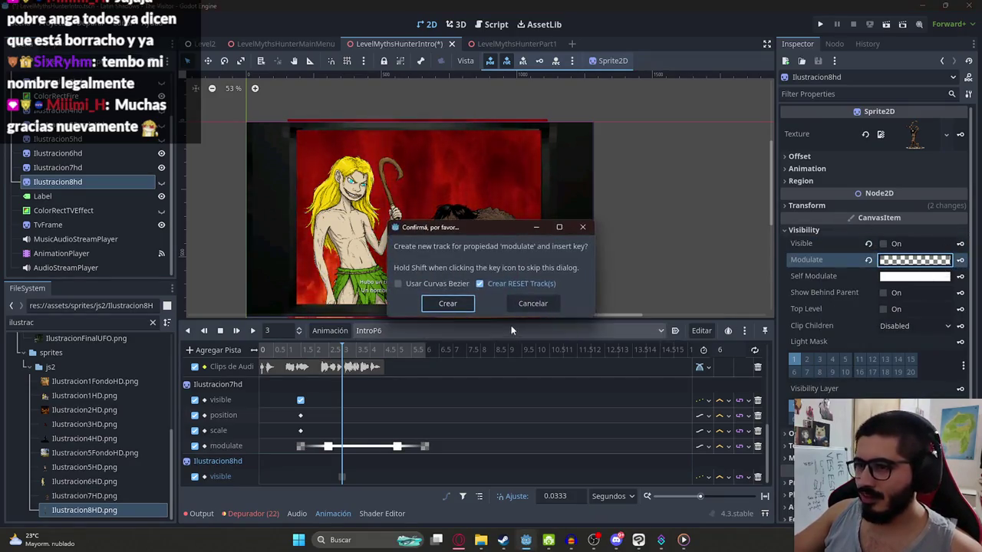
pyautogui.click(447, 303)
pyautogui.scroll(-1, 347, 372)
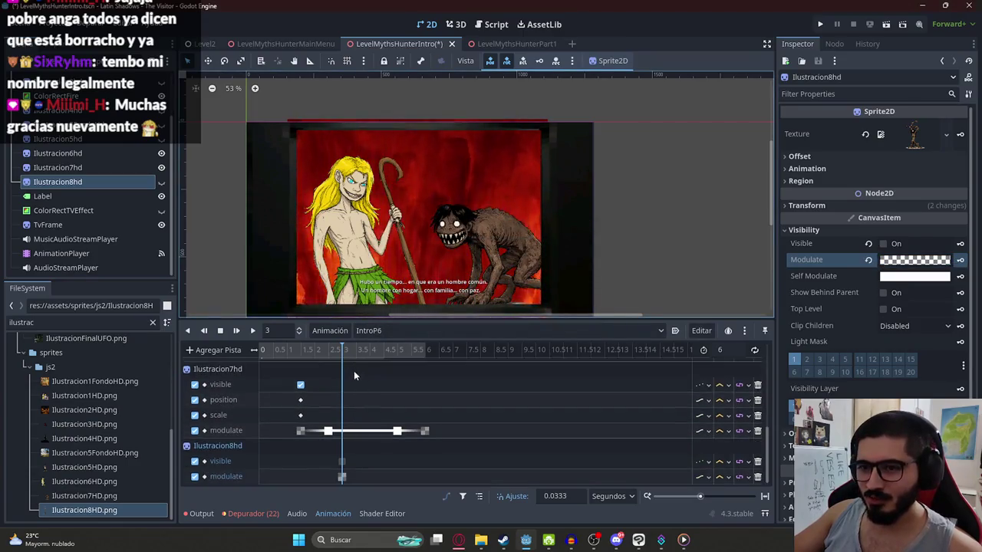
pyautogui.click(299, 353)
pyautogui.moveTo(299, 353); pyautogui.dragTo(332, 362)
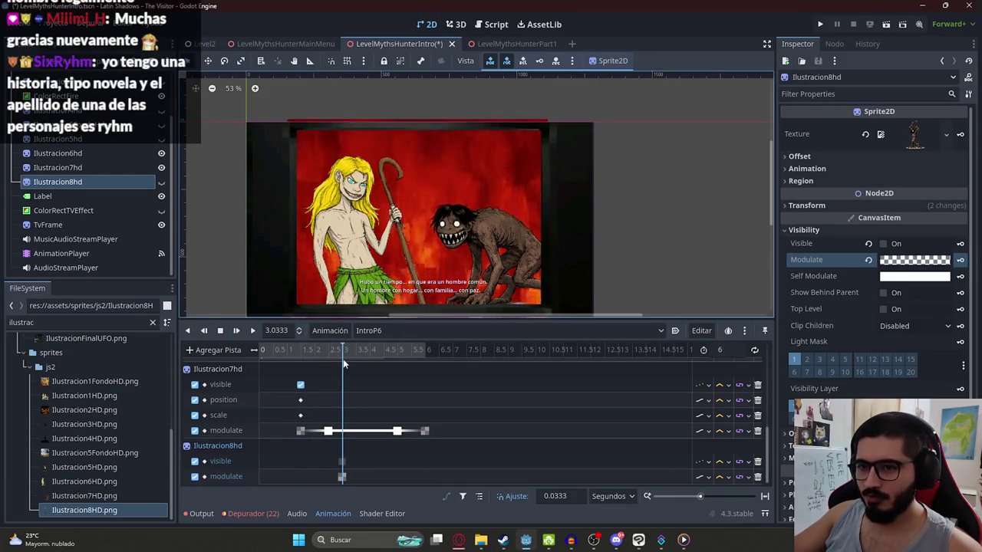
pyautogui.moveTo(344, 365); pyautogui.dragTo(369, 365)
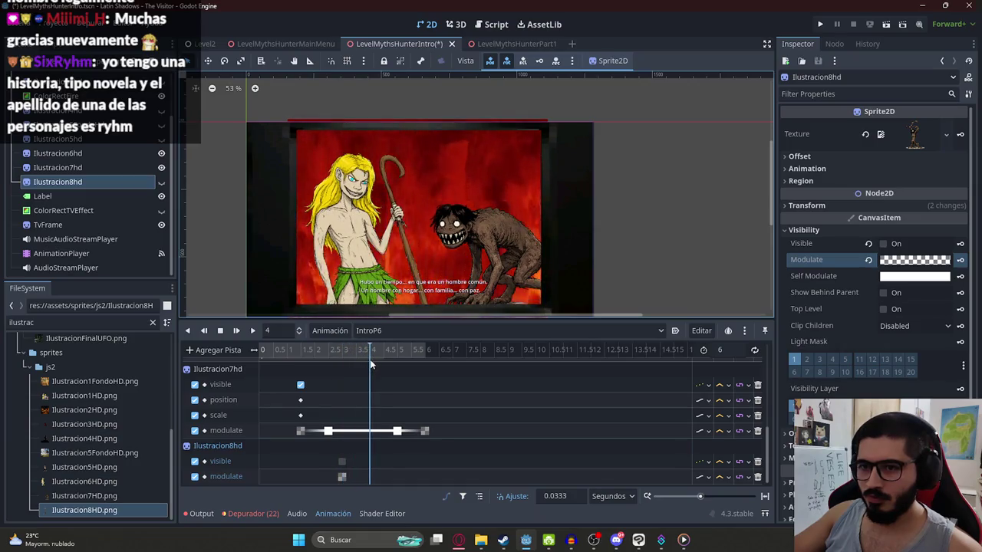
pyautogui.click(868, 260)
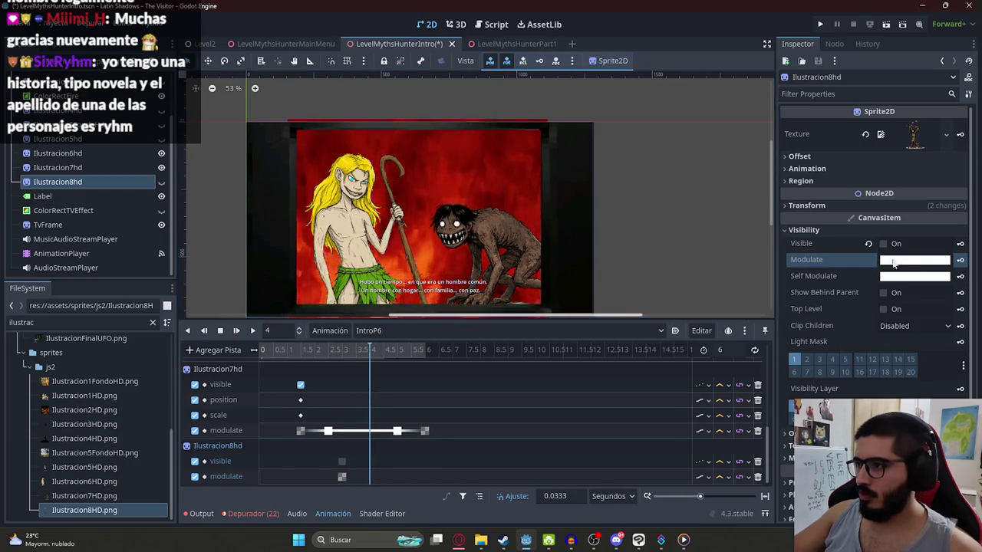
pyautogui.click(959, 259)
pyautogui.moveTo(351, 356)
pyautogui.mouseDown()
pyautogui.moveTo(399, 353)
pyautogui.moveTo(341, 366)
pyautogui.moveTo(413, 367)
pyautogui.moveTo(340, 375)
pyautogui.mouseUp()
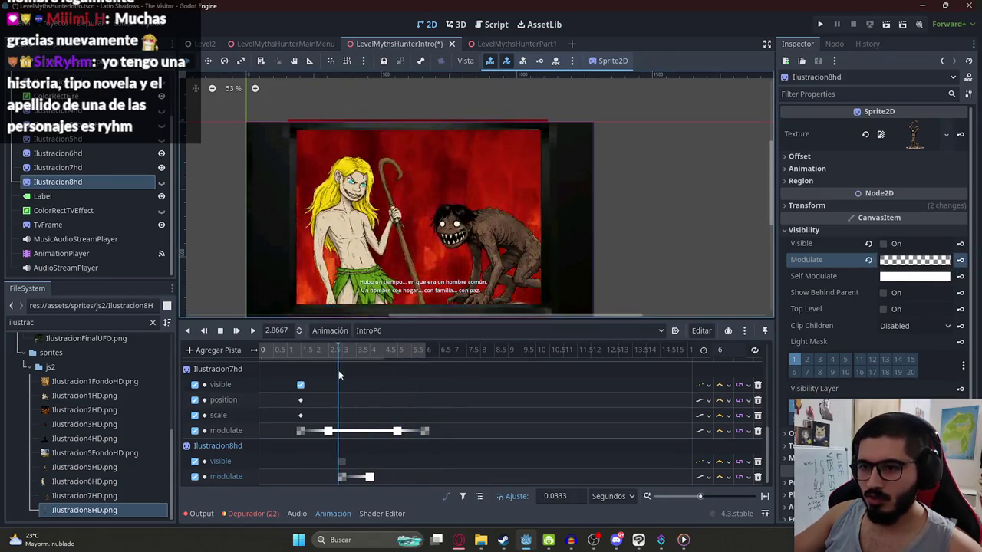
# Step: Set Ilustracion8hd's visible keyframe at 3 s to On and preview the fade-in
pyautogui.click(341, 461)
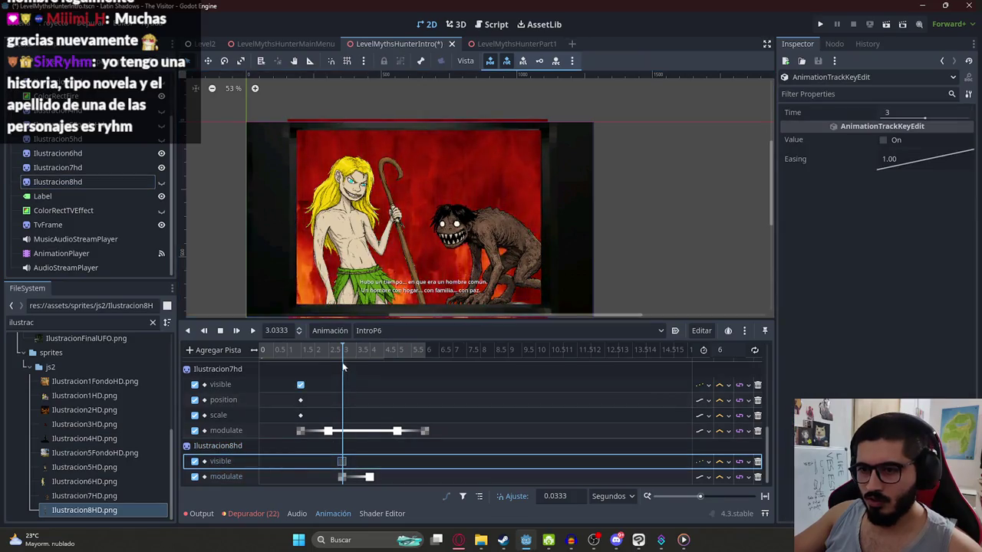
pyautogui.click(883, 140)
pyautogui.click(351, 351)
pyautogui.moveTo(352, 350); pyautogui.dragTo(448, 353)
pyautogui.click(104, 185)
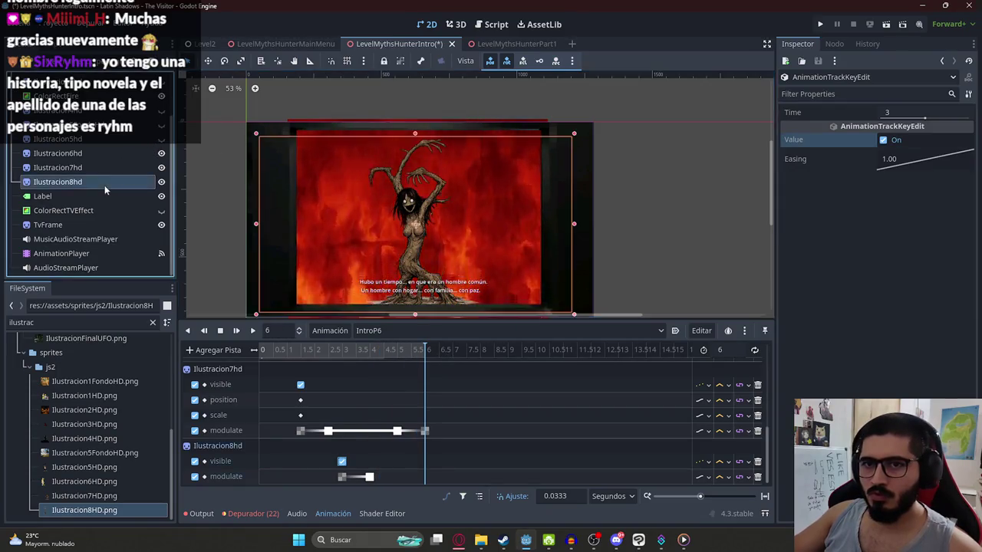
pyautogui.scroll(-1, 398, 202)
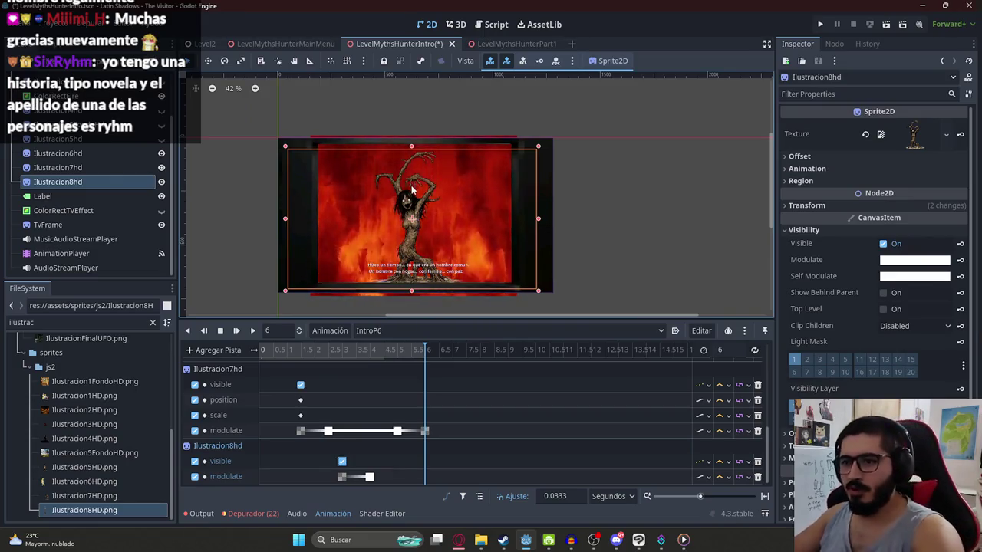
# Step: Enlarge and raise Ilustracion8hd at 6 s, keying position 643, 318 and scale 0.947
pyautogui.scroll(1, 412, 189)
pyautogui.moveTo(412, 136)
pyautogui.mouseDown()
pyautogui.moveTo(431, 80)
pyautogui.moveTo(410, 121)
pyautogui.moveTo(410, 109)
pyautogui.moveTo(402, 112)
pyautogui.mouseUp()
pyautogui.scroll(-1, 414, 115)
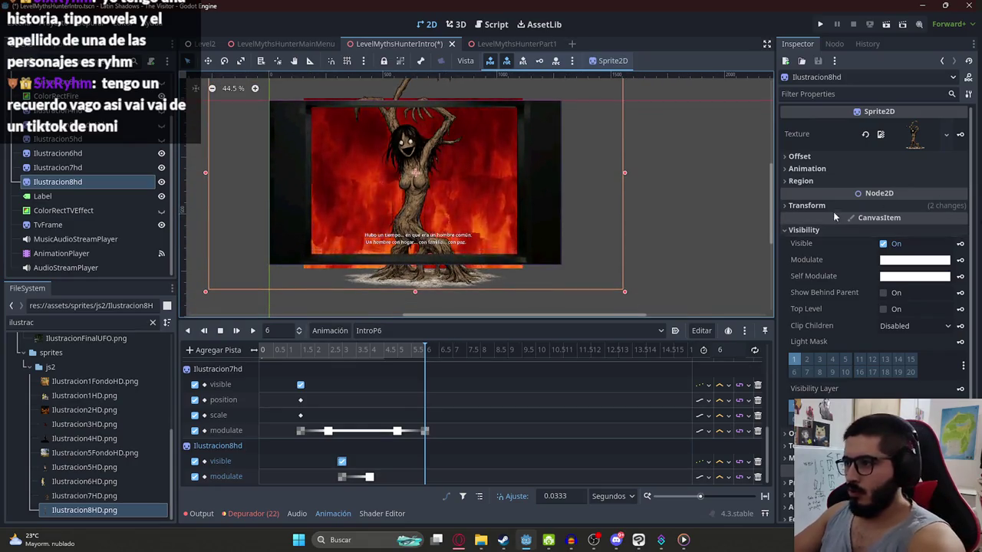
pyautogui.click(807, 205)
pyautogui.click(960, 269)
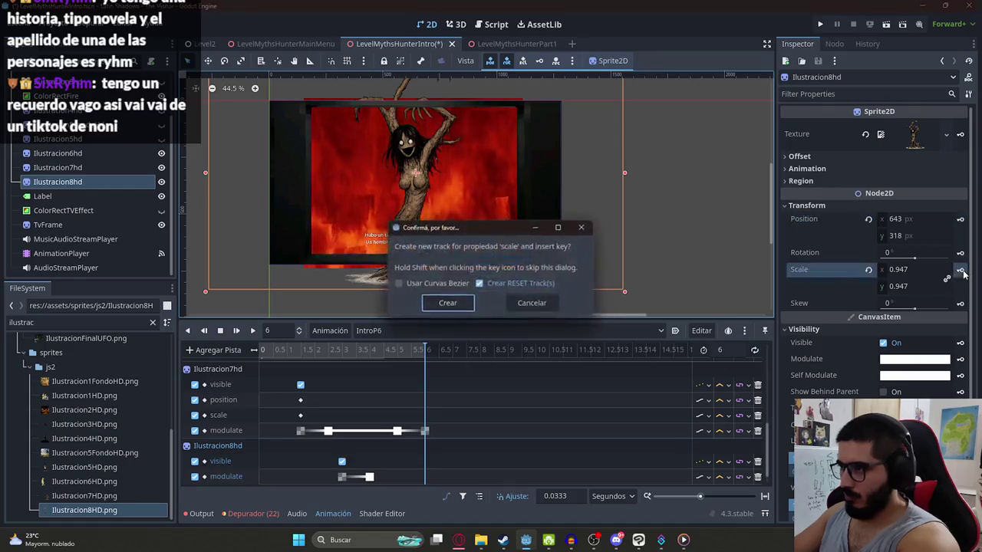
pyautogui.click(447, 302)
pyautogui.click(398, 350)
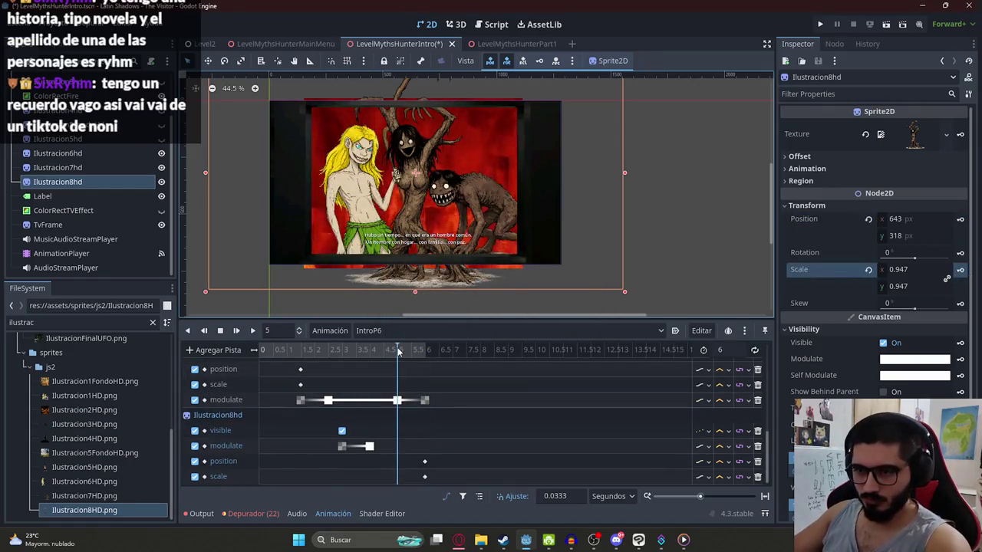
pyautogui.click(937, 361)
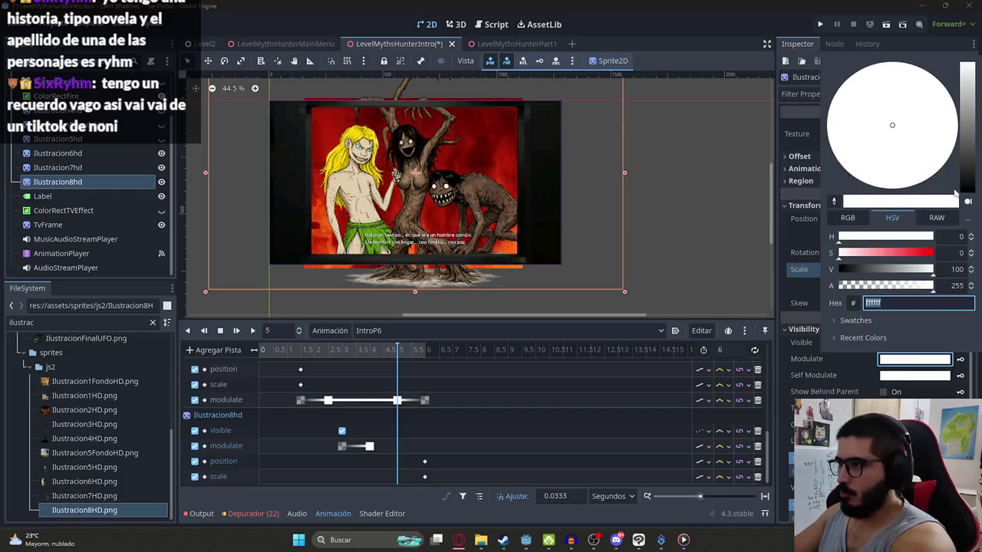
# Step: Key Ilustracion8hd's Modulate opaque white at 5 s and transparent ffffff00 at 6 s, then preview the fade
pyautogui.click(960, 360)
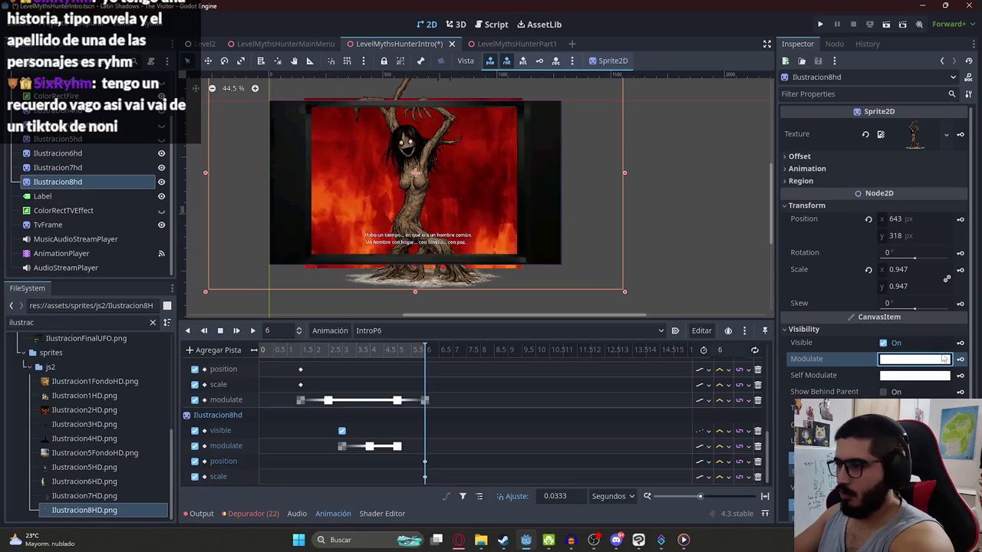
pyautogui.click(943, 358)
pyautogui.moveTo(928, 285); pyautogui.dragTo(764, 309)
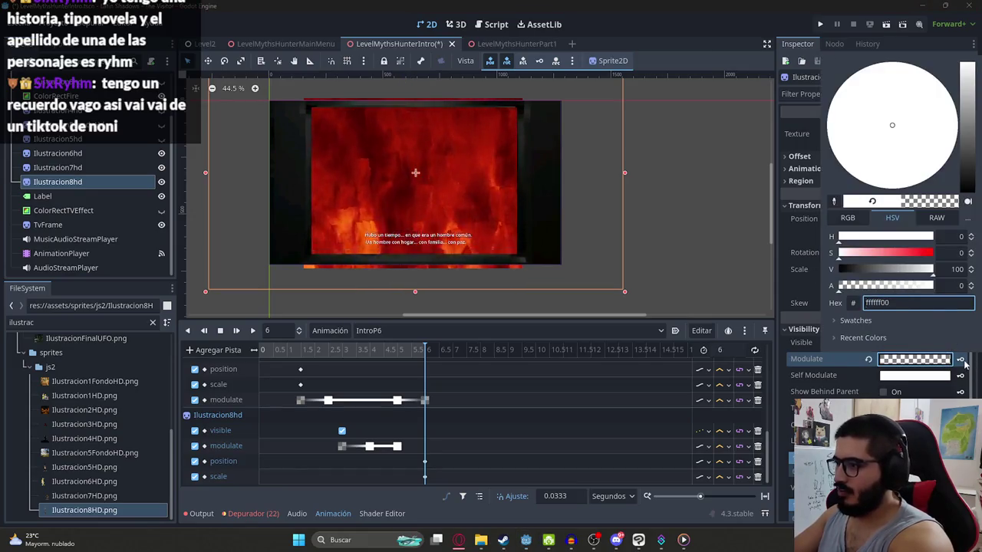
pyautogui.click(962, 360)
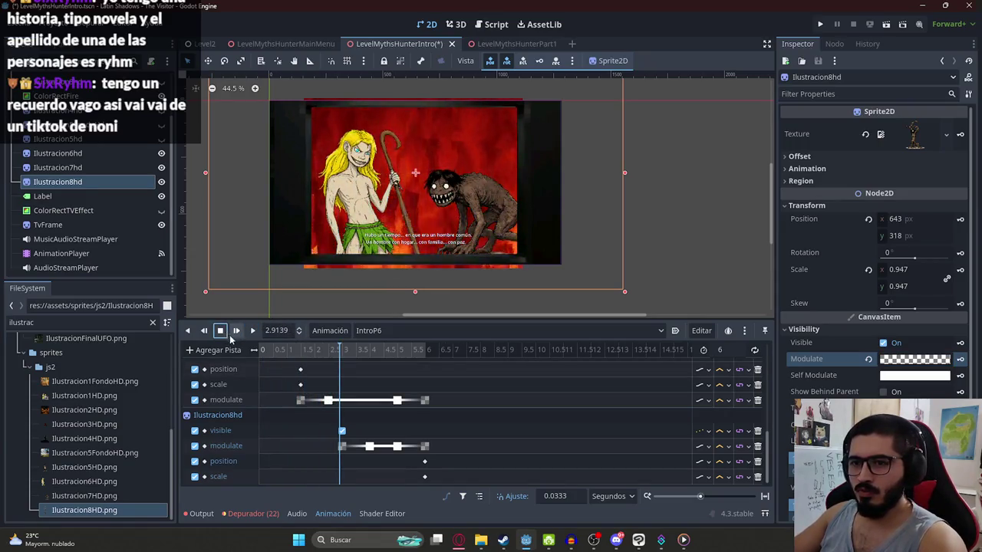
pyautogui.click(221, 331)
pyautogui.click(69, 195)
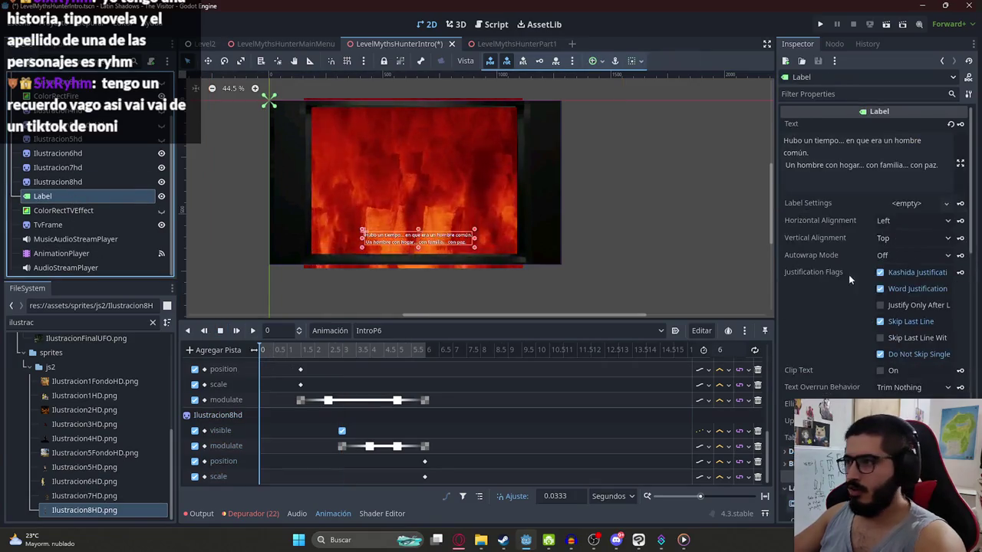
# Step: Create a Visible key track for the subtitle Label in IntroP6, starting shown
pyautogui.scroll(-5, 856, 348)
pyautogui.scroll(-3, 844, 330)
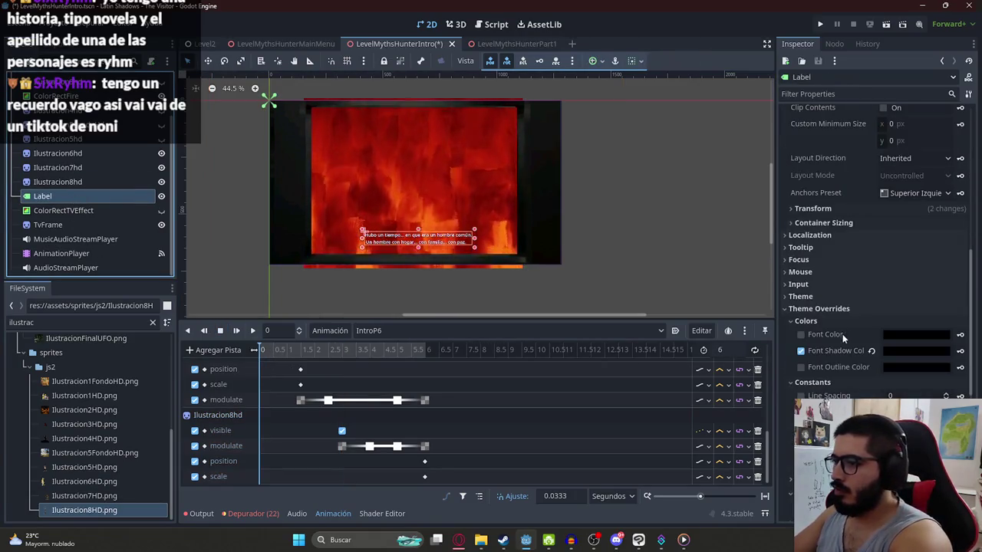
pyautogui.scroll(-3, 844, 338)
pyautogui.click(959, 204)
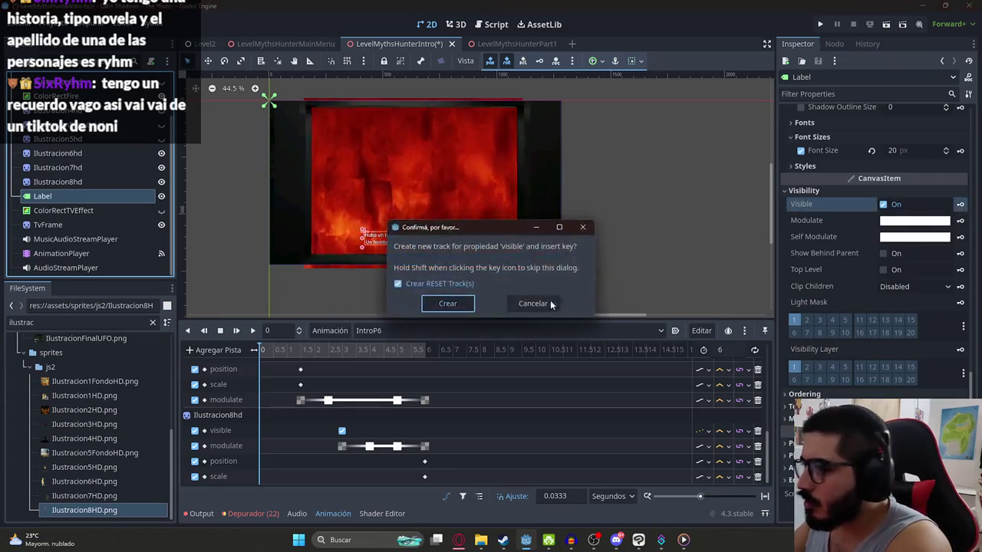
pyautogui.click(438, 302)
pyautogui.moveTo(415, 354); pyautogui.dragTo(446, 394)
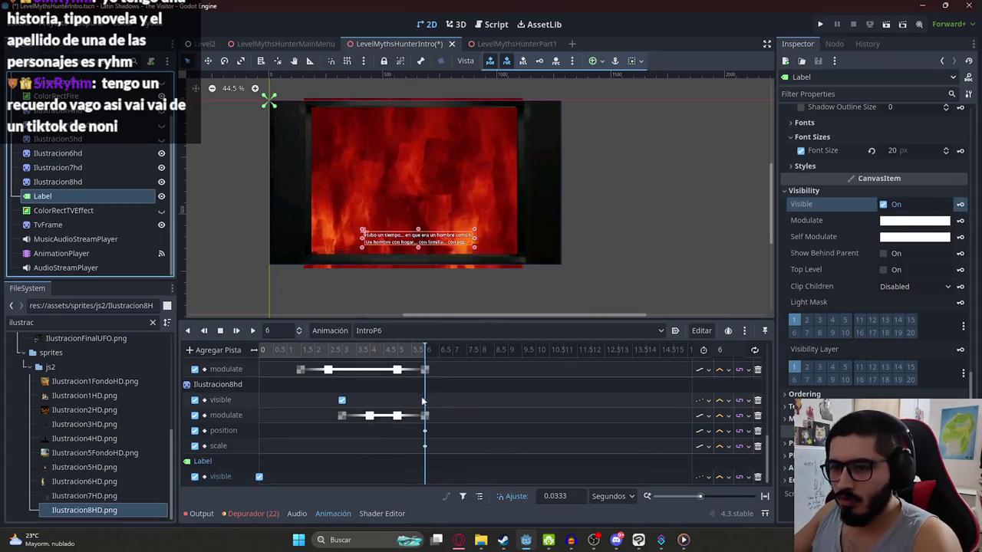
# Step: Test hiding the Label at about 4.5 s, then save LevelMythsHunterIntro
pyautogui.scroll(3, 449, 437)
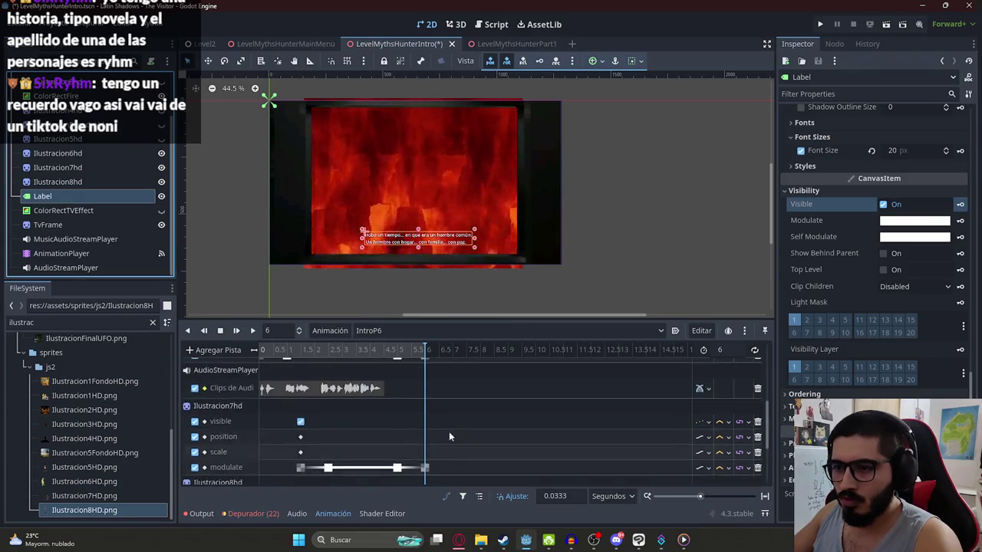
pyautogui.scroll(-2, 324, 365)
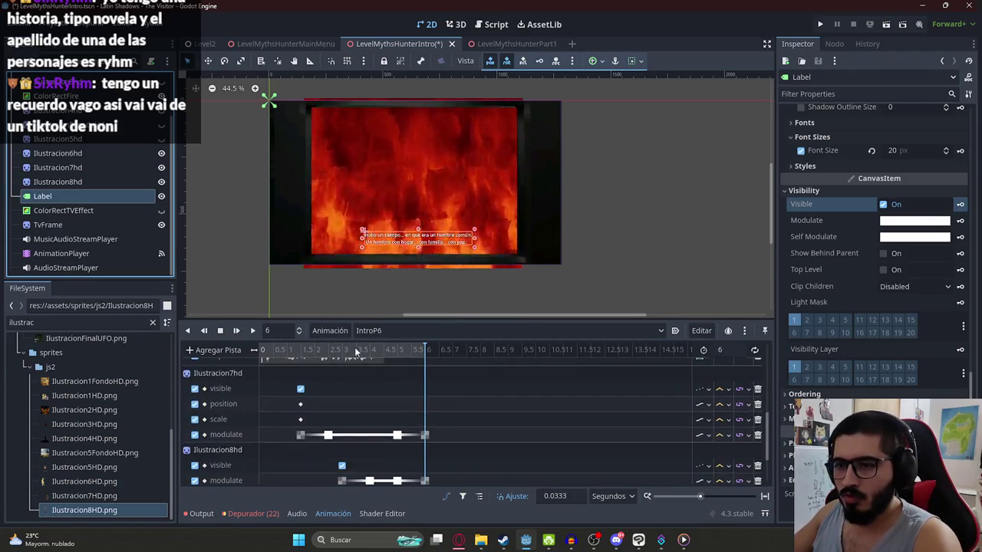
pyautogui.click(385, 352)
pyautogui.click(883, 204)
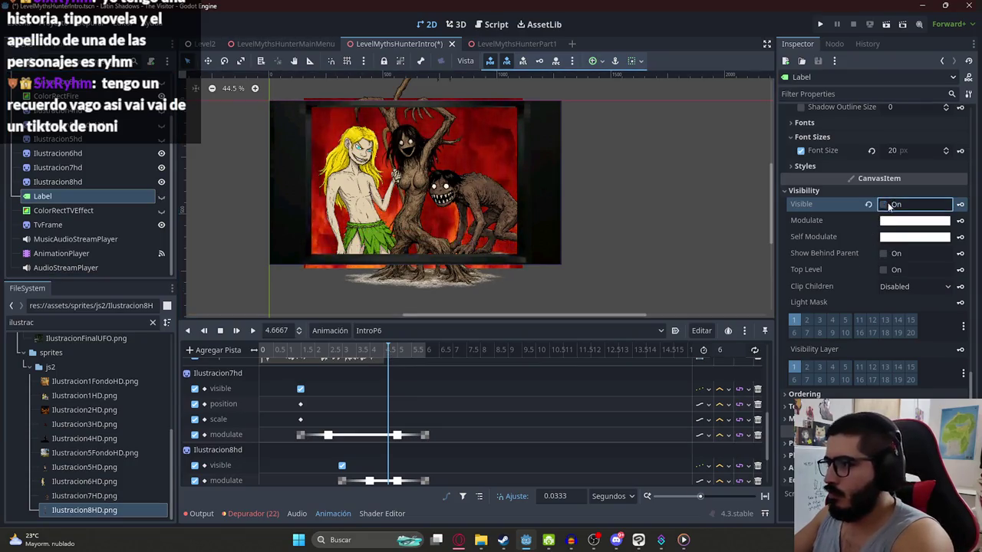
pyautogui.hotkey('ctrl', 's')
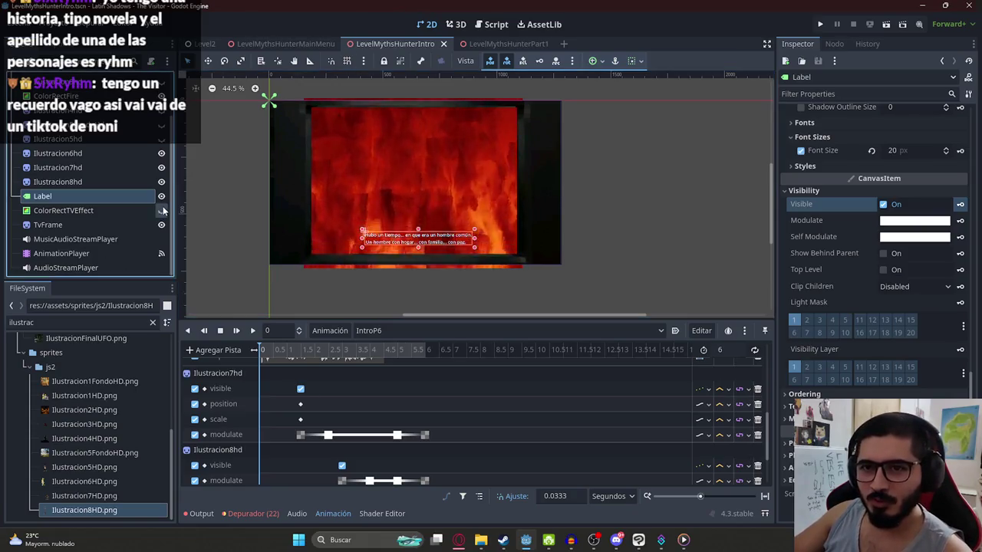
# Step: Browse the RESET, Intro and IntroP2 animations in the AnimationPlayer
pyautogui.click(367, 331)
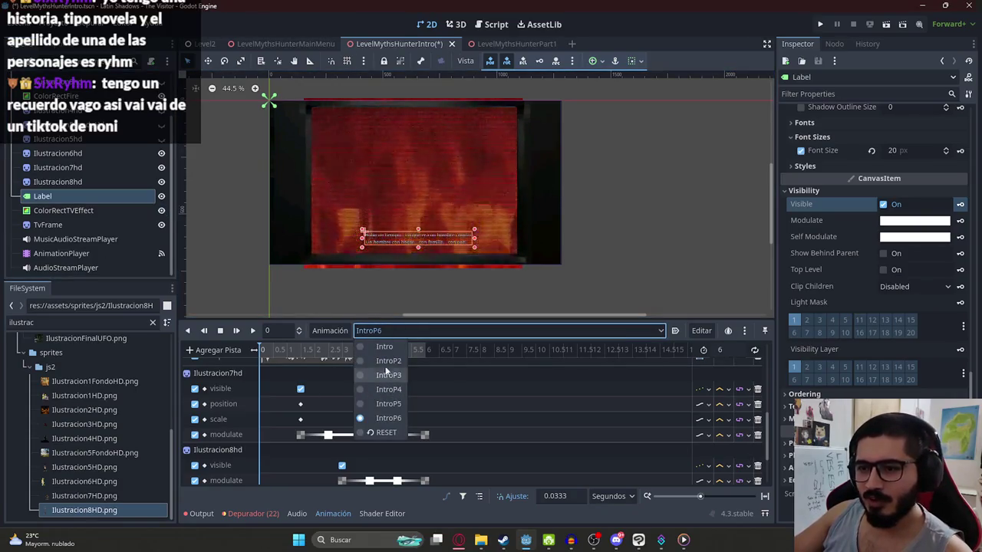
pyautogui.click(387, 374)
pyautogui.click(384, 334)
pyautogui.click(385, 433)
pyautogui.click(385, 331)
pyautogui.click(385, 331)
pyautogui.click(384, 361)
pyautogui.moveTo(438, 354)
pyautogui.mouseDown()
pyautogui.moveTo(251, 361)
pyautogui.moveTo(417, 352)
pyautogui.mouseUp()
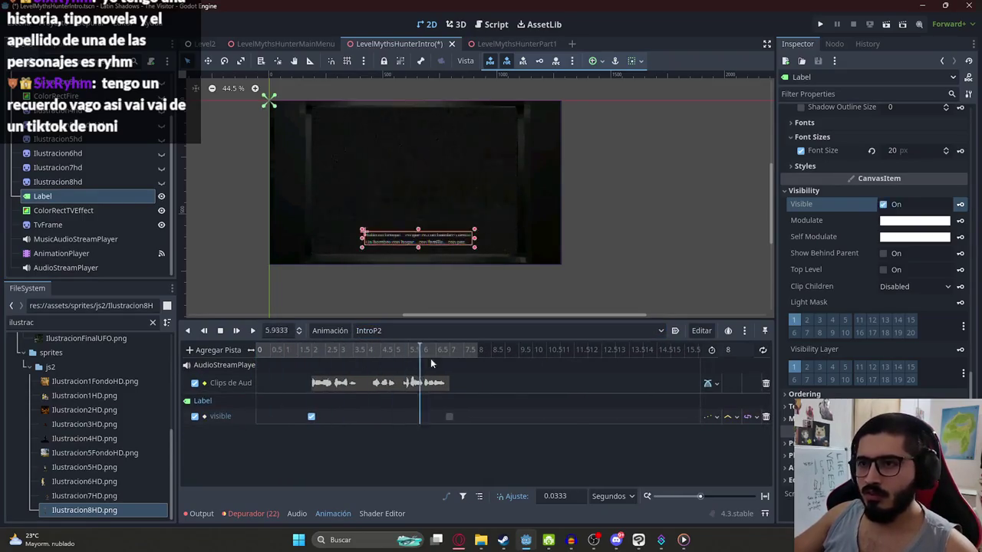
# Step: Scrub through the IntroP3, IntroP4 and IntroP5 animations to preview them
pyautogui.click(380, 331)
pyautogui.click(393, 363)
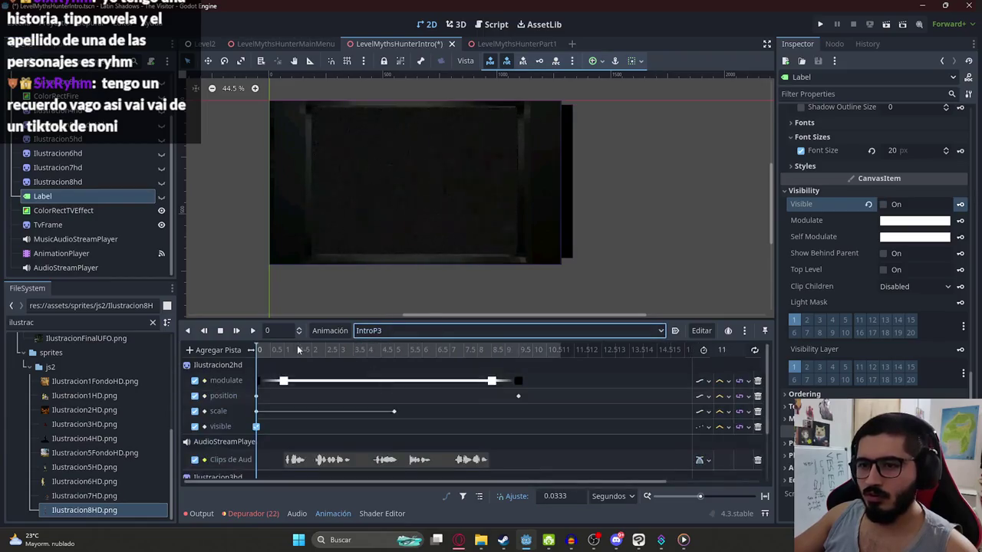
pyautogui.moveTo(276, 354); pyautogui.dragTo(526, 368)
pyautogui.click(380, 331)
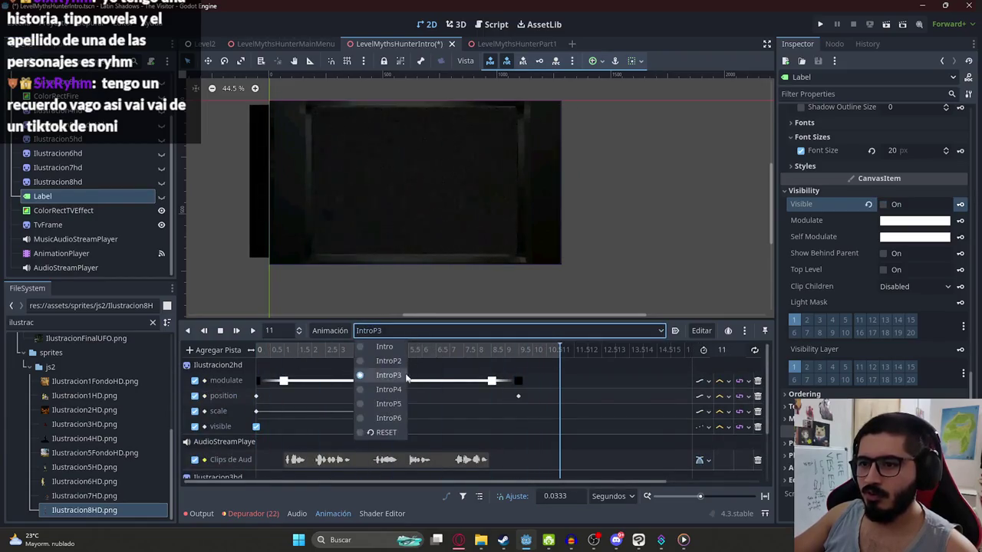
pyautogui.click(379, 386)
pyautogui.moveTo(303, 351); pyautogui.dragTo(449, 352)
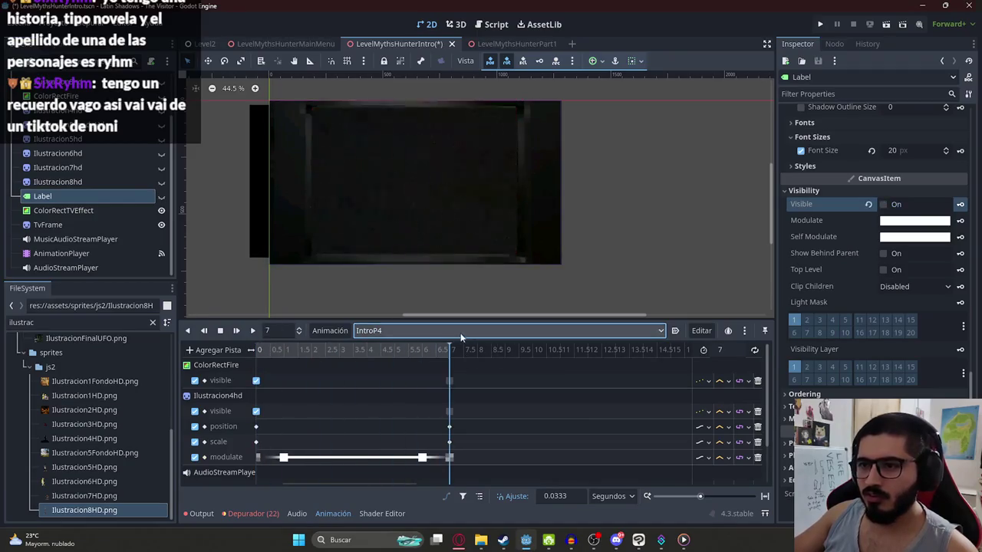
pyautogui.click(380, 330)
pyautogui.click(382, 405)
pyautogui.moveTo(283, 354); pyautogui.dragTo(575, 360)
# Step: Preview IntroP6, return the player to RESET, and save the intro scene
pyautogui.click(399, 333)
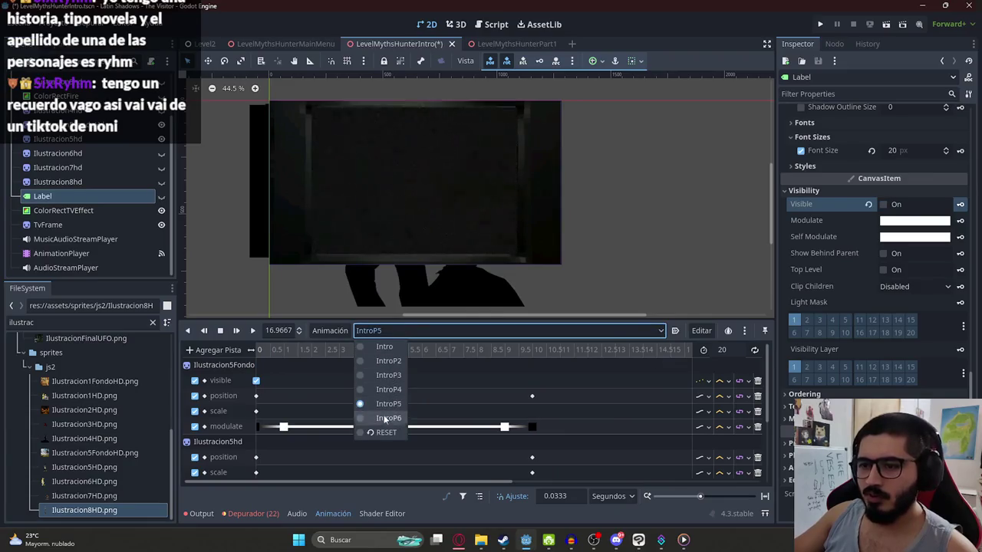
pyautogui.click(386, 418)
pyautogui.moveTo(261, 352)
pyautogui.mouseDown()
pyautogui.moveTo(422, 354)
pyautogui.moveTo(140, 371)
pyautogui.mouseUp()
pyautogui.click(373, 331)
pyautogui.click(386, 433)
pyautogui.hotkey('ctrl', 's')
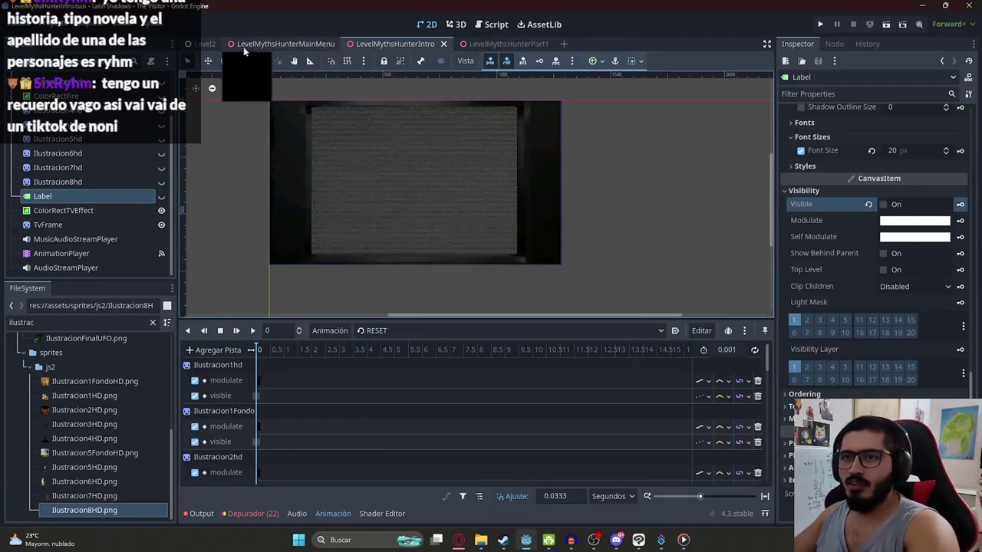
pyautogui.rightClick(211, 46)
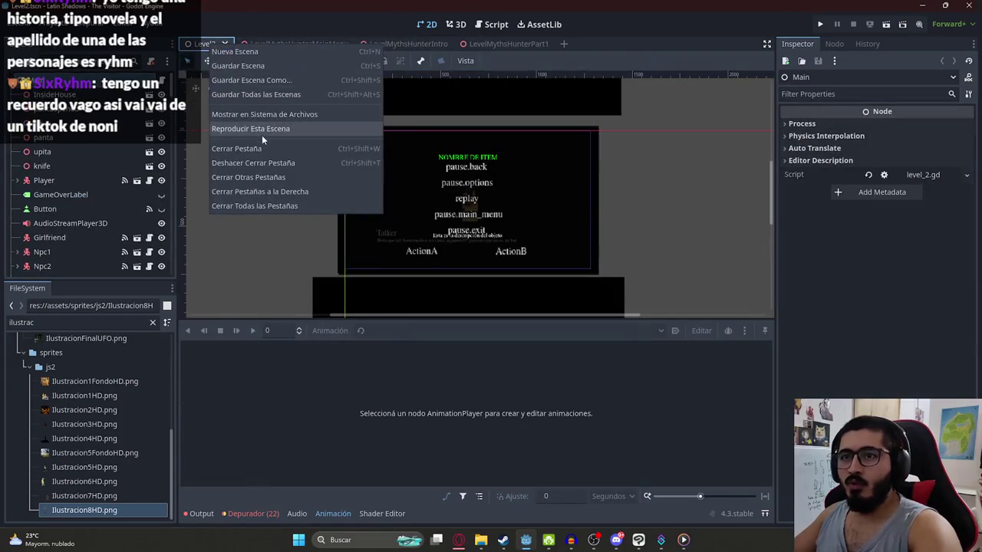
# Step: Play Level2, launch the Myths Hunter intro from the Jolystation 2 console, then stop with F8
pyautogui.click(262, 132)
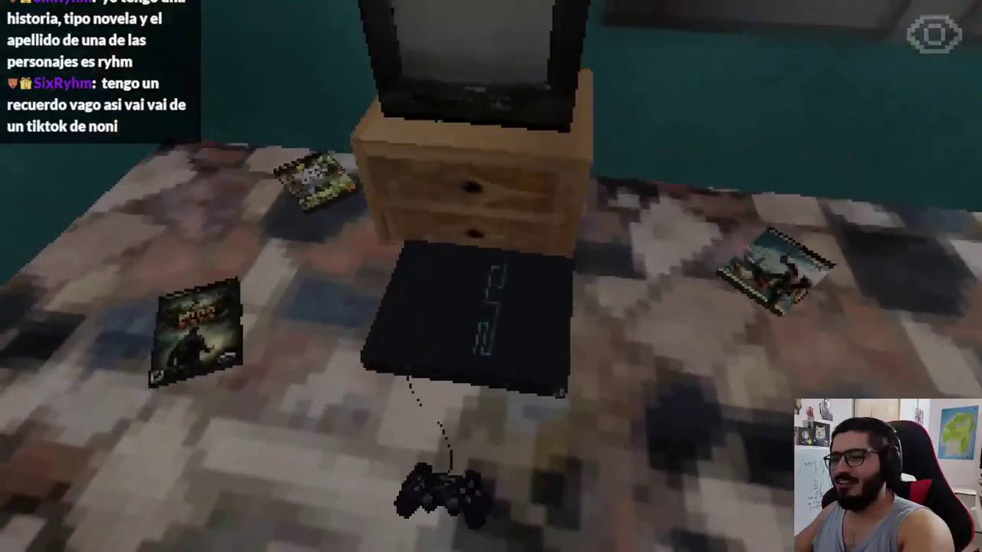
pyautogui.press('e')
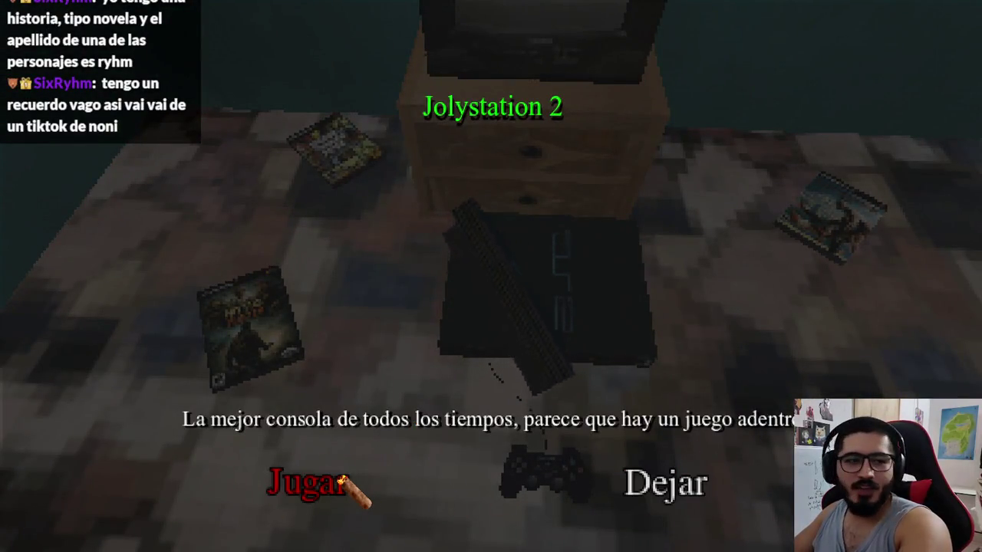
pyautogui.click(343, 482)
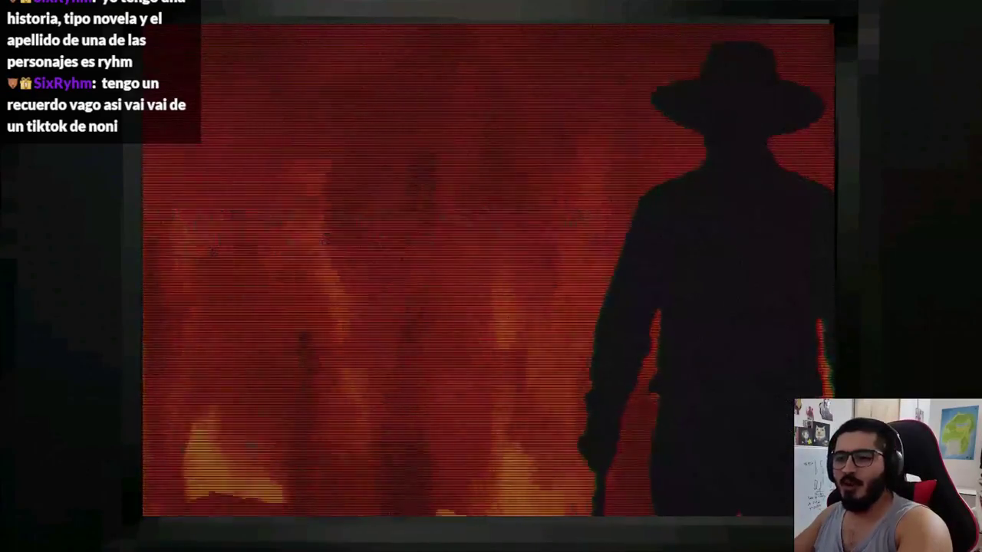
pyautogui.press('Return')
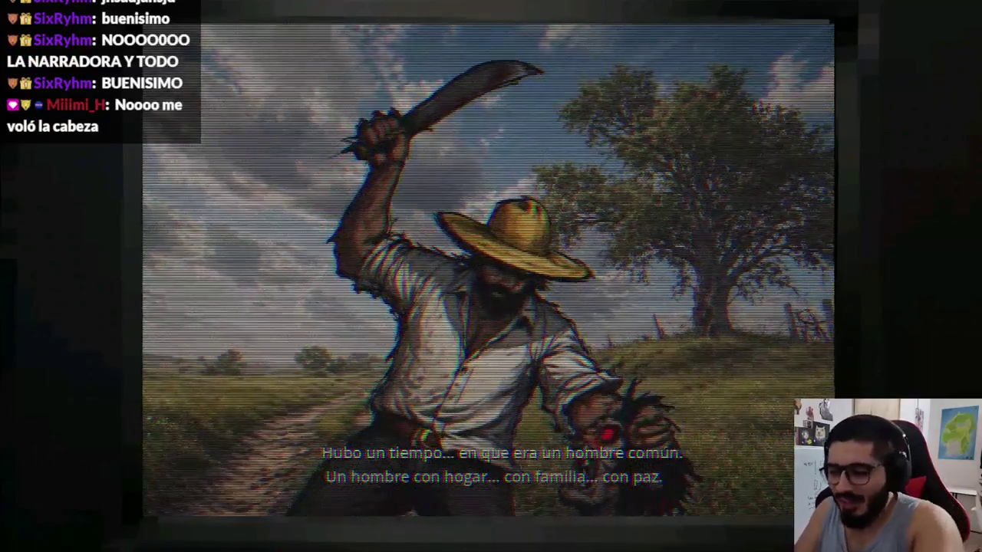
pyautogui.press('F8')
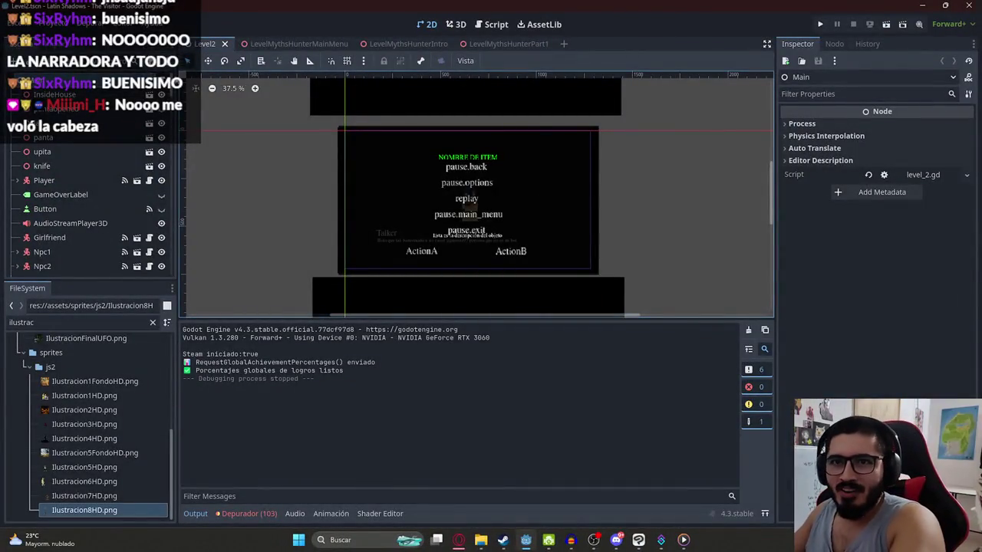
# Step: Duplicate the IntroP4 animation-finished branch from lines 21–22 in the intro script
pyautogui.click(415, 42)
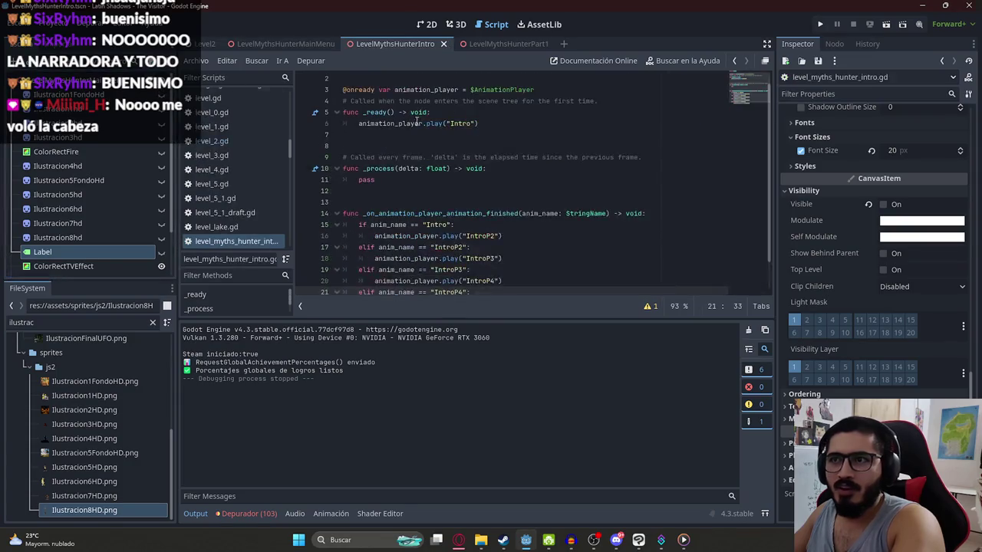
pyautogui.moveTo(508, 266); pyautogui.dragTo(344, 257)
pyautogui.hotkey('ctrl', 'c')
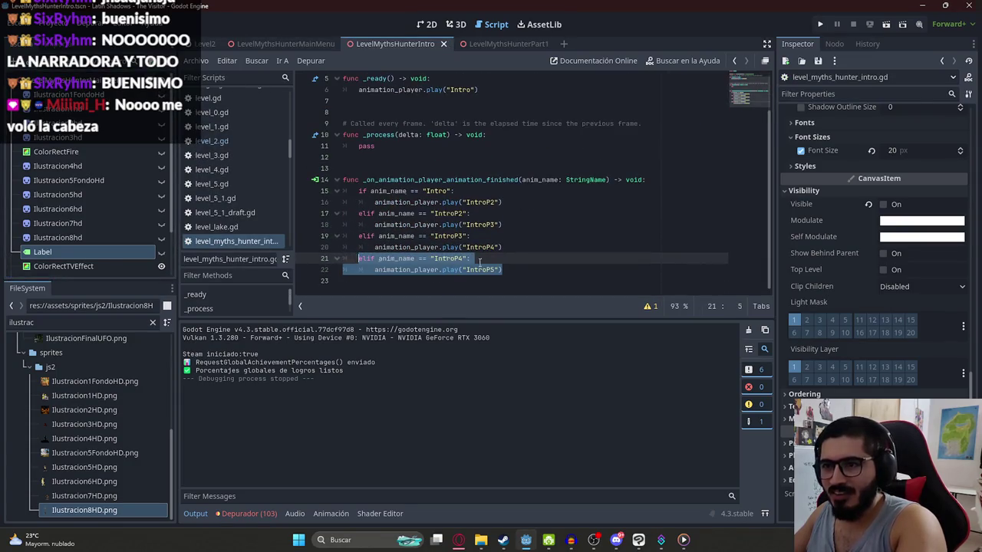
pyautogui.click(505, 270)
pyautogui.press('Return')
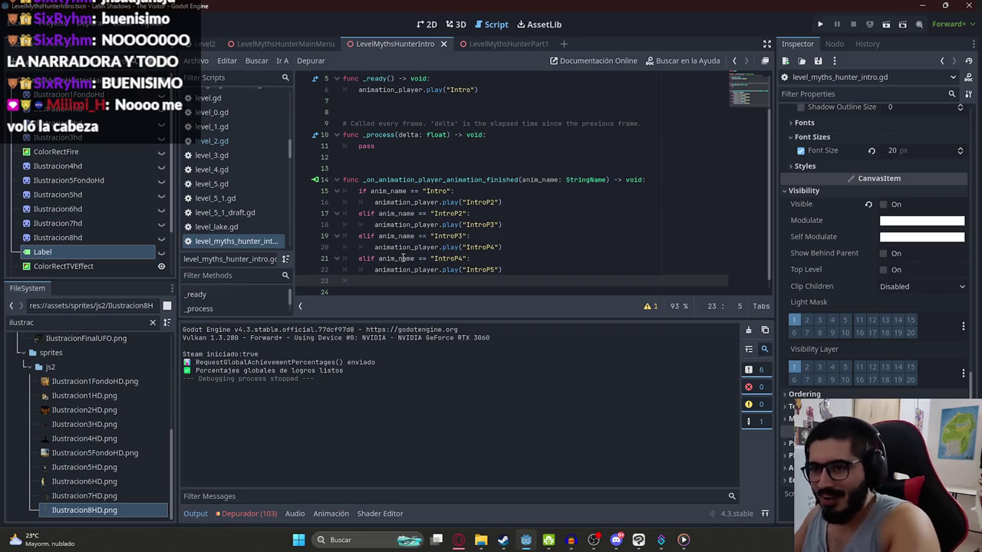
pyautogui.hotkey('ctrl', 'v')
# Step: Edit the copied branch so IntroP6 finishing plays IntroP7
pyautogui.click(463, 281)
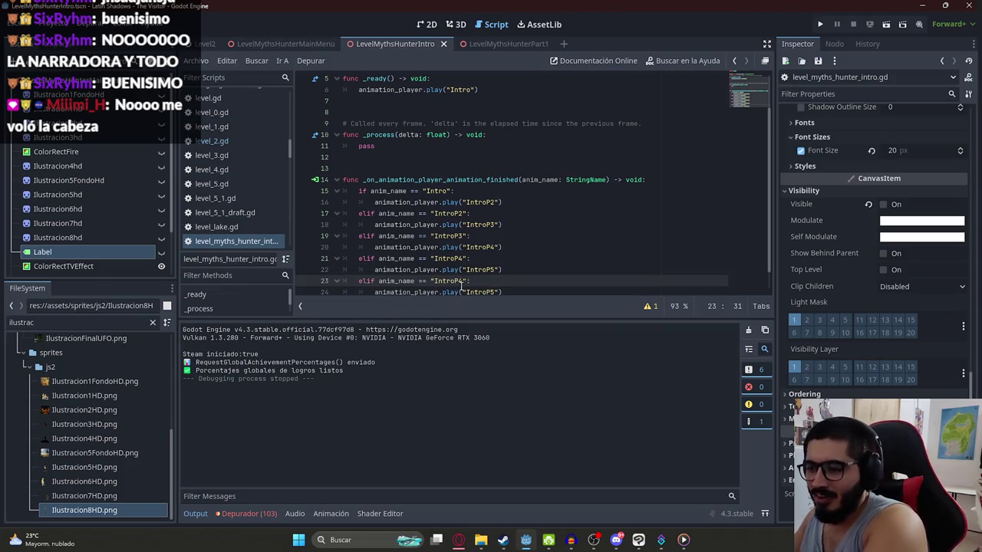
pyautogui.write('6')
pyautogui.scroll(-1, 491, 274)
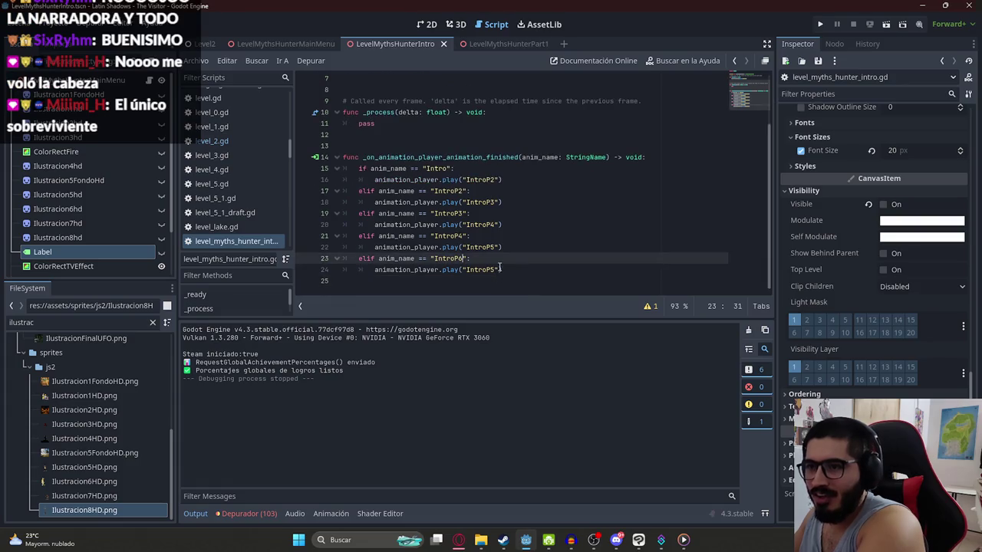
pyautogui.click(495, 269)
pyautogui.press('BackSpace')
pyautogui.press('BackSpace')
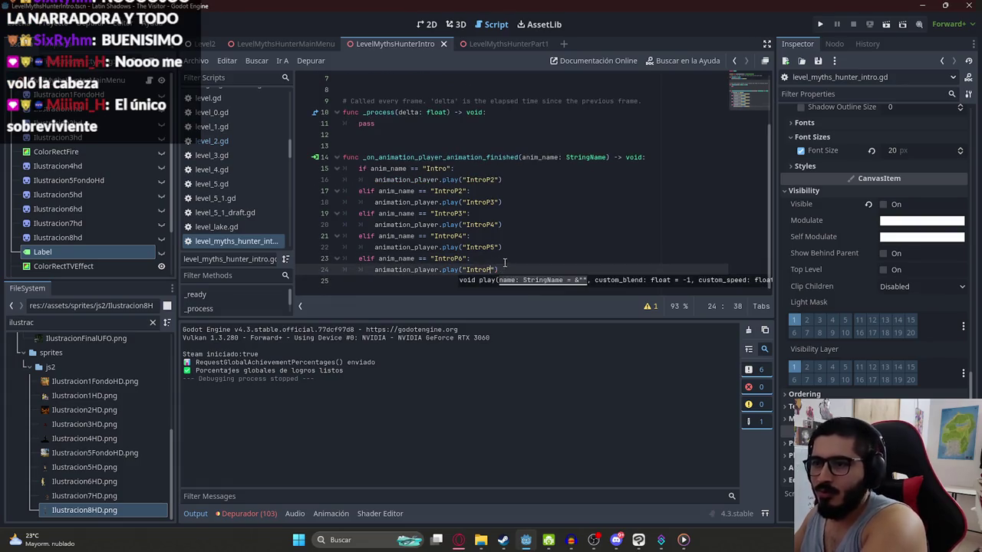
pyautogui.write('7')
pyautogui.click(529, 270)
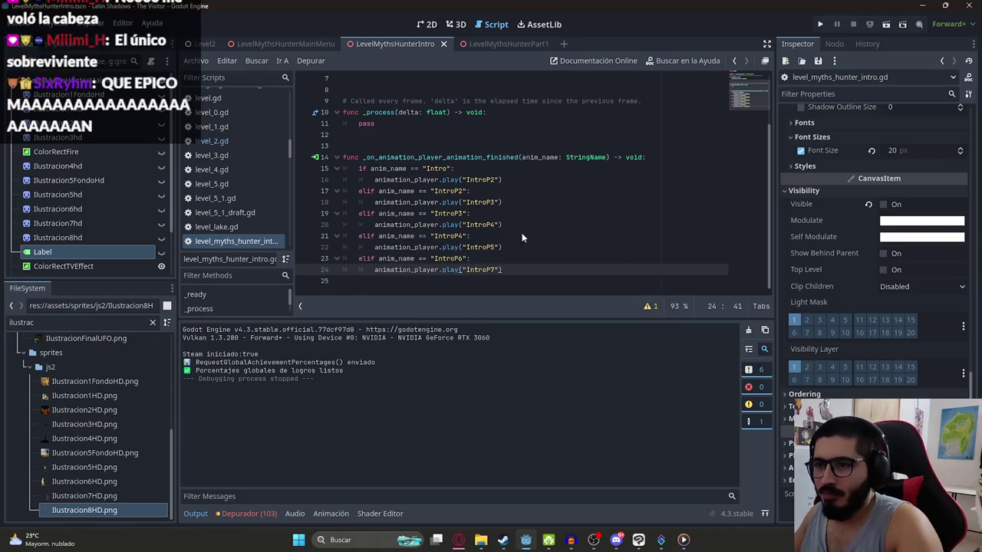
pyautogui.rightClick(394, 47)
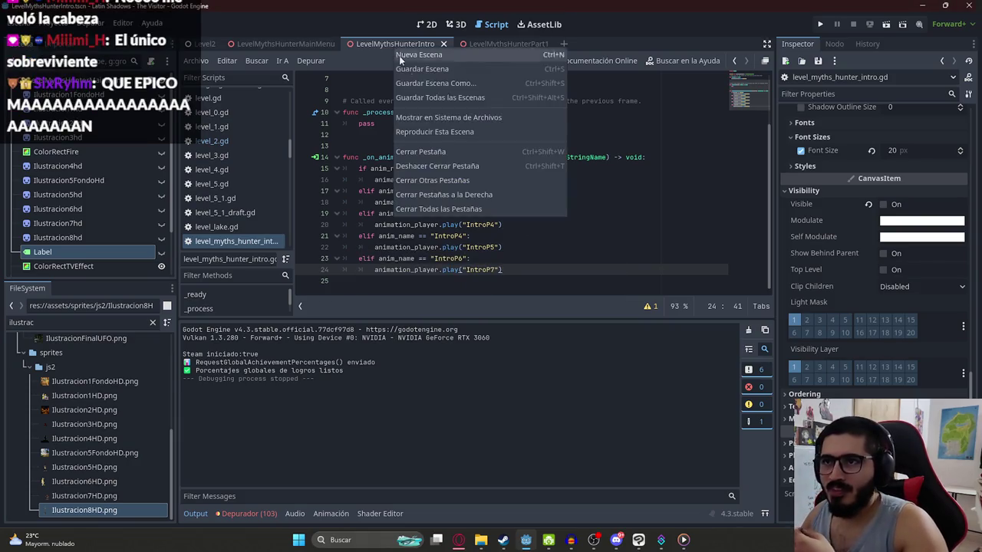
# Step: Run the LevelMythsHunterIntro scene alone to watch the chained cutscene
pyautogui.click(451, 127)
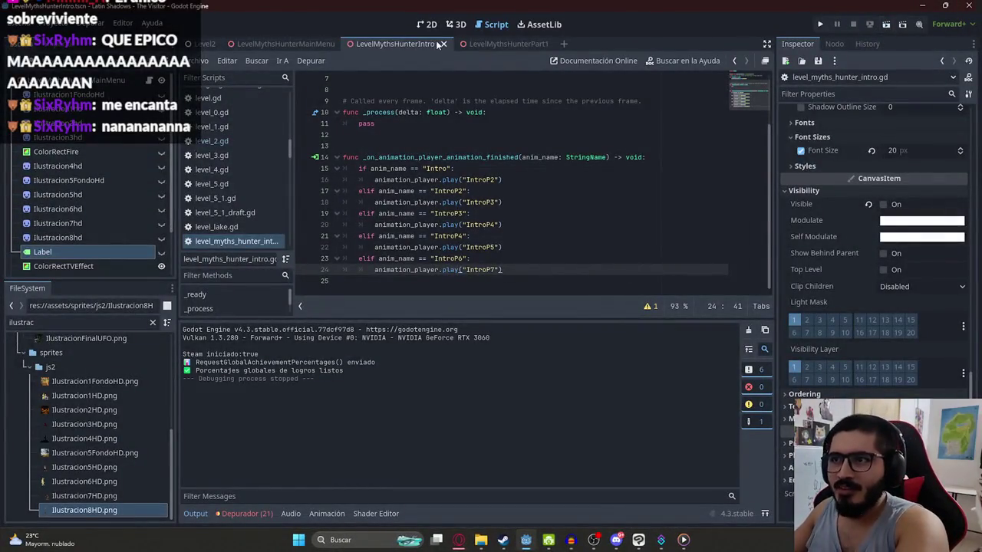
# Step: Select the AnimationPlayer and inspect the IntroP6 animation in the 2D view
pyautogui.click(430, 24)
pyautogui.scroll(-2, 95, 240)
pyautogui.click(91, 252)
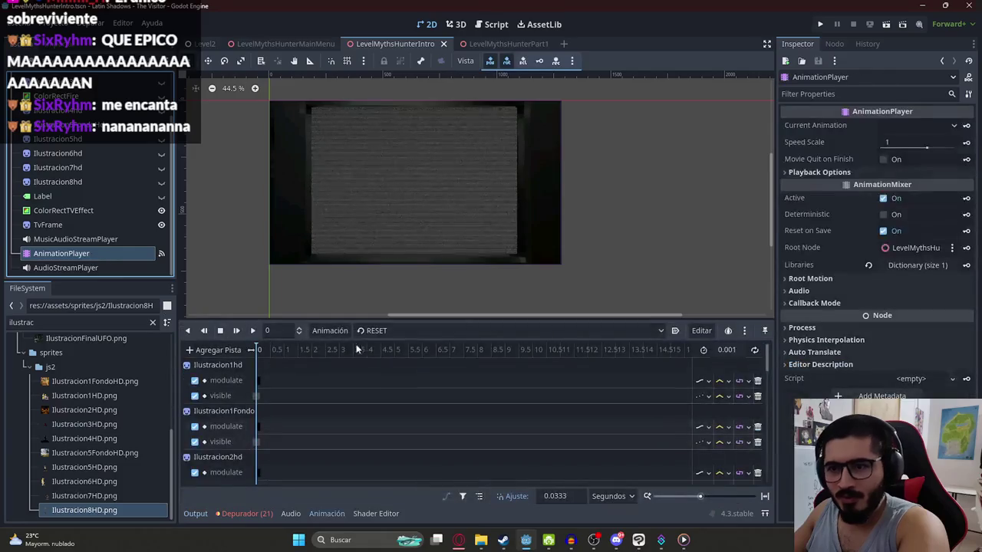
pyautogui.click(368, 333)
pyautogui.click(380, 414)
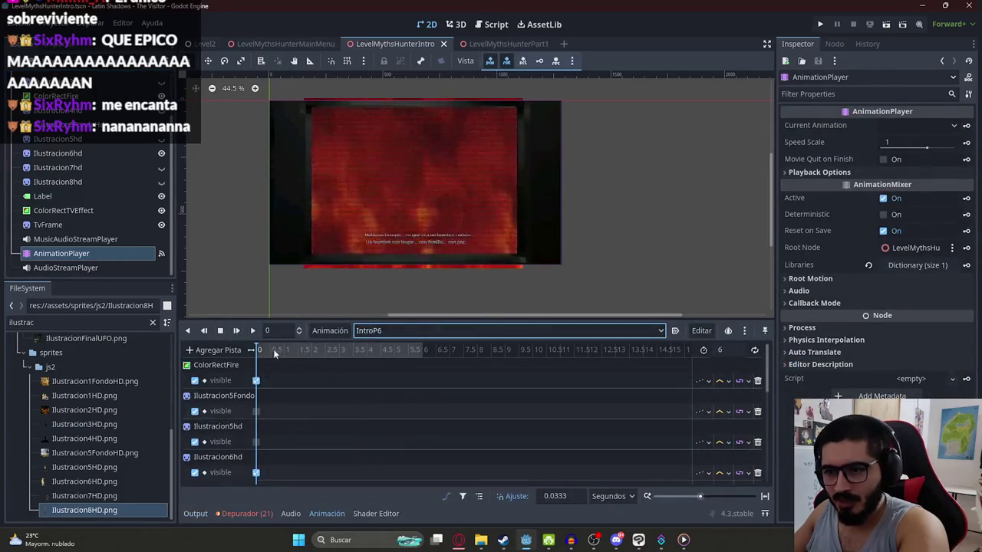
pyautogui.moveTo(274, 349); pyautogui.dragTo(258, 349)
pyautogui.scroll(2, 92, 207)
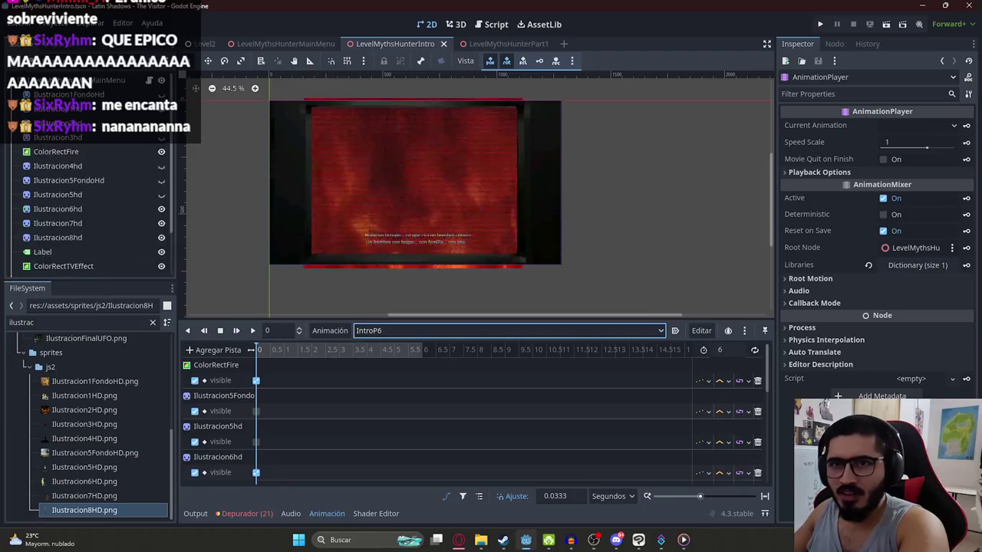
# Step: Change script lines 23–24 so IntroP6 plays when IntroP5 finishes
pyautogui.click(491, 23)
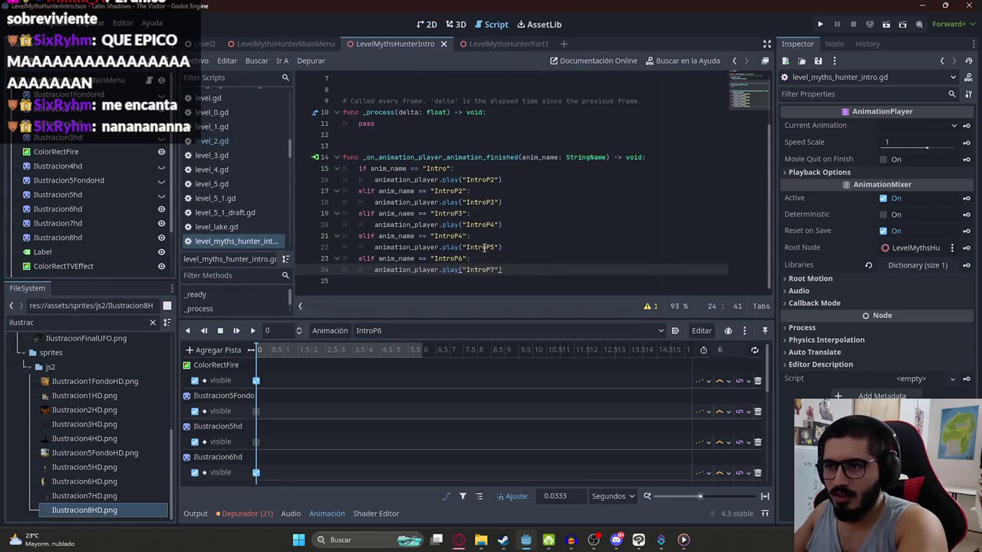
pyautogui.click(464, 258)
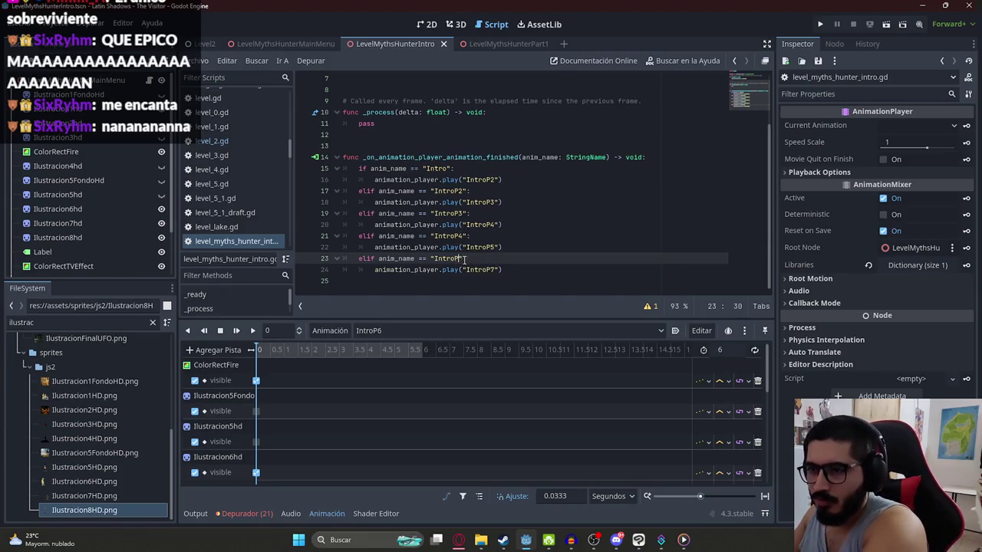
pyautogui.write('5')
pyautogui.click(497, 270)
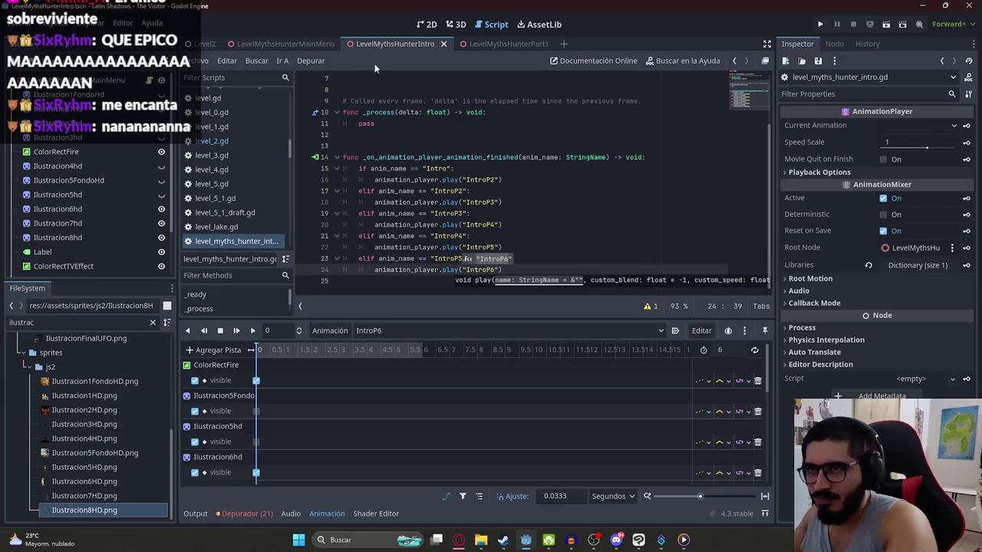
pyautogui.rightClick(385, 41)
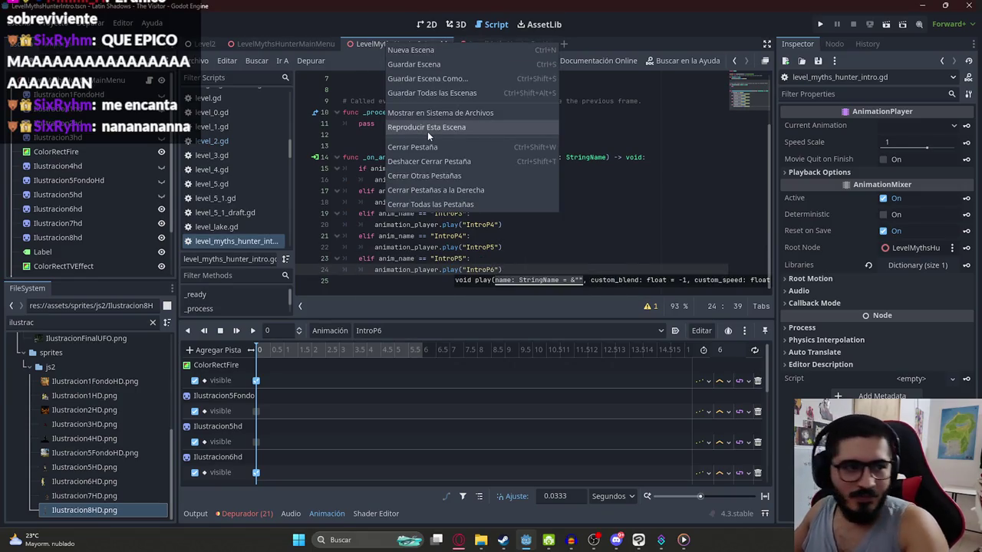
# Step: Run the intro scene again to test the corrected chain, then reopen the AnimationPlayer in 2D
pyautogui.click(427, 131)
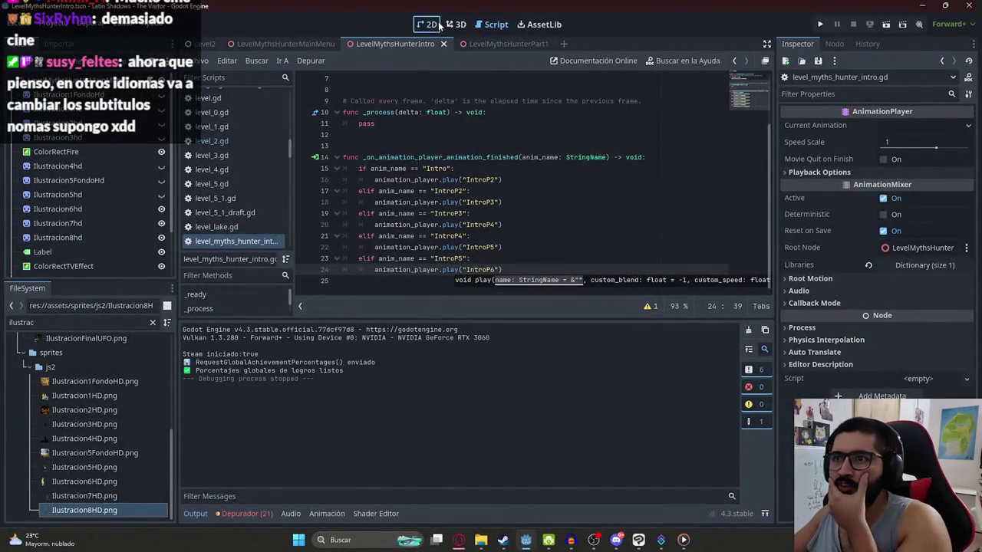
pyautogui.click(439, 25)
pyautogui.click(62, 253)
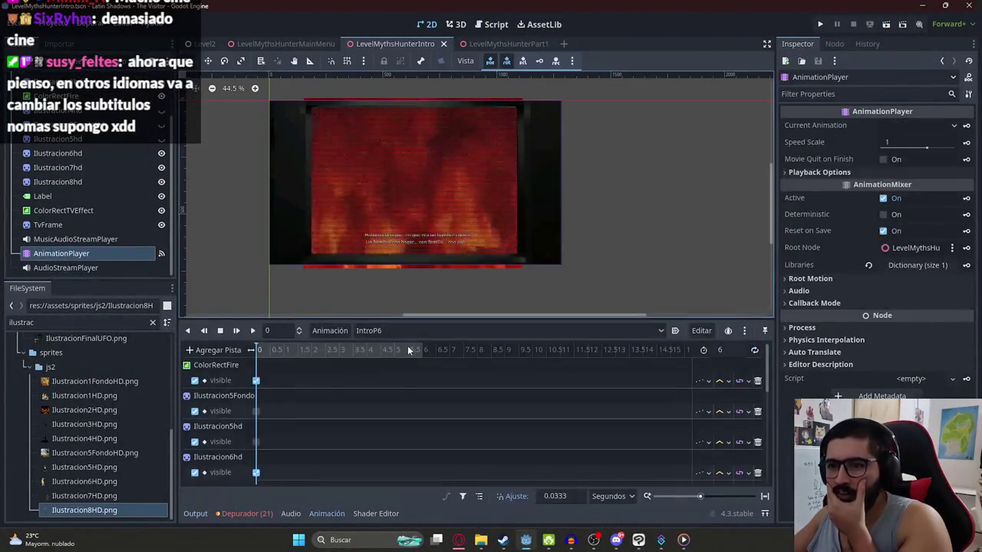
# Step: Preview the IntroP5 animation, then rewind its playhead to the start
pyautogui.click(368, 330)
pyautogui.click(395, 406)
pyautogui.click(488, 349)
pyautogui.hotkey('shift', 'd')
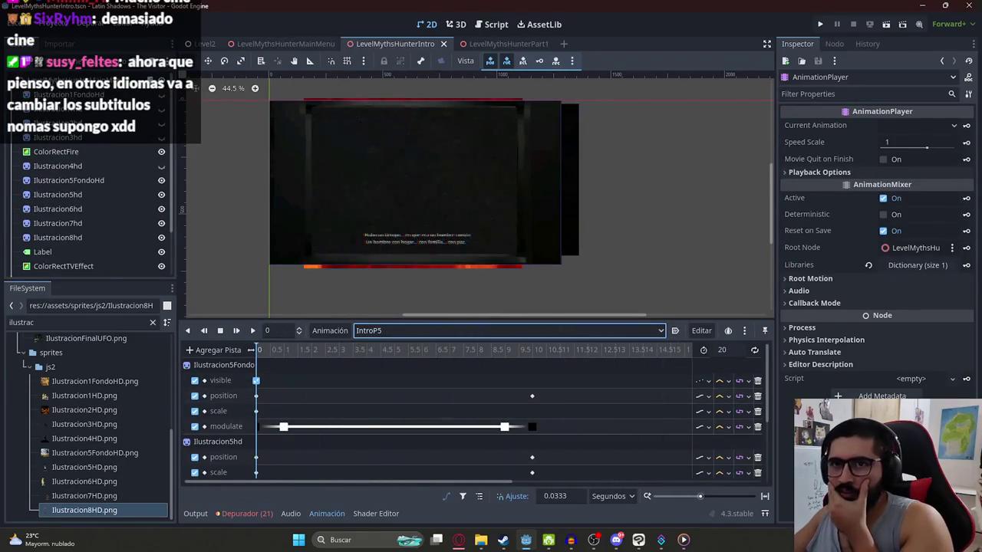
# Step: Check the IntroP5 and IntroP6 names in the script and load IntroP6 in the timeline
pyautogui.hotkey('ctrl', 'F3')
pyautogui.doubleClick(475, 247)
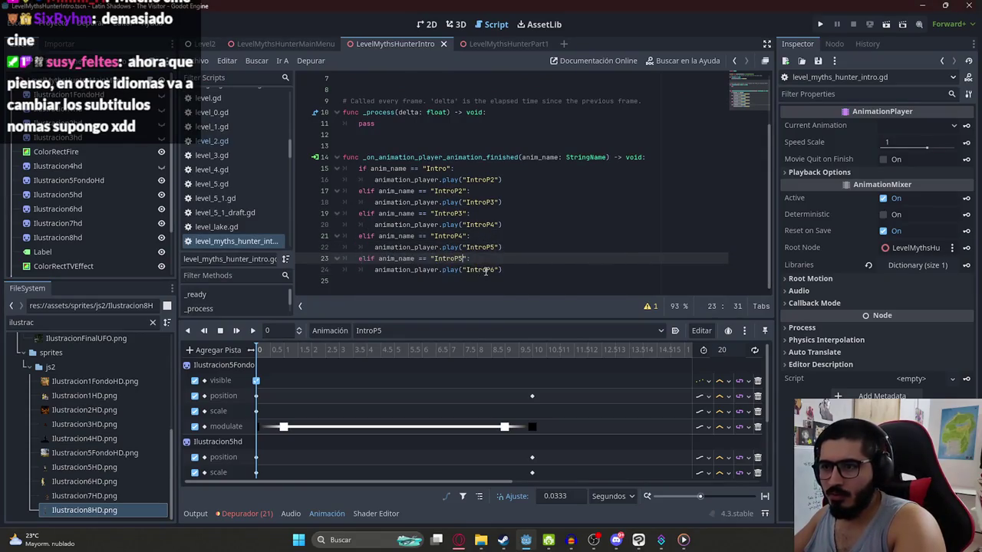
pyautogui.doubleClick(480, 270)
pyautogui.click(423, 331)
pyautogui.click(390, 418)
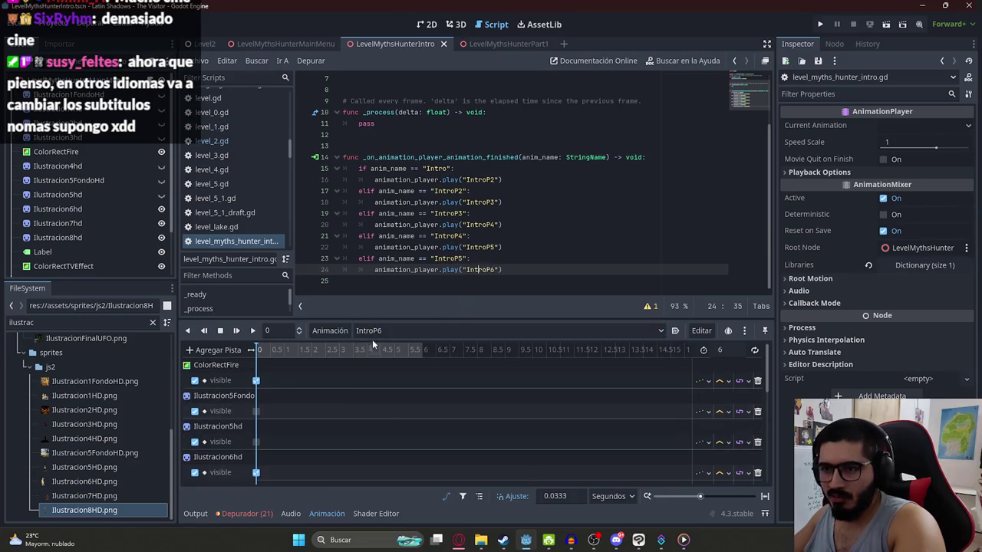
# Step: Review script lines 17–24 that chain Intro through IntroP6
pyautogui.click(404, 247)
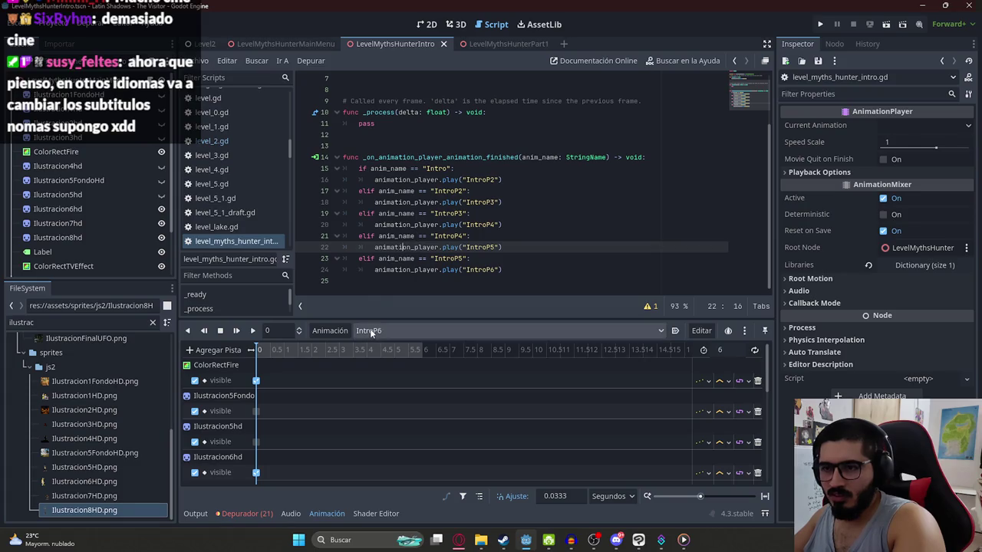
pyautogui.doubleClick(415, 271)
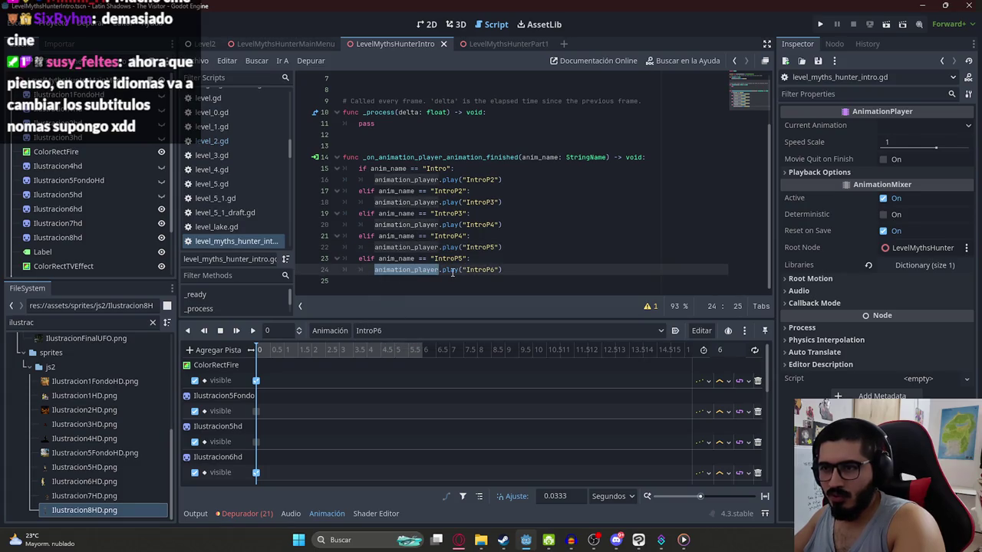
pyautogui.doubleClick(451, 271)
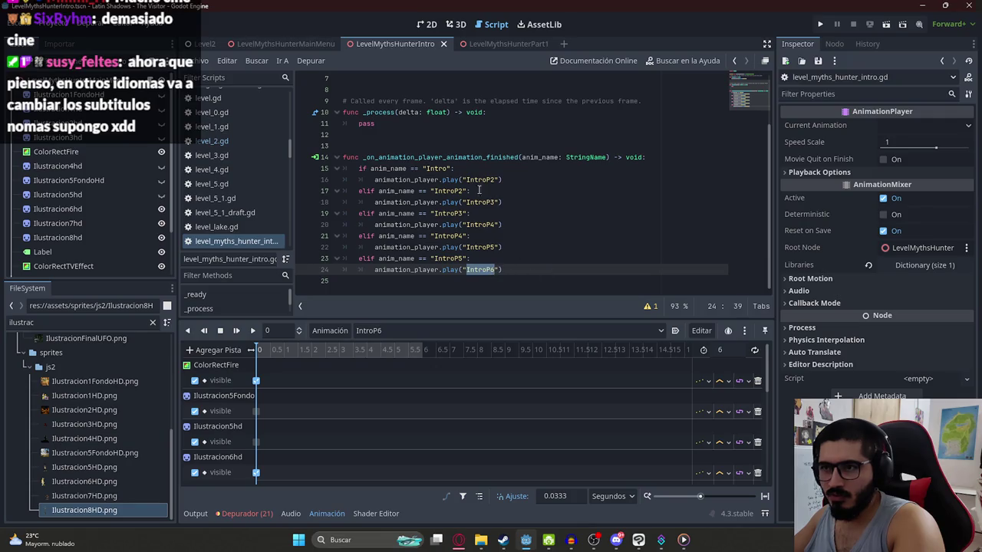
pyautogui.click(525, 168)
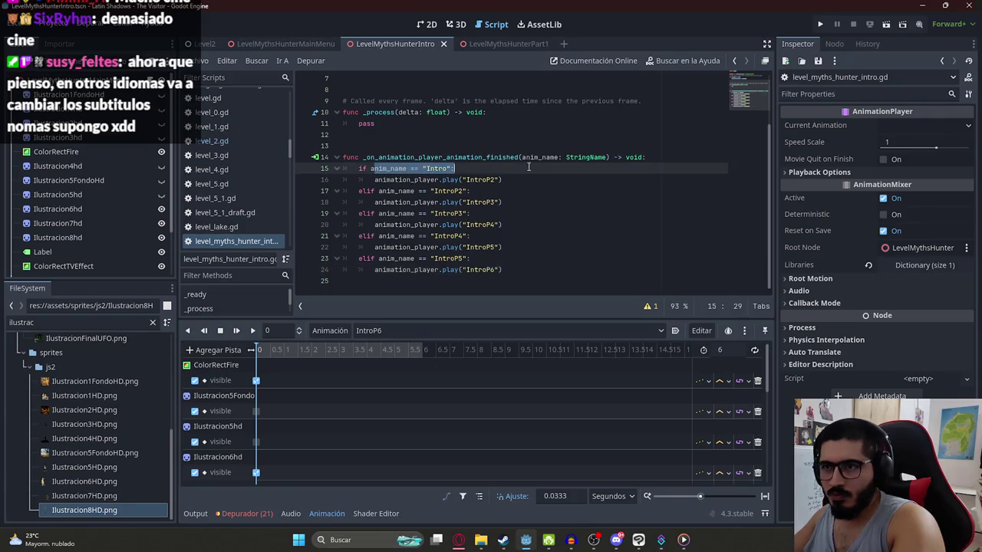
pyautogui.click(516, 191)
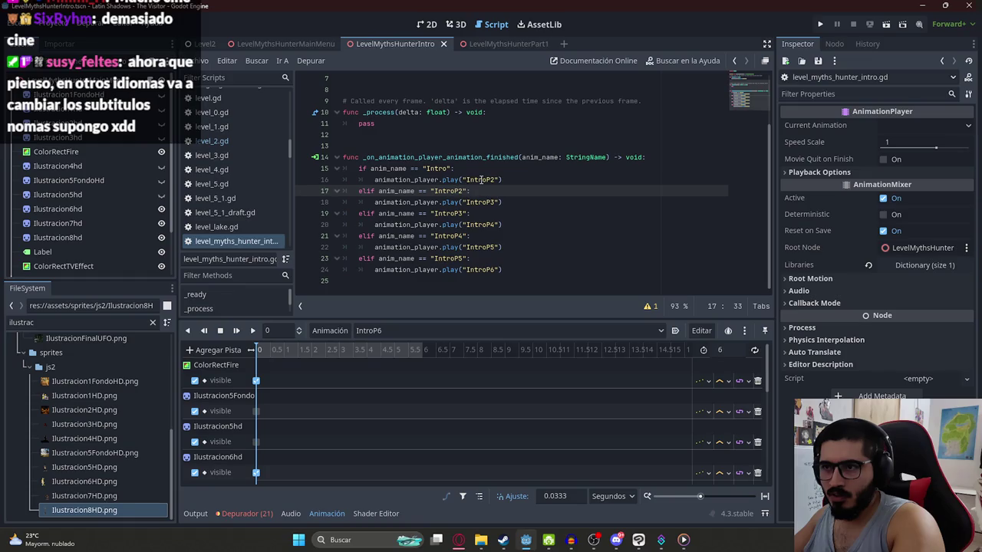
pyautogui.click(487, 206)
pyautogui.click(446, 213)
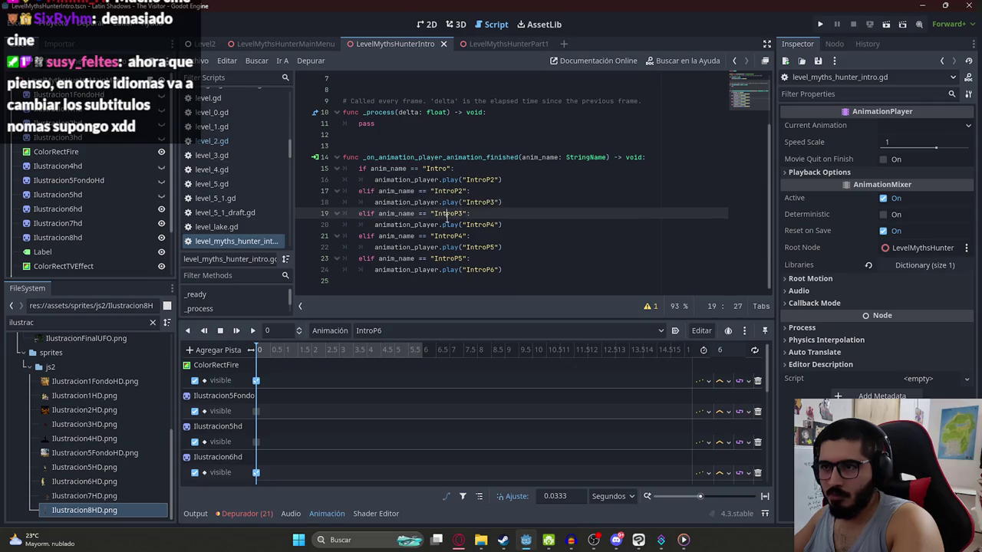
pyautogui.click(486, 225)
pyautogui.click(458, 238)
pyautogui.click(485, 247)
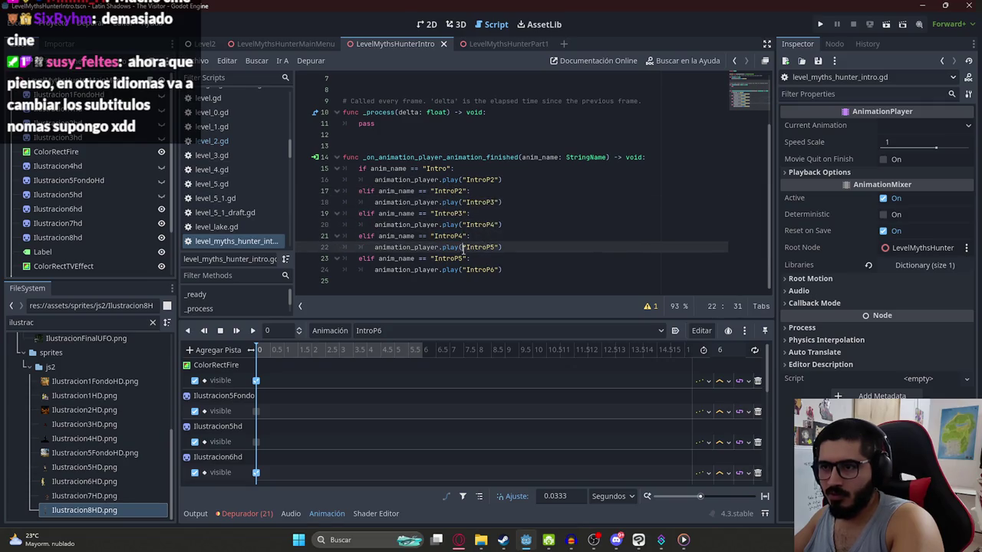
pyautogui.click(505, 269)
pyautogui.click(483, 213)
# Step: Set the AnimationPlayer back to the RESET animation
pyautogui.rightClick(397, 44)
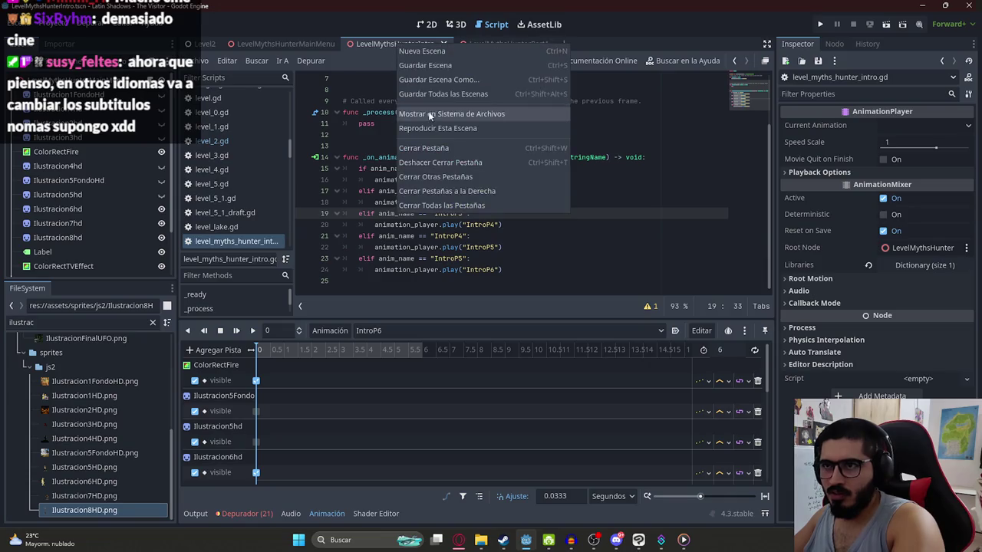
pyautogui.keyDown('shift'); pyautogui.click(508, 257); pyautogui.keyUp('shift')
pyautogui.click(411, 333)
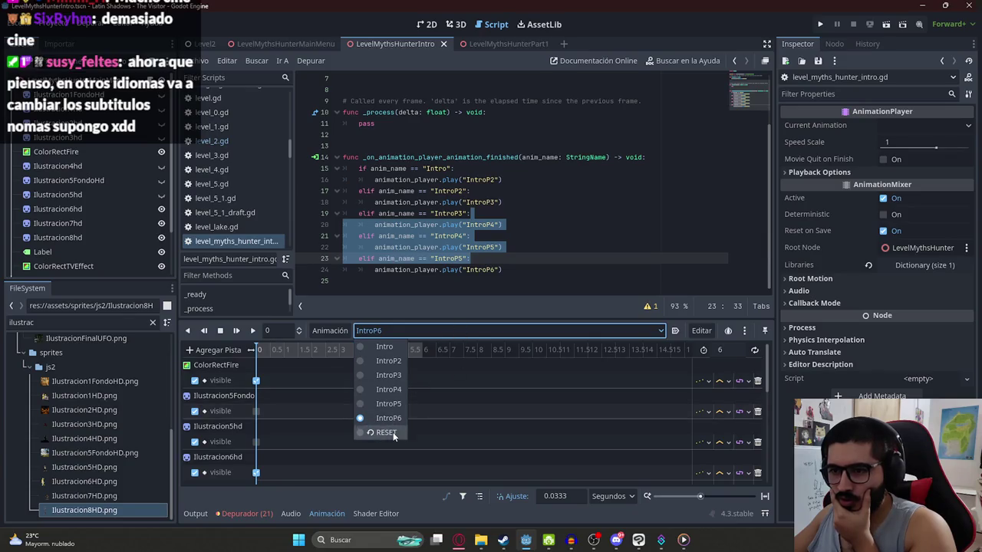
pyautogui.click(387, 433)
pyautogui.click(504, 225)
pyautogui.click(514, 238)
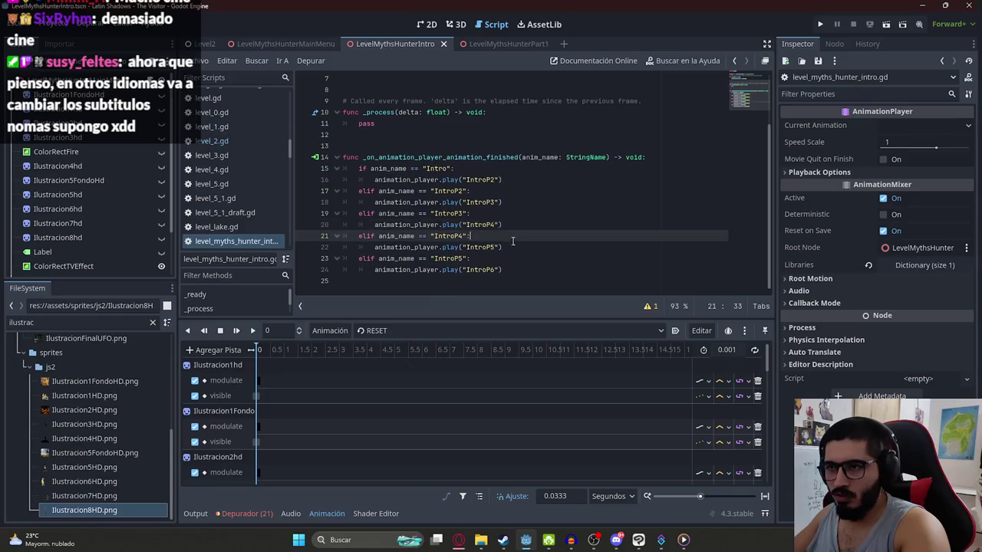
pyautogui.rightClick(398, 44)
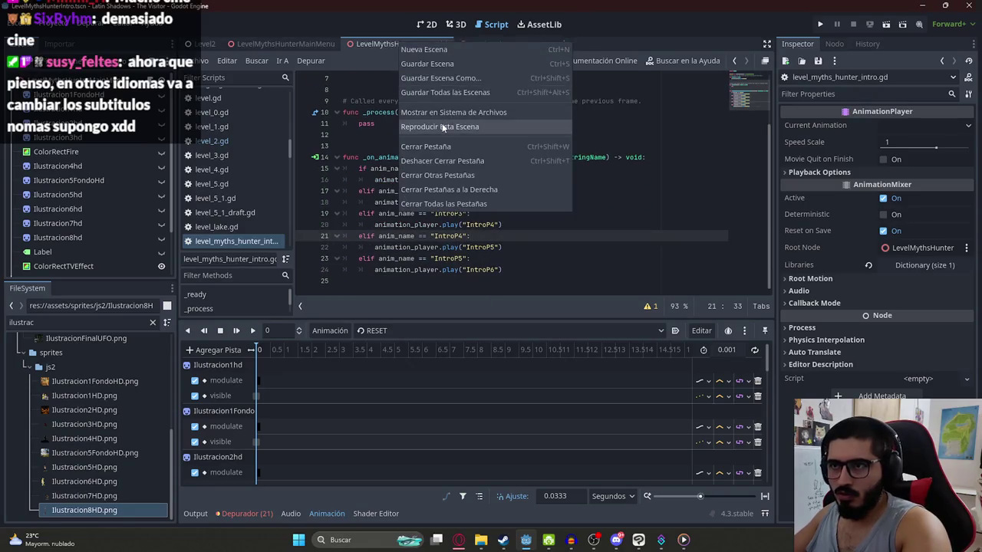
# Step: Playtest the intro scene alone, then return to the intro script in the editor
pyautogui.click(442, 125)
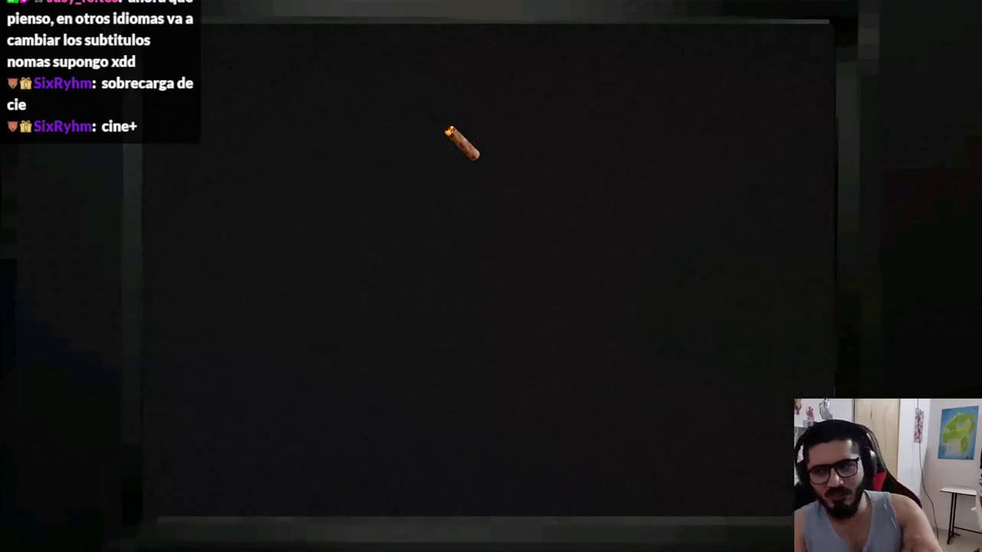
pyautogui.press('super')
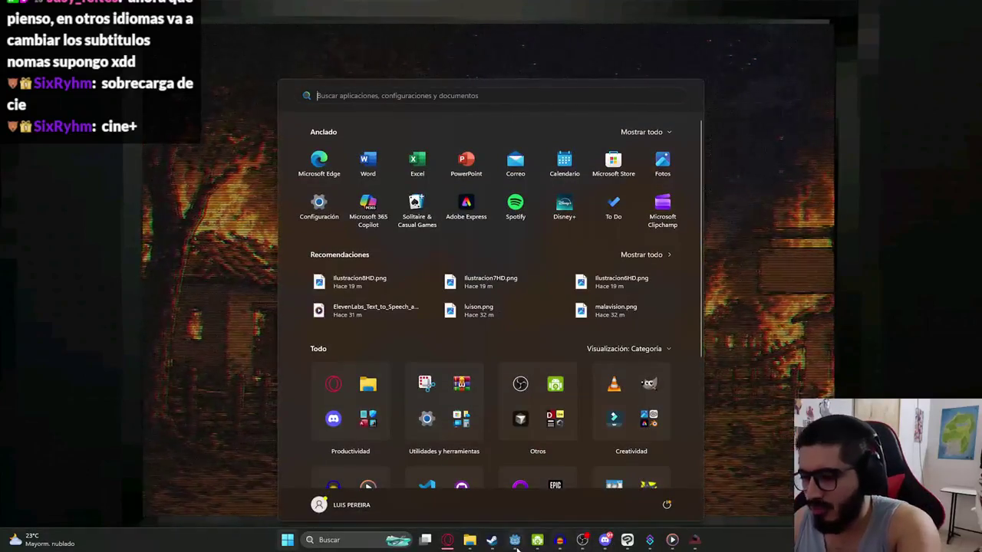
pyautogui.hotkey('alt', 'Tab')
pyautogui.click(492, 258)
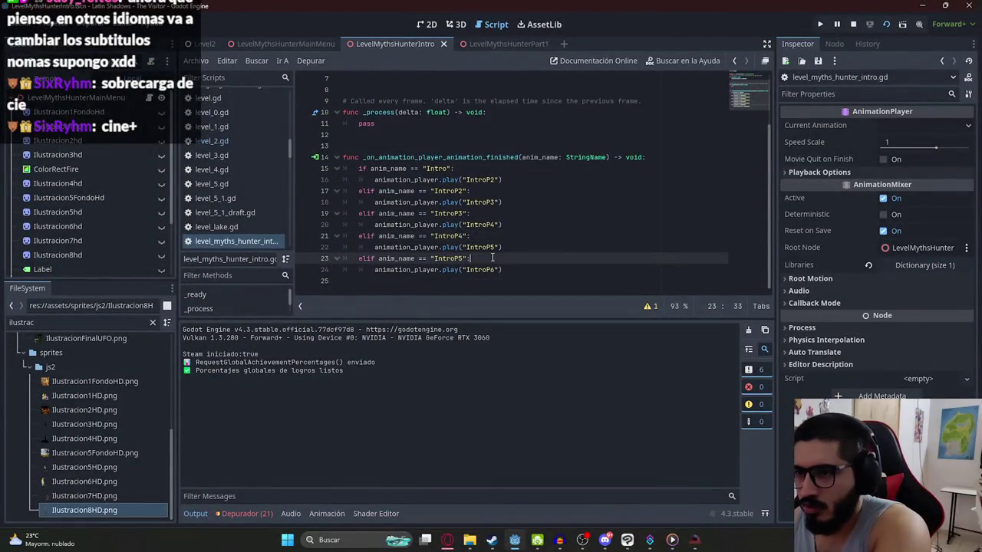
# Step: Add print(anim_name) as the first line of the animation-finished handler
pyautogui.click(670, 160)
pyautogui.press('Return')
pyautogui.write('p')
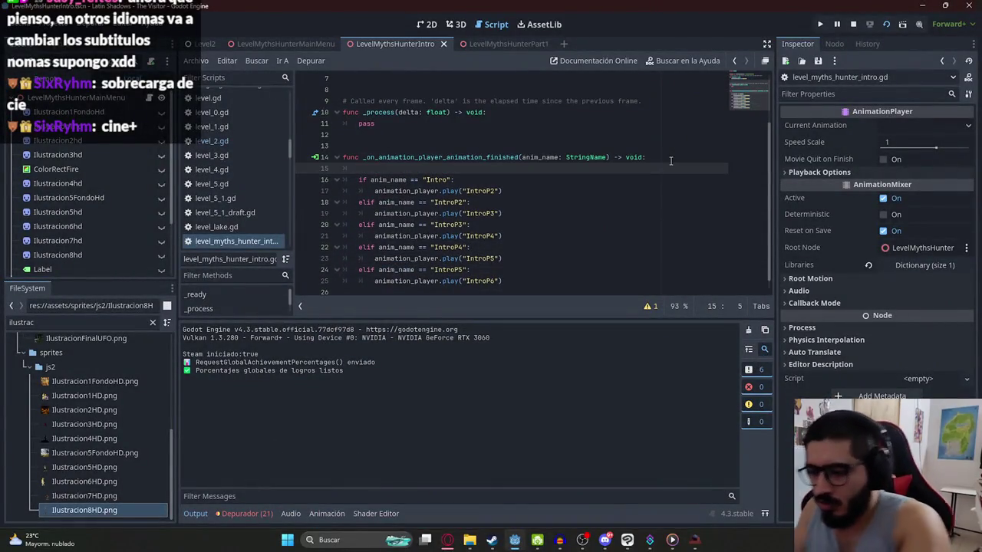
pyautogui.write('(')
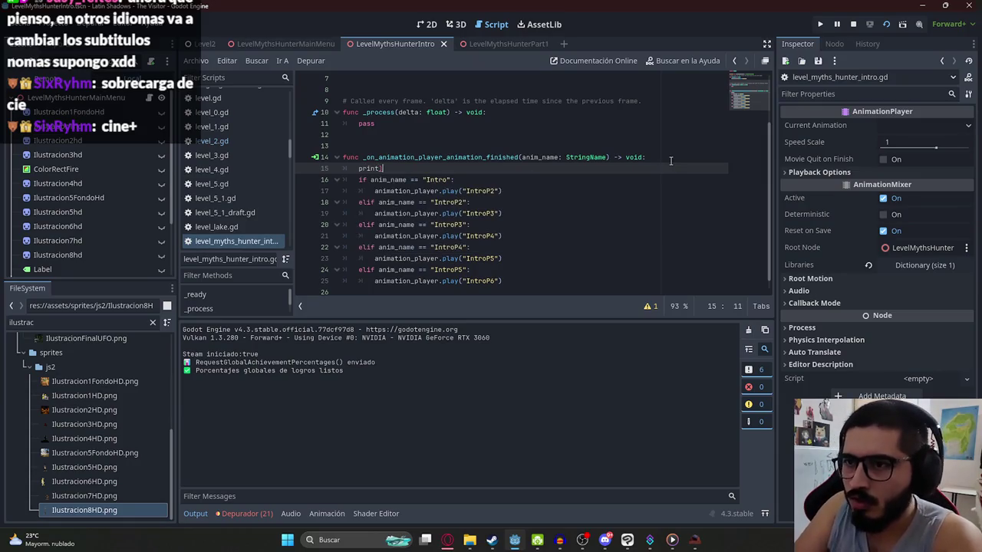
pyautogui.write('(')
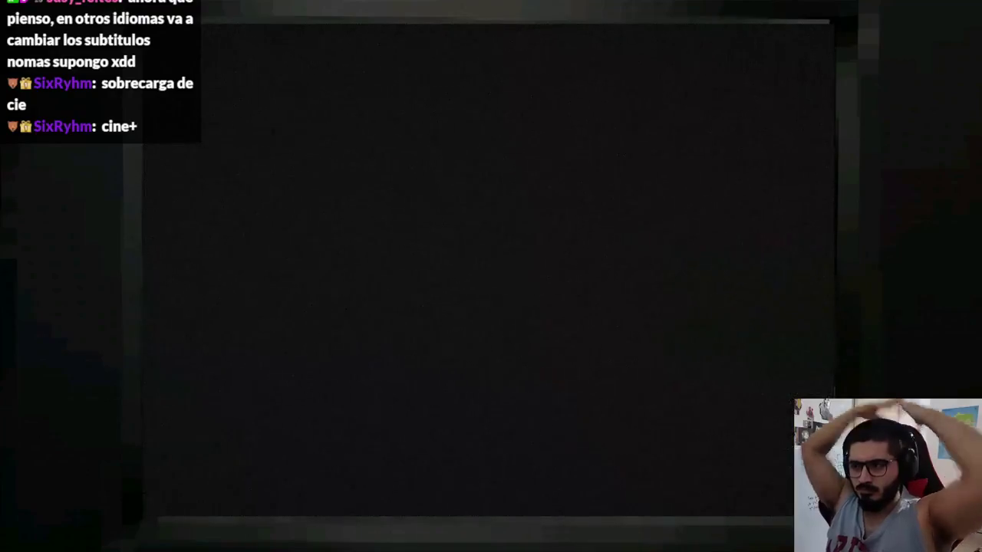
# Step: Confirm the Output panel logged IntroP4 and IntroP5, then stop the running game
pyautogui.press('super')
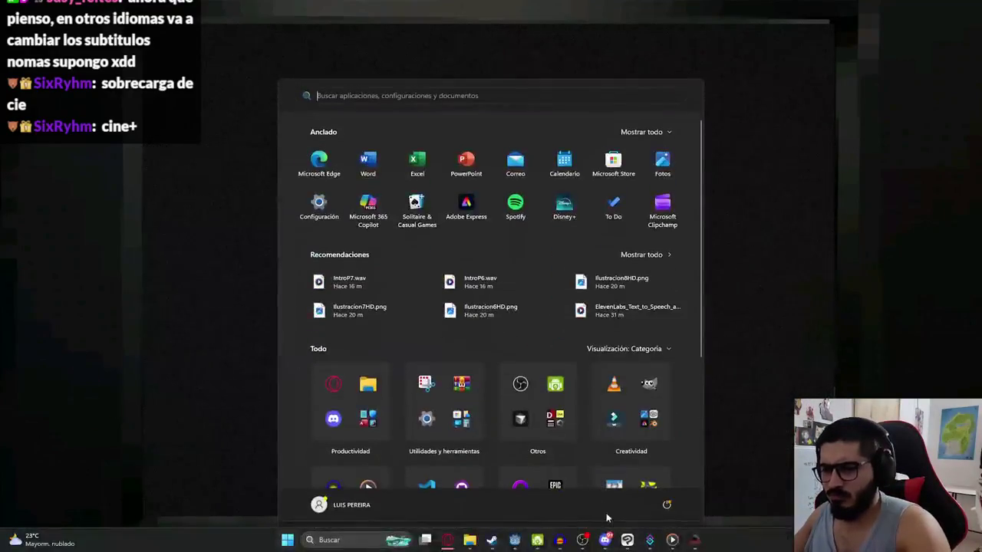
pyautogui.click(515, 543)
pyautogui.doubleClick(194, 379)
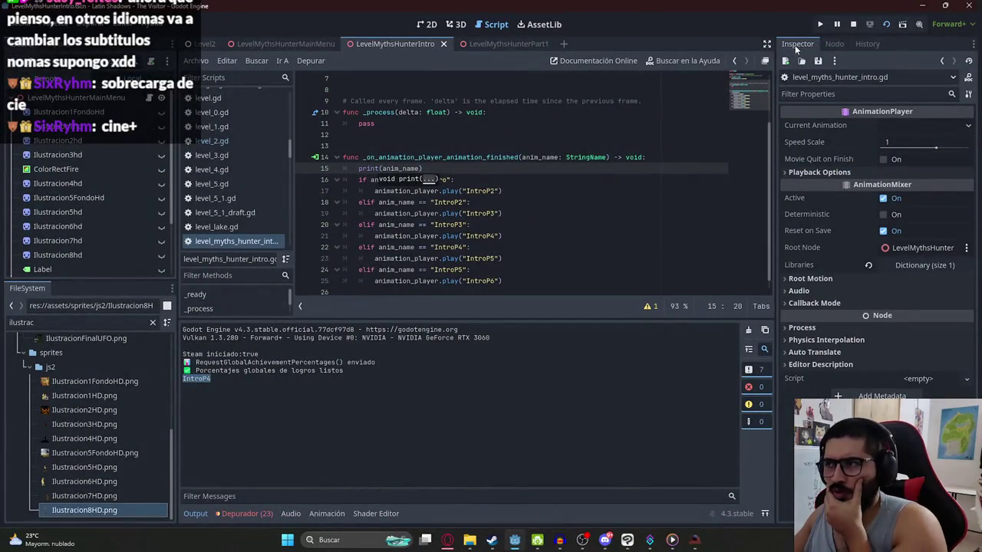
pyautogui.click(694, 540)
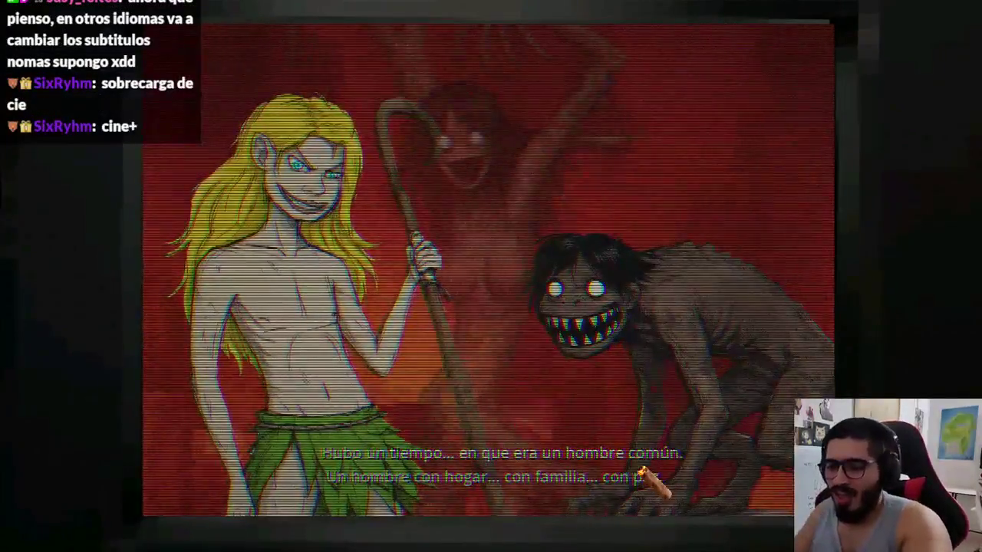
pyautogui.hotkey('alt', 'F4')
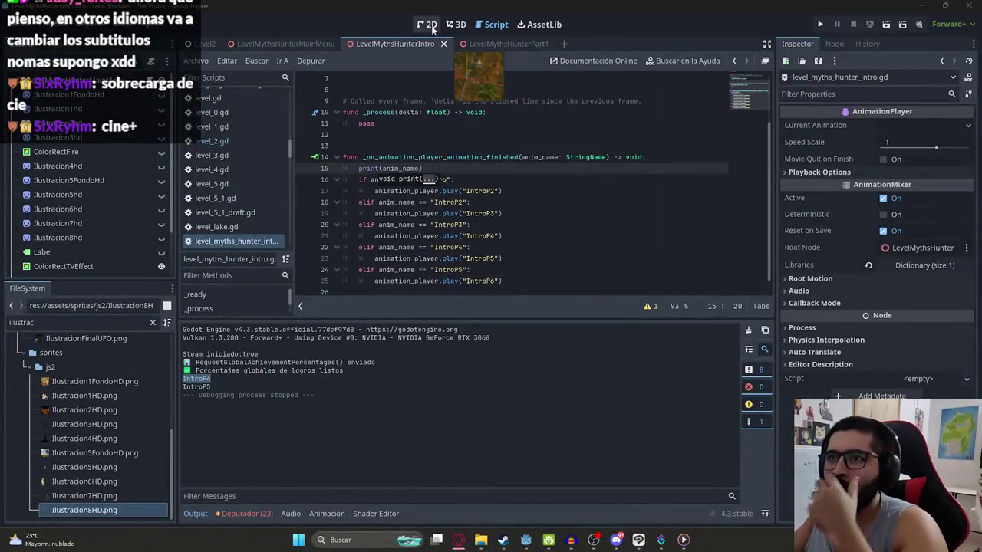
# Step: Load IntroP5 on the AnimationPlayer and preview it up to about 10 seconds
pyautogui.click(426, 24)
pyautogui.scroll(-2, 129, 179)
pyautogui.click(85, 253)
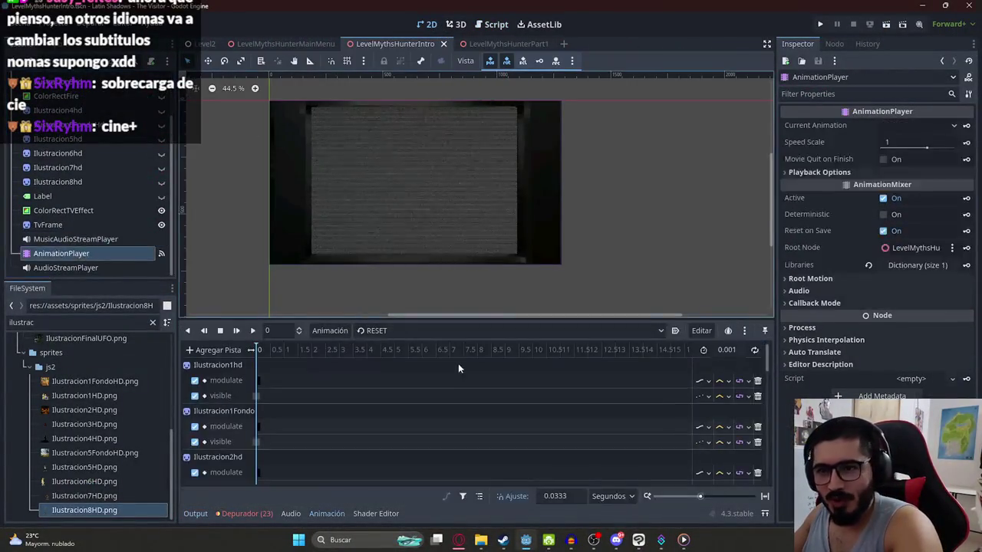
pyautogui.click(410, 330)
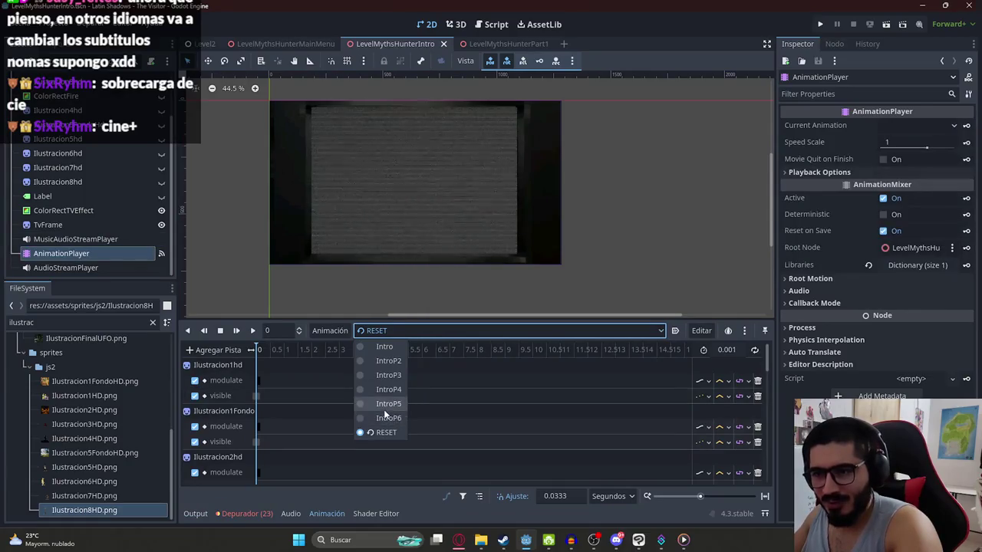
pyautogui.click(388, 405)
pyautogui.moveTo(418, 350)
pyautogui.mouseDown()
pyautogui.moveTo(527, 358)
pyautogui.moveTo(252, 361)
pyautogui.moveTo(364, 370)
pyautogui.moveTo(346, 368)
pyautogui.mouseUp()
pyautogui.scroll(-3, 527, 357)
pyautogui.click(252, 330)
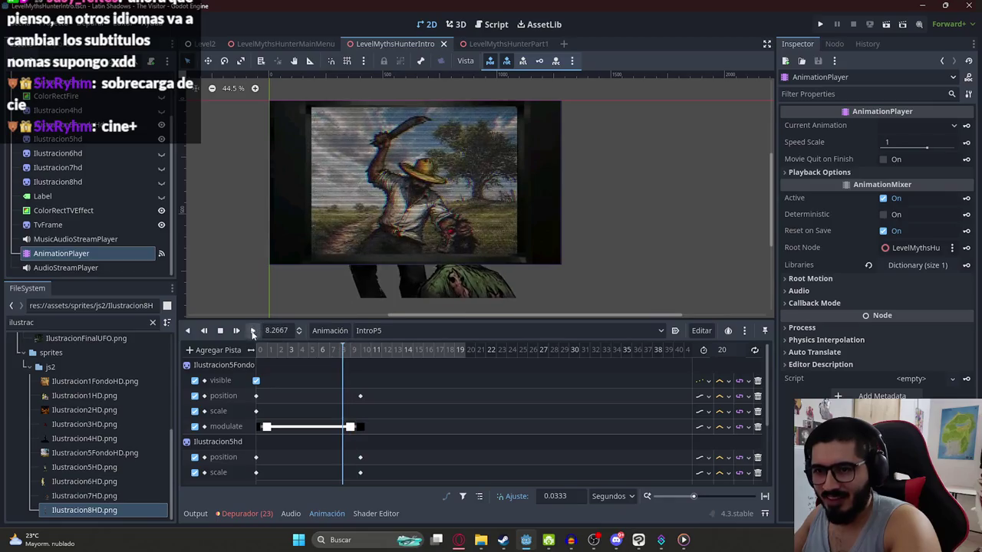
pyautogui.click(220, 330)
# Step: Confirm IntroP5's 10-second length, switch the player back to RESET, and save the scene
pyautogui.scroll(4, 401, 379)
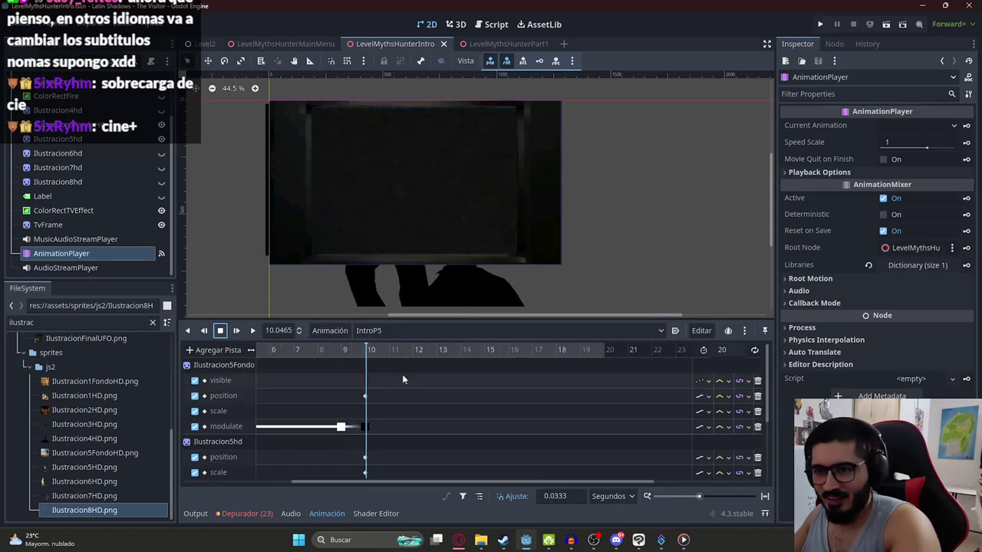
pyautogui.scroll(2, 391, 376)
pyautogui.scroll(2, 377, 374)
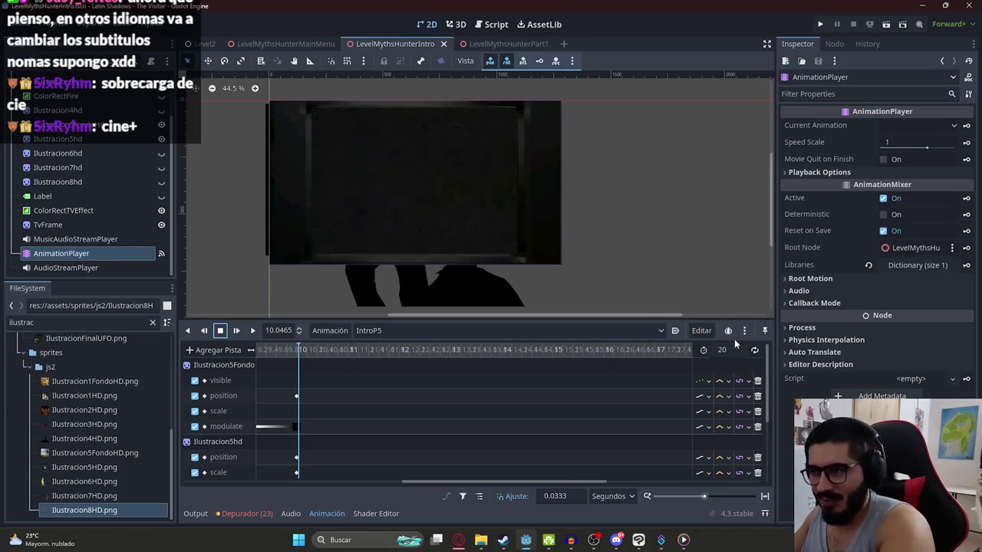
pyautogui.write('10')
pyautogui.press('Return')
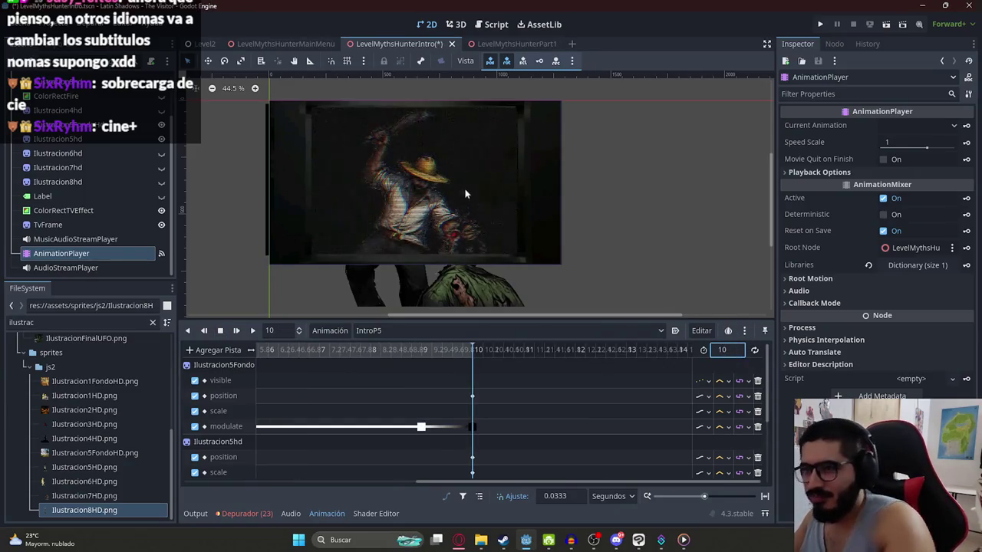
pyautogui.click(383, 330)
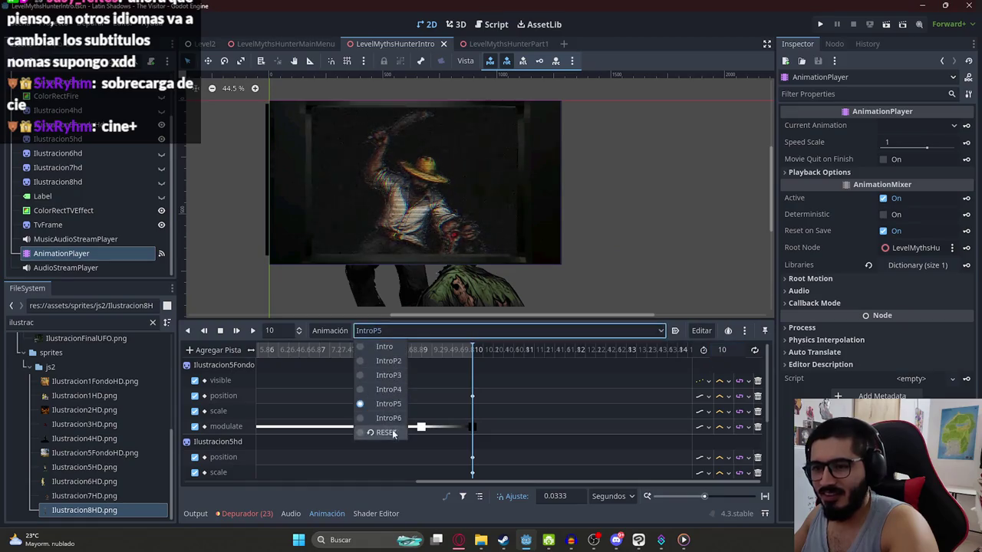
pyautogui.click(383, 431)
pyautogui.hotkey('ctrl', 's')
pyautogui.rightClick(372, 44)
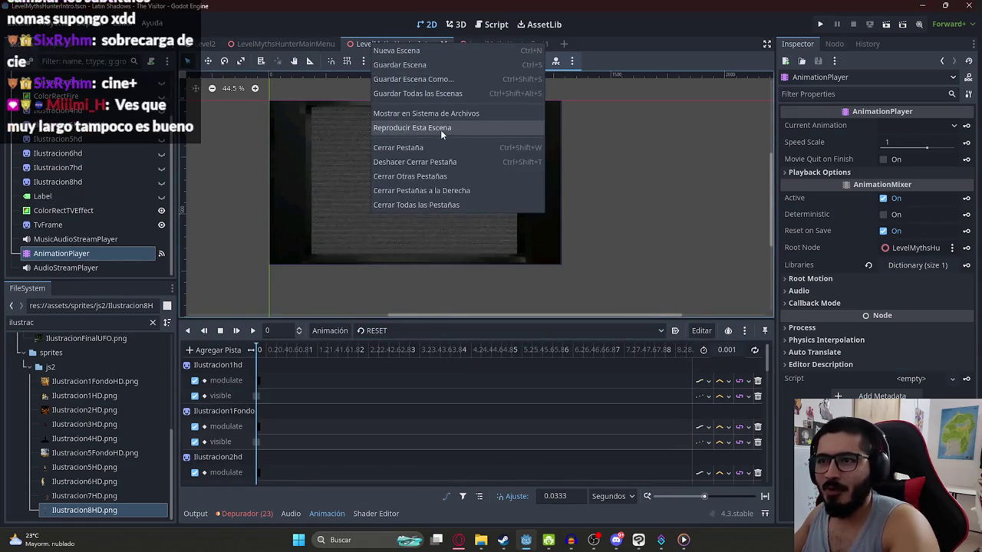
# Step: Delete the leftover empty line 15 in the animation-finished function
pyautogui.click(497, 25)
pyautogui.click(498, 25)
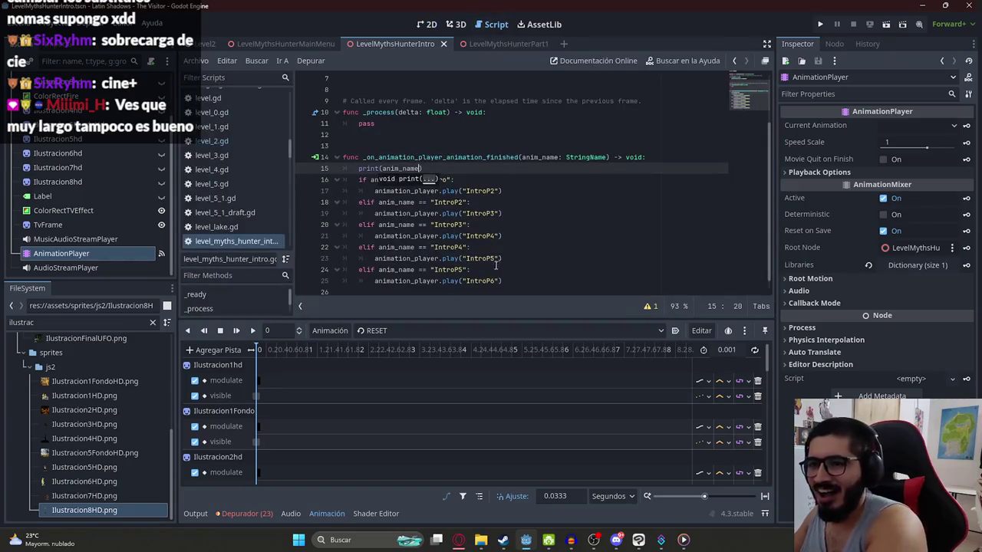
pyautogui.press('BackSpace')
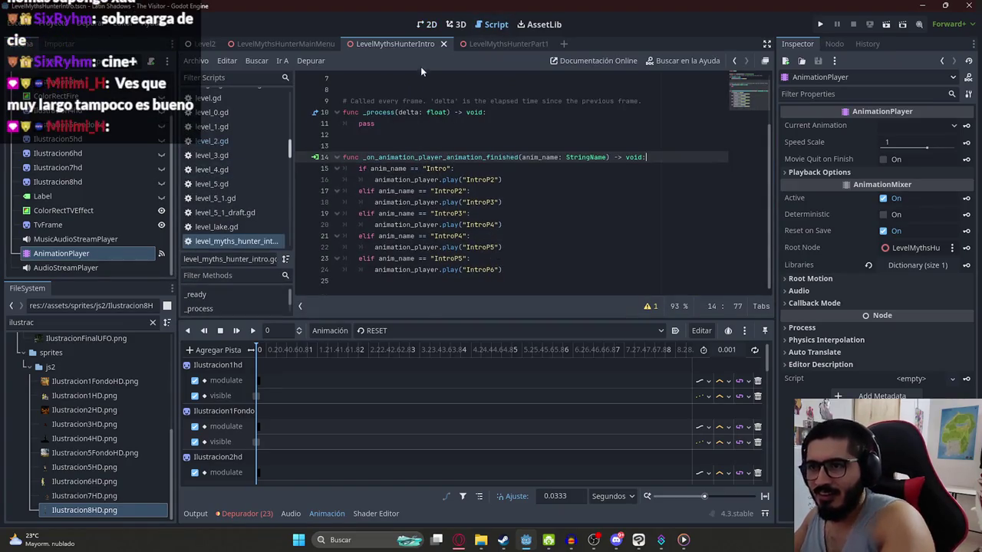
# Step: Playtest the intro scene through the IntroP6 fire cutscene, then stop it
pyautogui.rightClick(410, 44)
pyautogui.click(458, 125)
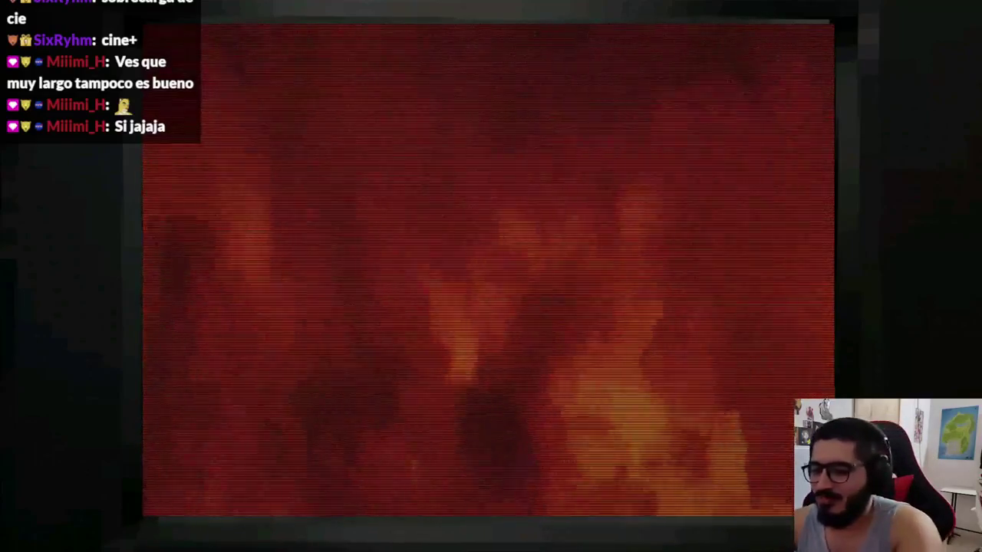
pyautogui.press('F8')
pyautogui.click(431, 24)
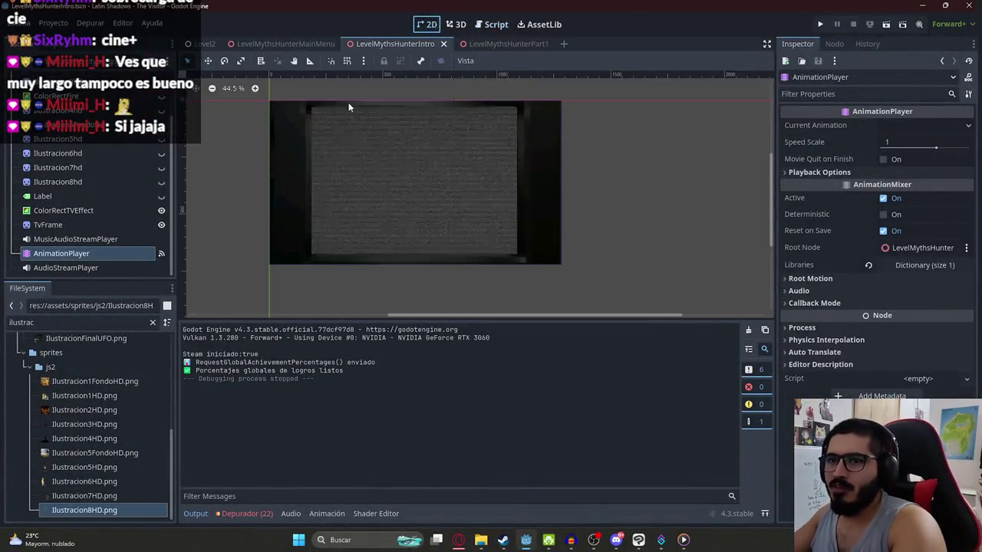
# Step: Open IntroP5, zoom the timeline, and inspect the modulate key near 10 seconds
pyautogui.click(65, 268)
pyautogui.click(431, 334)
pyautogui.click(388, 418)
pyautogui.click(391, 330)
pyautogui.click(388, 403)
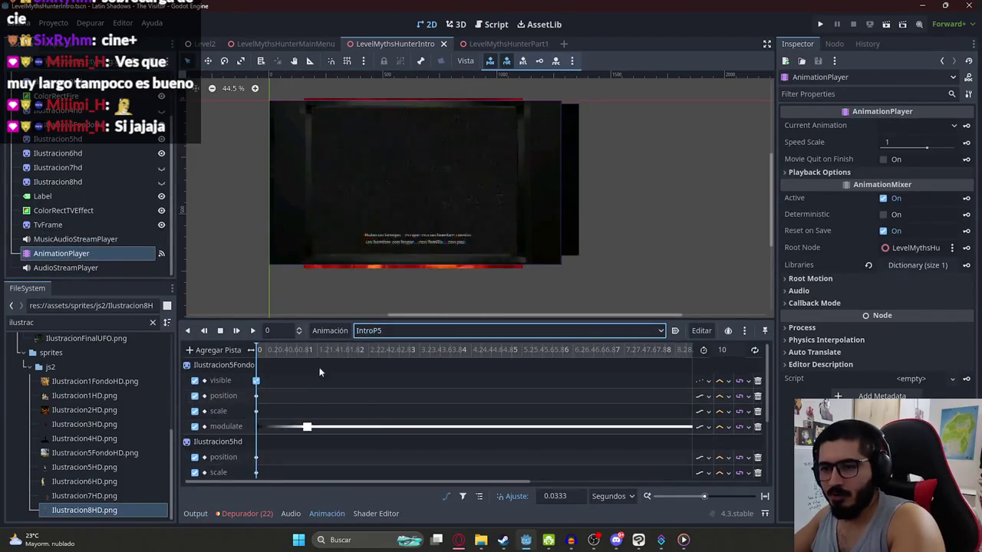
pyautogui.moveTo(304, 353); pyautogui.dragTo(347, 354)
pyautogui.scroll(3, 348, 355)
pyautogui.scroll(2, 348, 354)
pyautogui.moveTo(593, 349); pyautogui.dragTo(593, 391)
pyautogui.scroll(2, 593, 391)
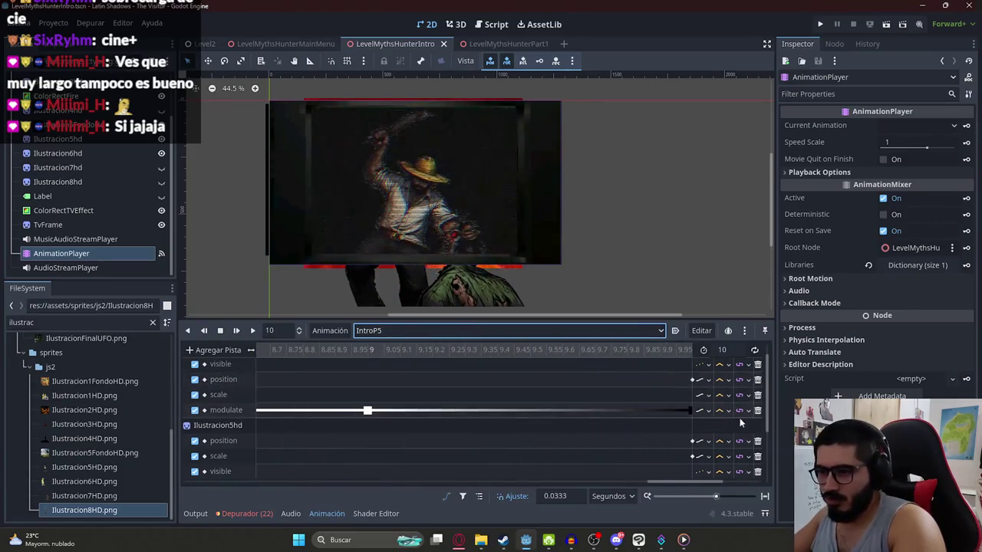
pyautogui.moveTo(668, 481); pyautogui.dragTo(716, 481)
pyautogui.scroll(2, 468, 412)
pyautogui.click(443, 412)
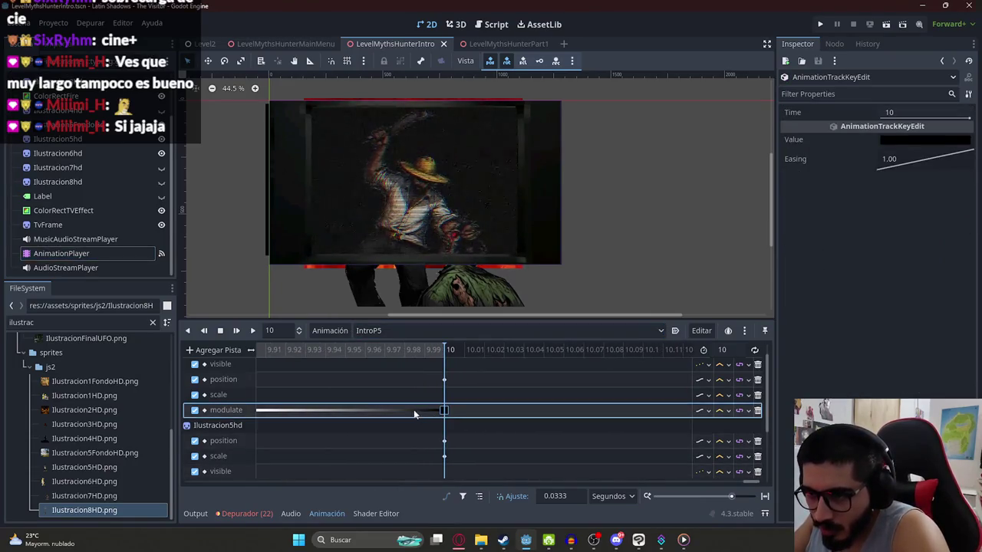
# Step: Move the modulate key from 10.0333 to exactly 10 s, preview the fade, and save
pyautogui.scroll(-3, 396, 368)
pyautogui.scroll(-2, 395, 368)
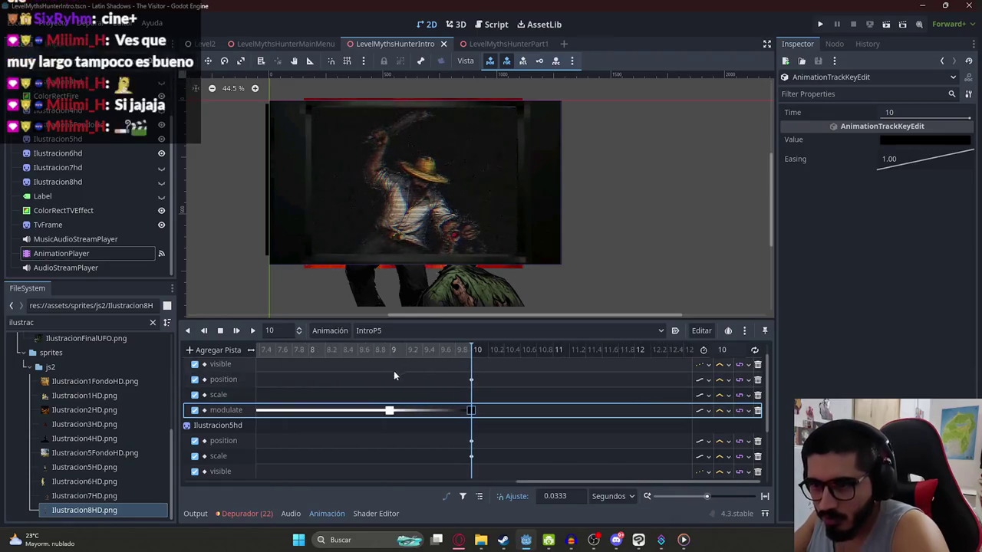
pyautogui.click(300, 352)
pyautogui.click(253, 331)
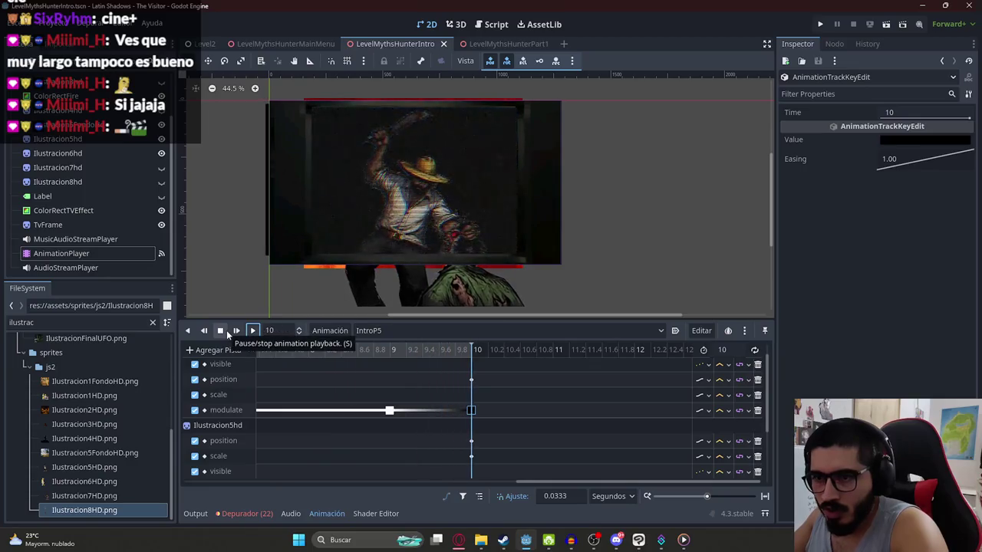
pyautogui.scroll(-3, 487, 438)
pyautogui.click(473, 409)
pyautogui.moveTo(473, 409); pyautogui.dragTo(470, 409)
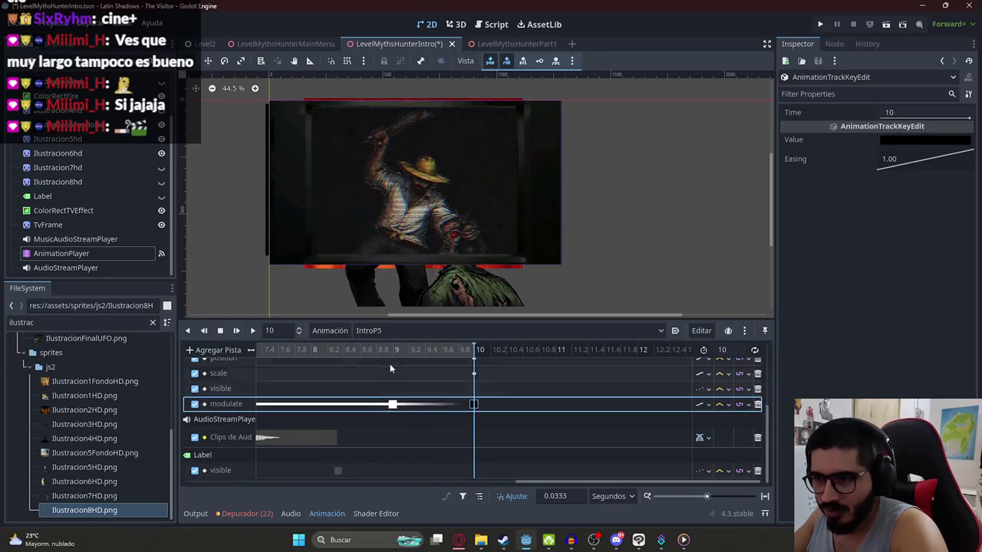
pyautogui.click(392, 351)
pyautogui.click(252, 330)
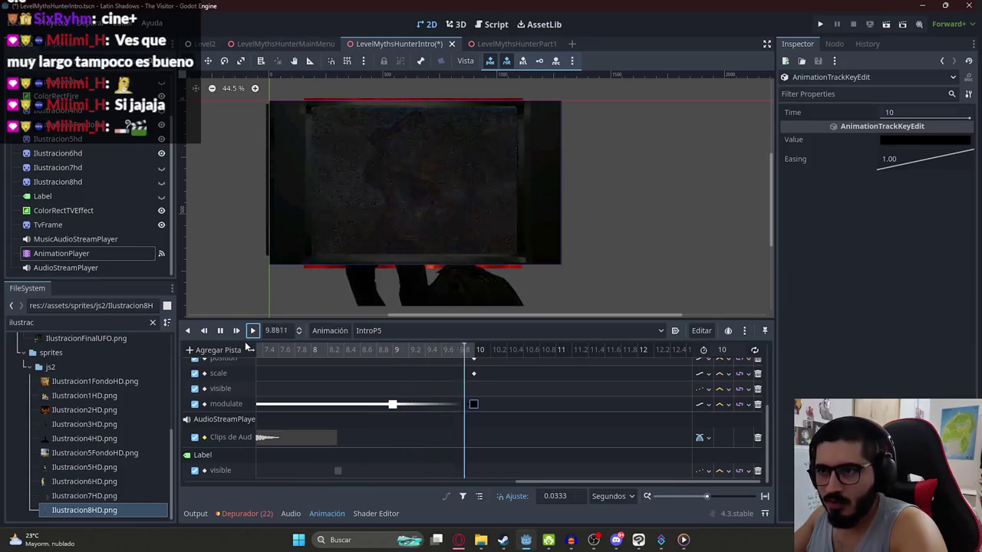
pyautogui.click(226, 331)
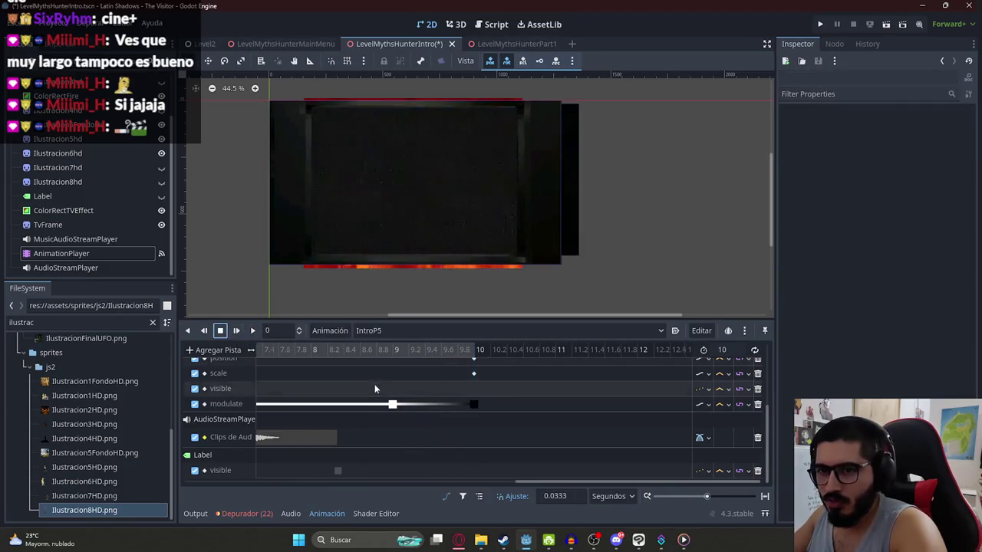
pyautogui.scroll(-3, 384, 392)
pyautogui.hotkey('ctrl', 's')
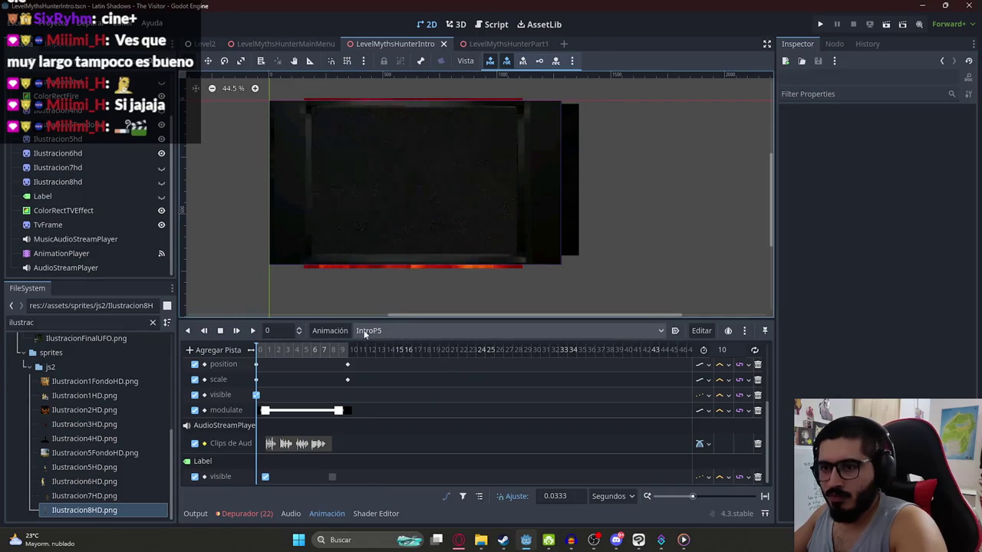
pyautogui.click(338, 331)
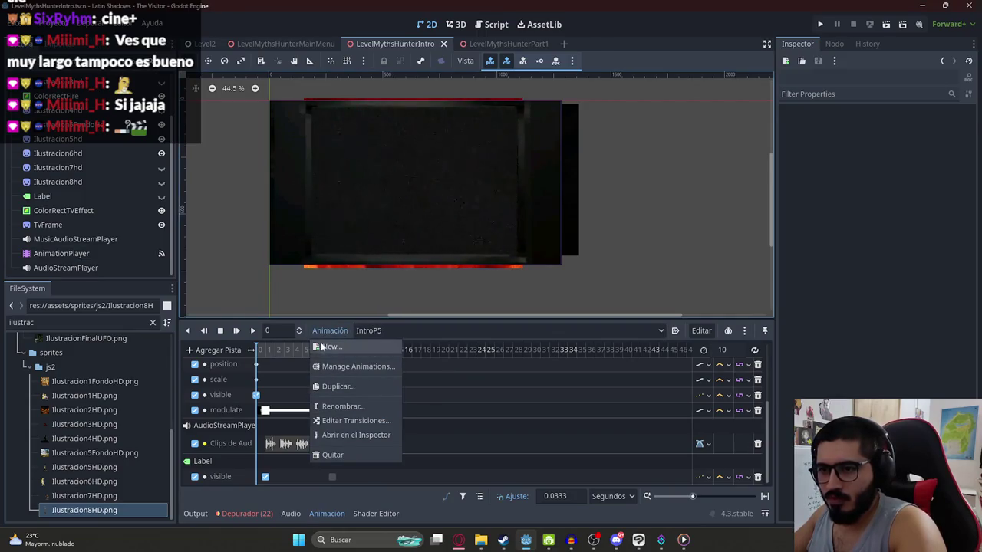
# Step: Create a new IntroP7 animation with an Audio Playback Track
pyautogui.click(332, 346)
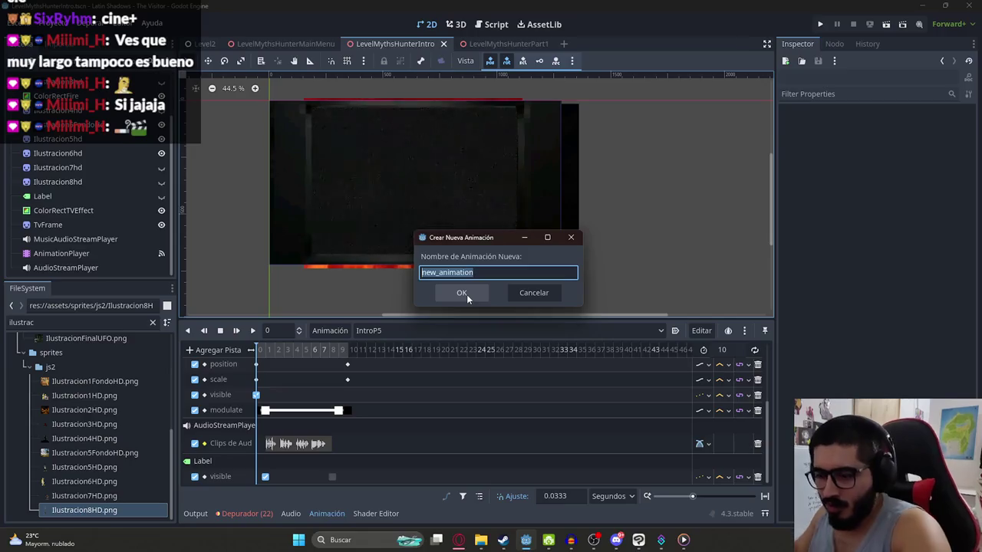
pyautogui.write('Intro')
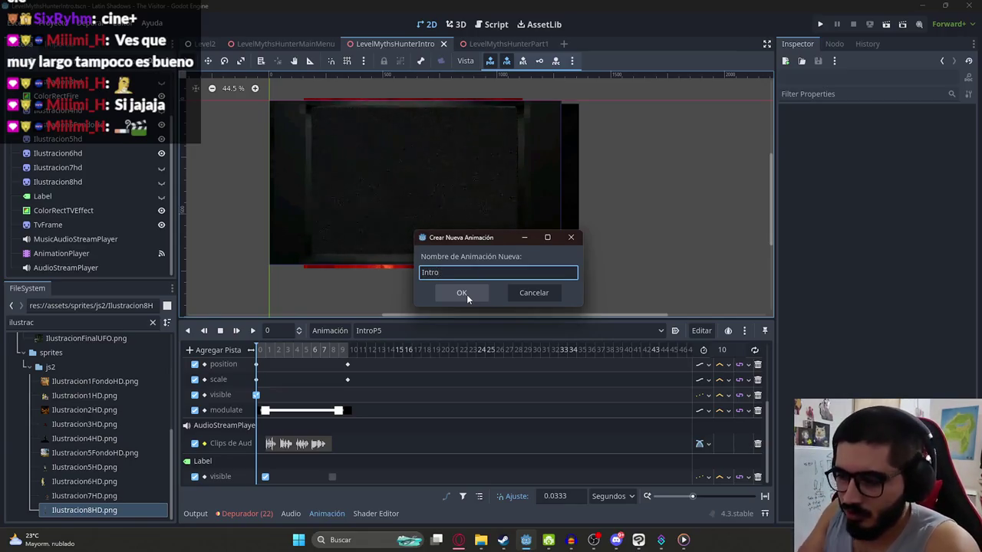
pyautogui.write('P7')
pyautogui.click(466, 292)
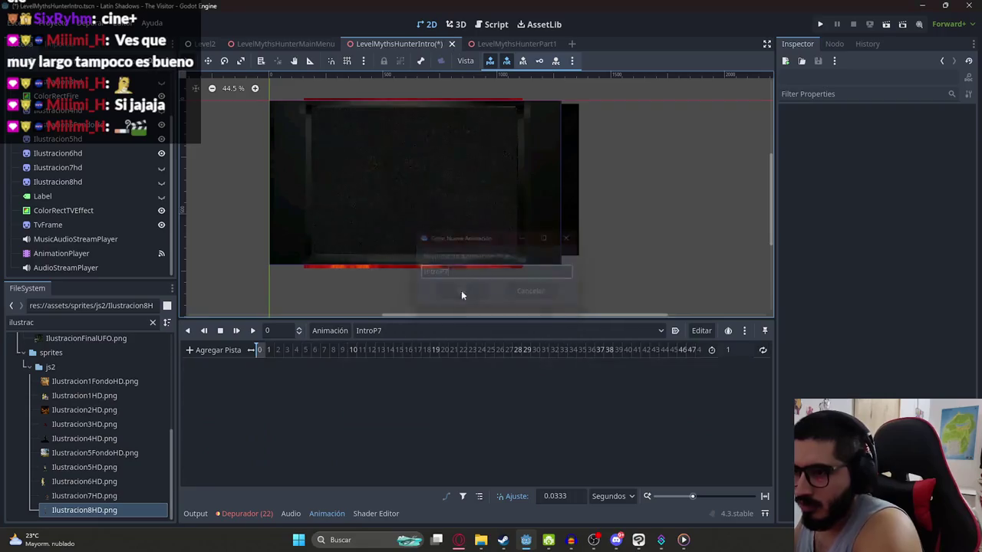
pyautogui.click(218, 350)
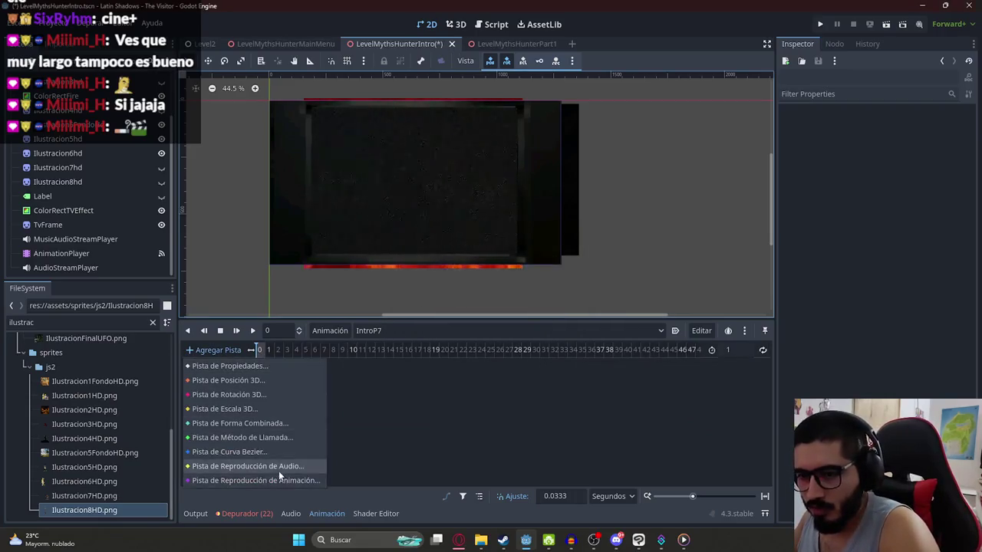
pyautogui.click(279, 471)
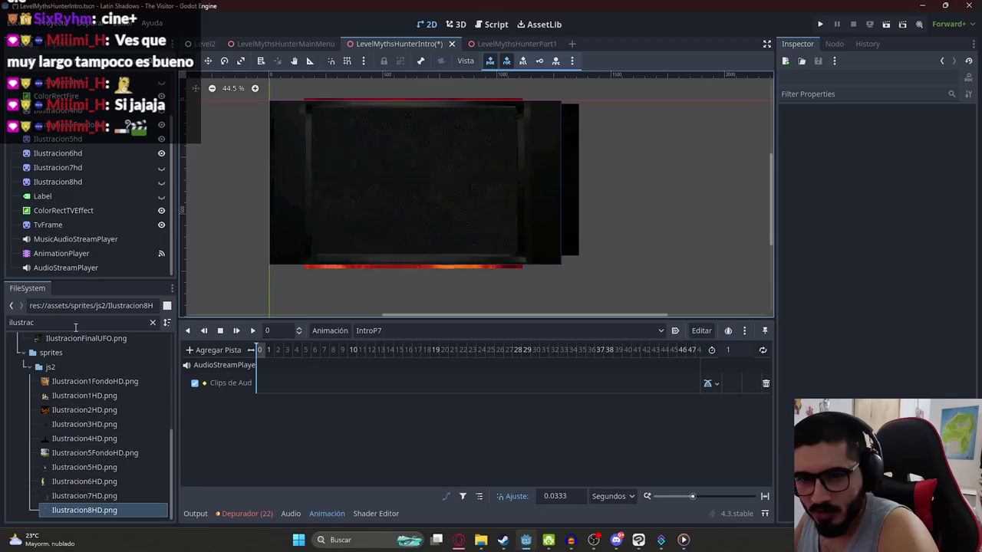
# Step: Place IntroP7.wav from FileSystem on the audio track and lengthen the animation to fit
pyautogui.doubleClick(75, 326)
pyautogui.write('p7')
pyautogui.moveTo(146, 414); pyautogui.dragTo(285, 388)
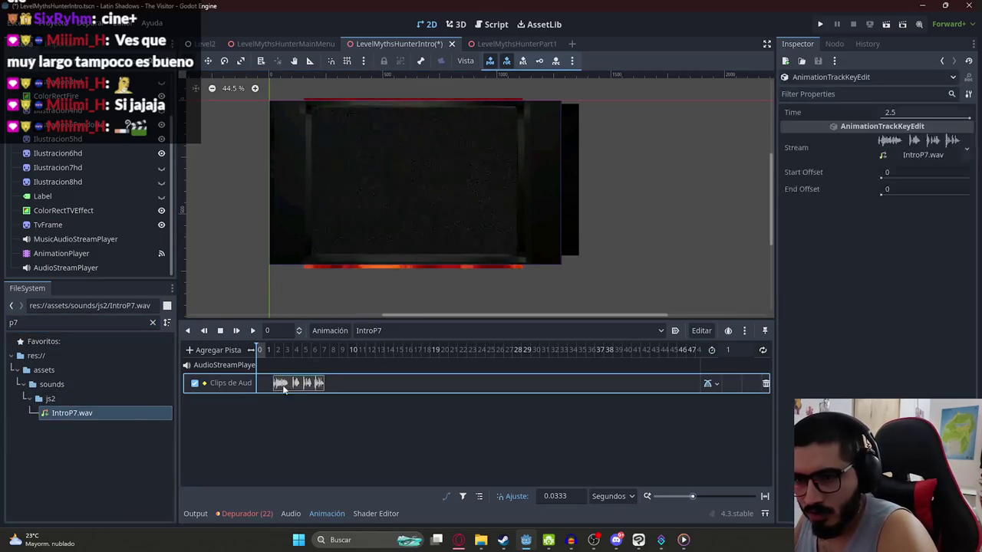
pyautogui.scroll(5, 276, 386)
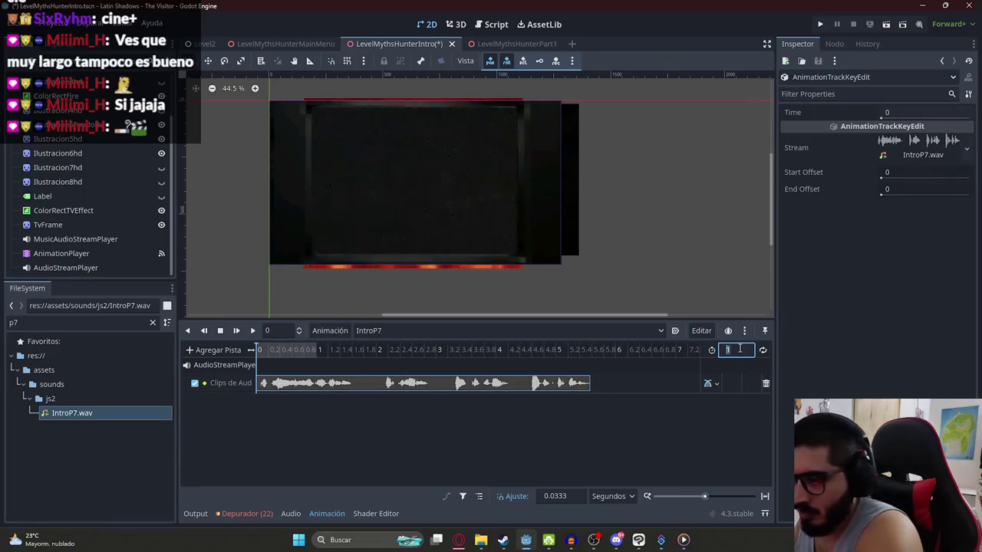
pyautogui.write('5')
pyautogui.press('Return')
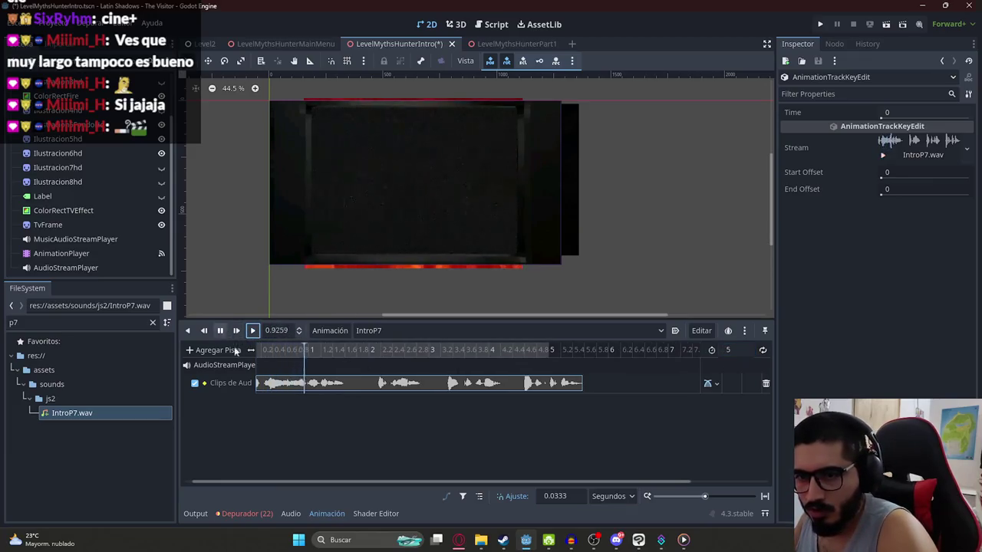
pyautogui.scroll(-3, 349, 387)
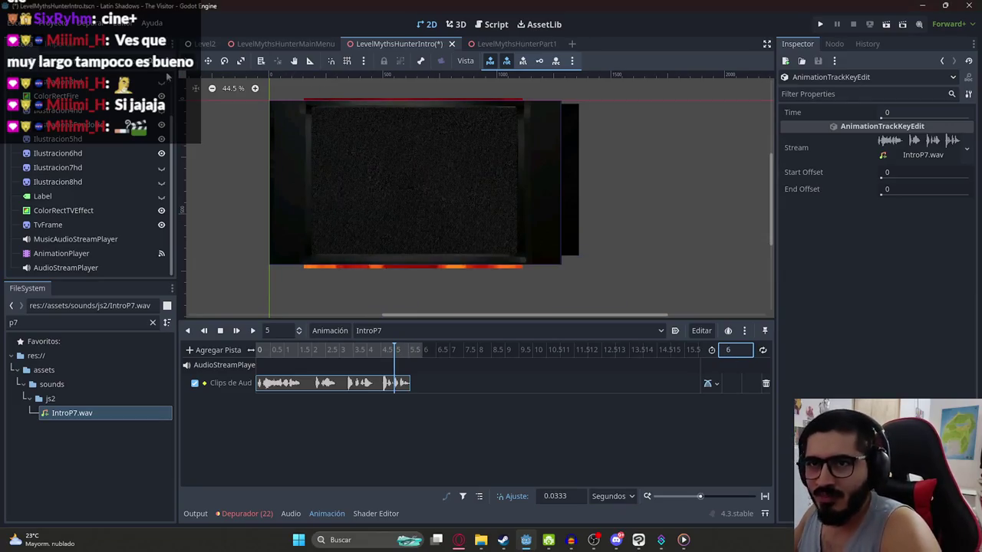
pyautogui.scroll(3, 115, 192)
pyautogui.click(153, 90)
# Step: Duplicate the IntroP5 elif branch, edit it so IntroP6 finishing plays IntroP7, and save
pyautogui.moveTo(529, 264); pyautogui.dragTo(369, 258)
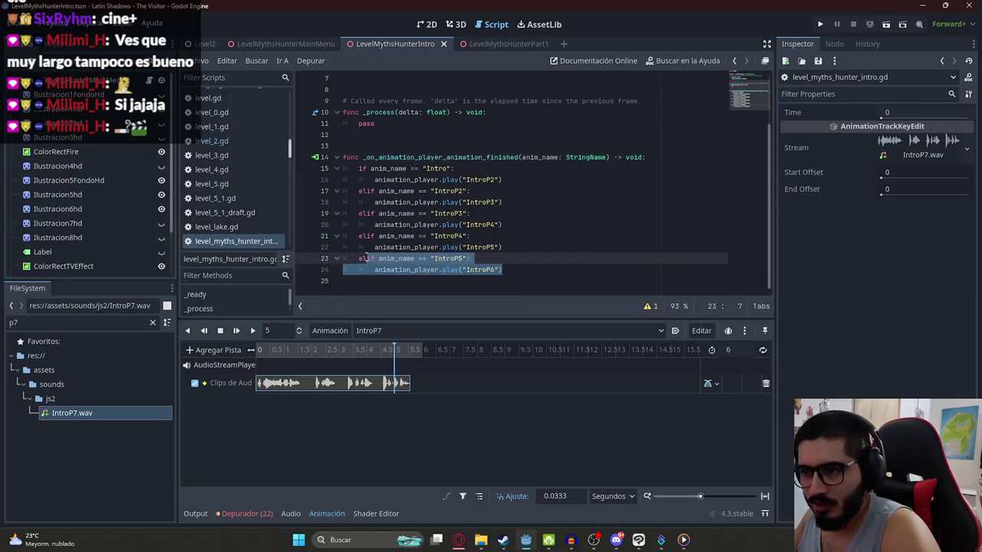
pyautogui.hotkey('ctrl', 'c')
pyautogui.click(518, 275)
pyautogui.hotkey('ctrl', 'v')
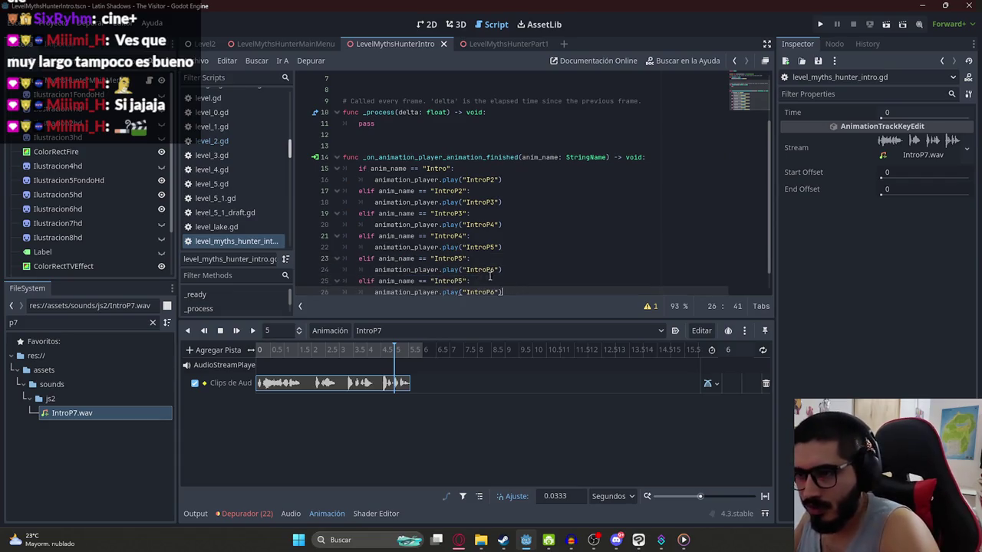
pyautogui.click(461, 282)
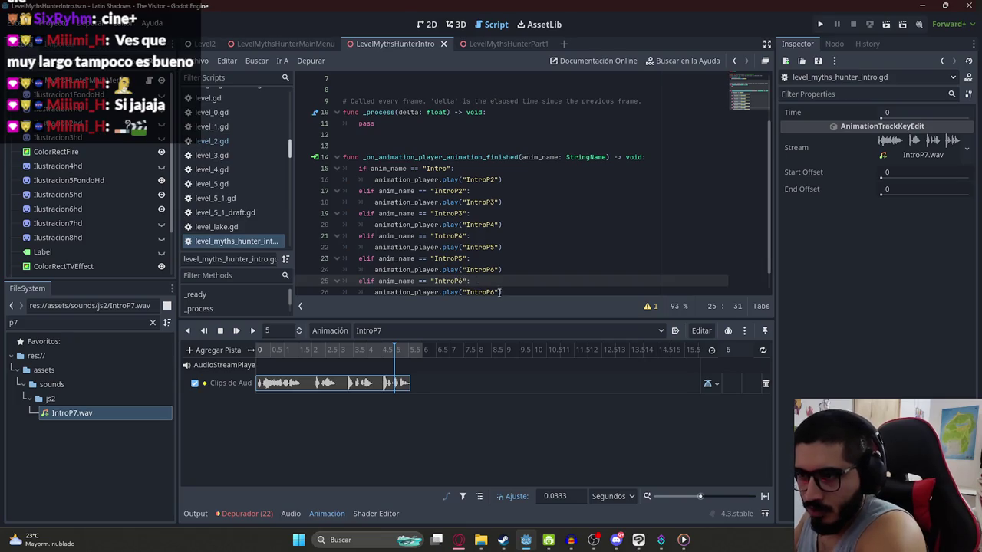
pyautogui.click(496, 291)
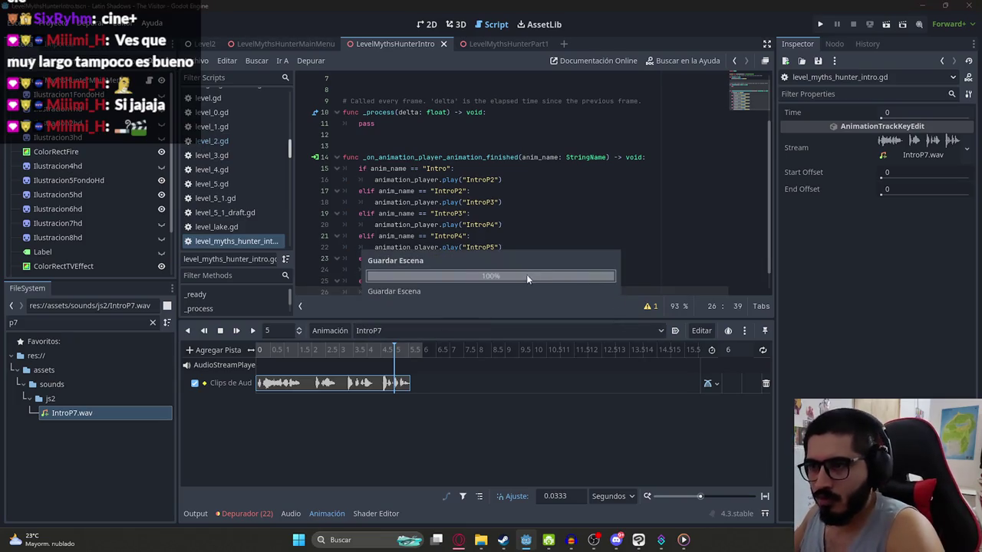
pyautogui.click(518, 222)
pyautogui.rightClick(390, 48)
pyautogui.click(432, 131)
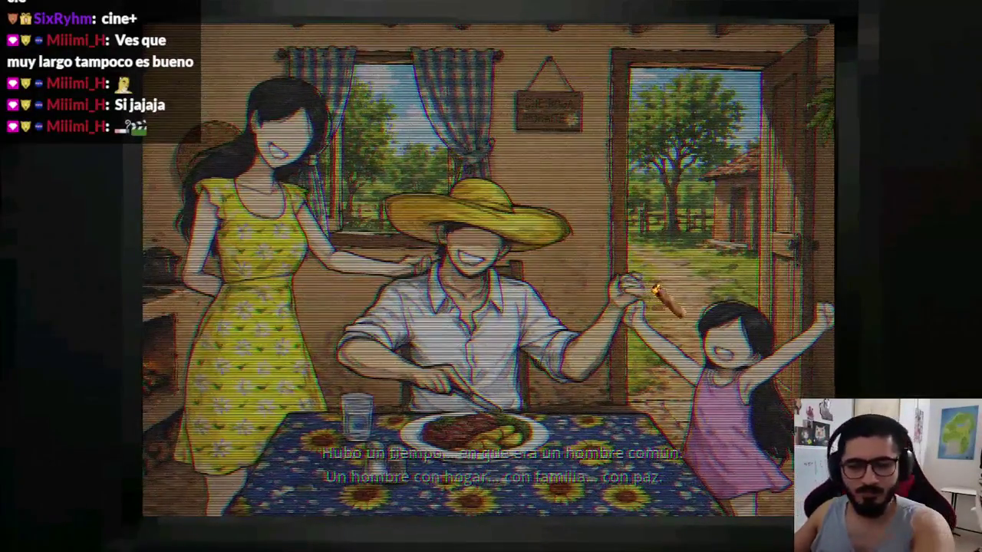
# Step: Watch the playtest through to the fire cutscene, then close the game
pyautogui.press('super')
pyautogui.press('Escape')
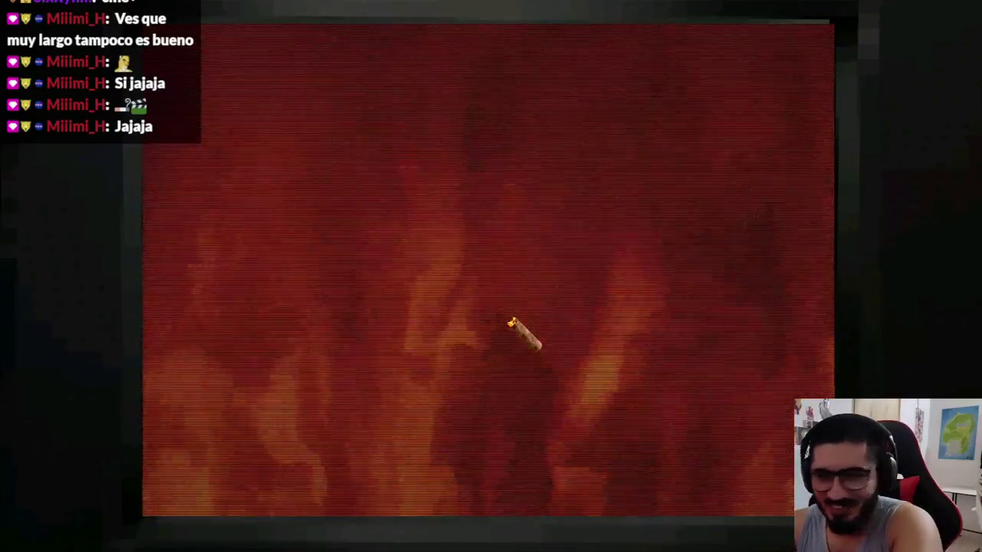
pyautogui.hotkey('alt', 'F4')
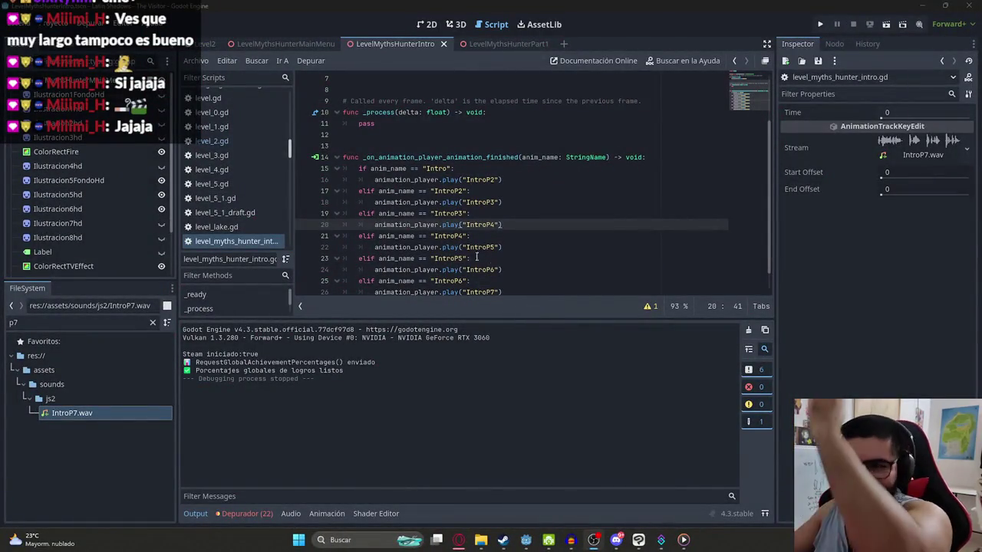
# Step: Run the game from LevelMythsHunterPart1, play to the machete jungle combat, then stop
pyautogui.click(471, 215)
pyautogui.scroll(2, 464, 192)
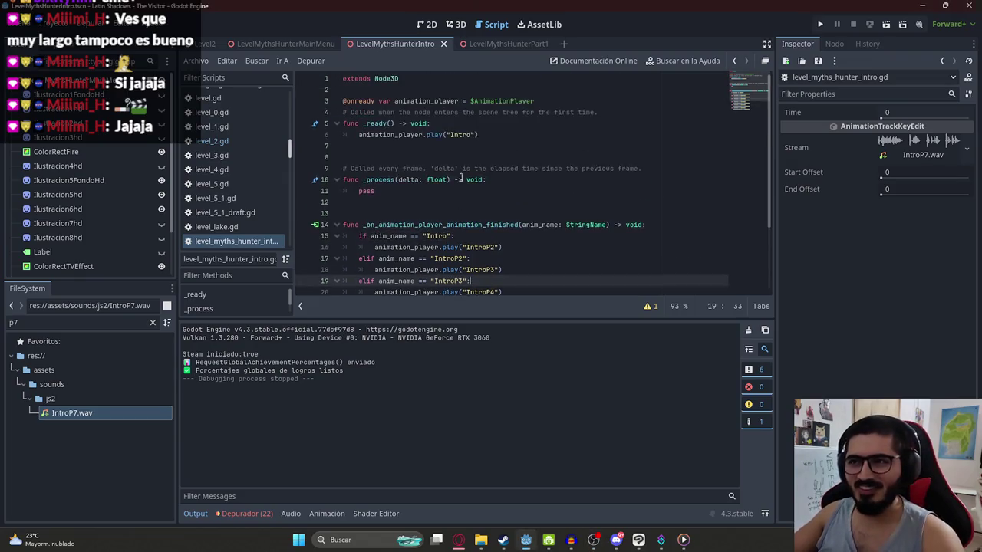
pyautogui.click(502, 43)
pyautogui.rightClick(487, 44)
pyautogui.click(574, 132)
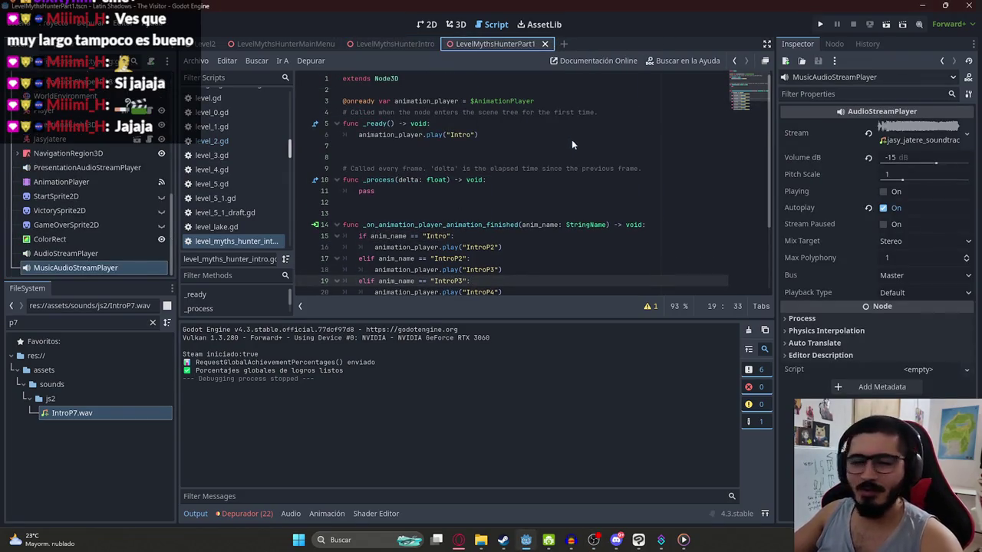
pyautogui.press('F6')
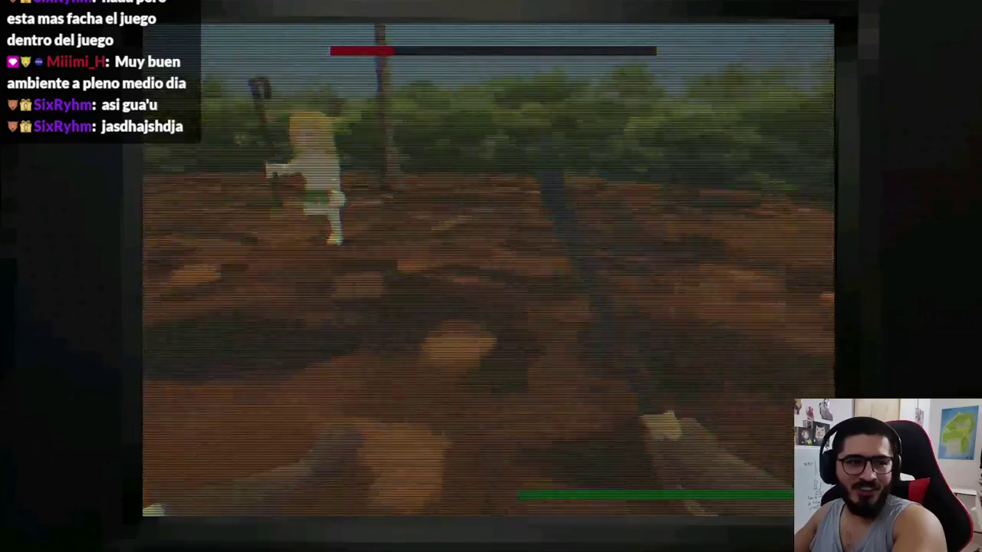
pyautogui.press('Escape')
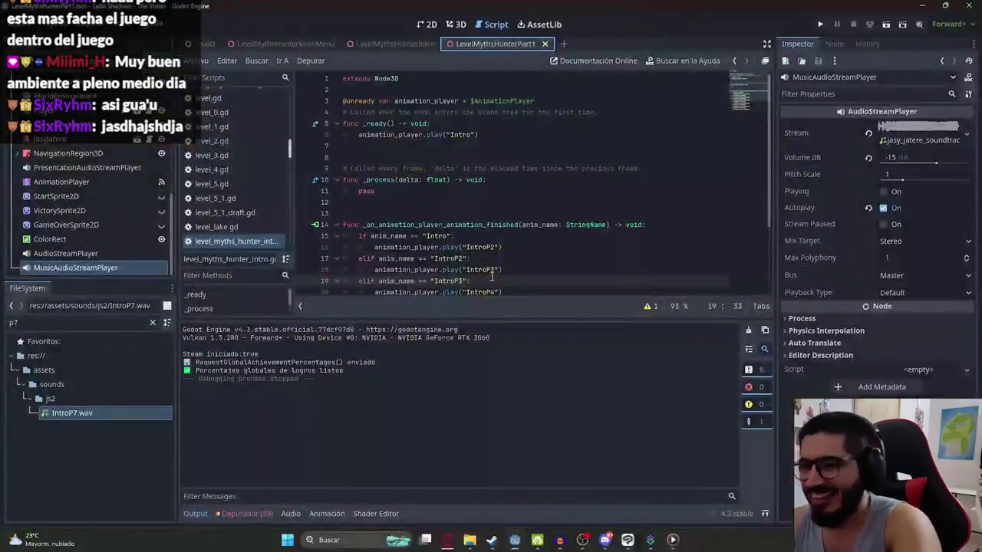
# Step: Launch GitHub Desktop from Windows search 'gith' to list the 45 changed files
pyautogui.click(466, 203)
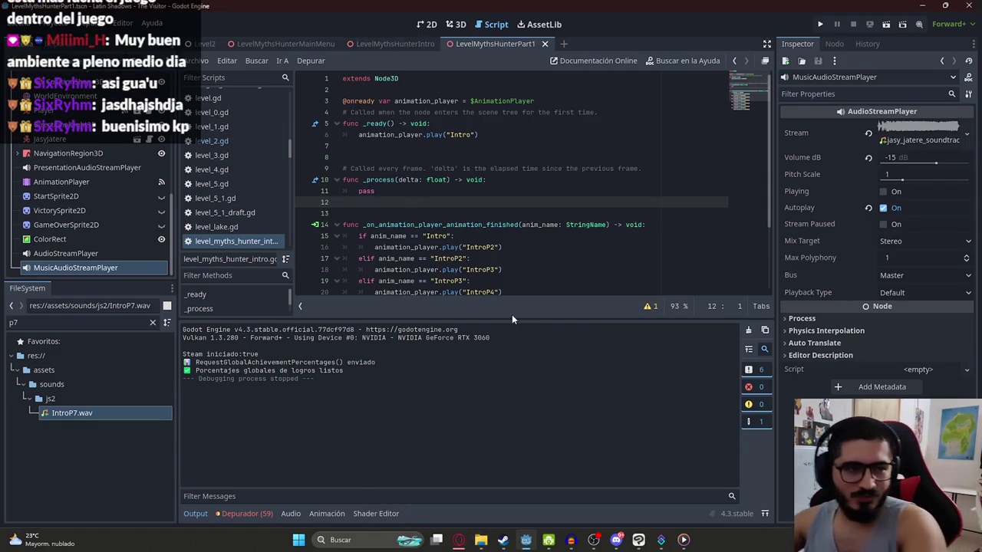
pyautogui.press('super')
pyautogui.write('gith')
pyautogui.press('Escape')
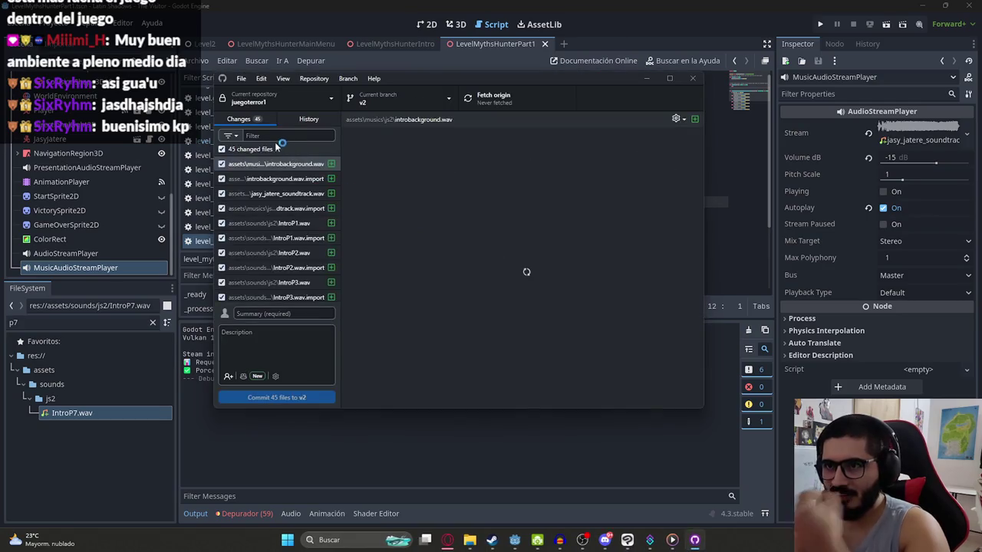
# Step: Commit the 45 changed files to v2 with a summary ending 'de mitos casi terminado'
pyautogui.scroll(-1, 278, 245)
pyautogui.scroll(-1, 277, 246)
pyautogui.scroll(-1, 278, 245)
pyautogui.scroll(-1, 278, 245)
pyautogui.scroll(4, 278, 246)
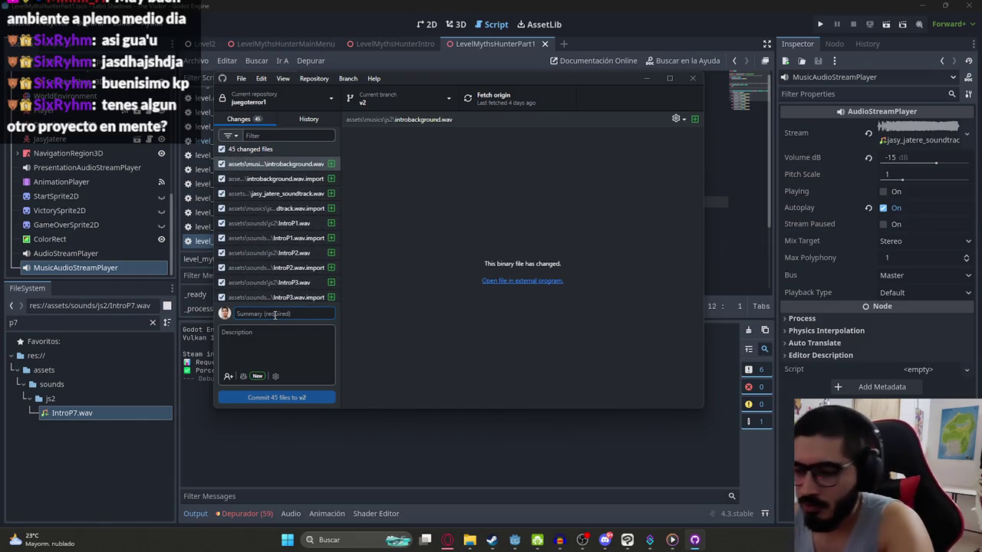
pyautogui.write('feat: Intro del juego de')
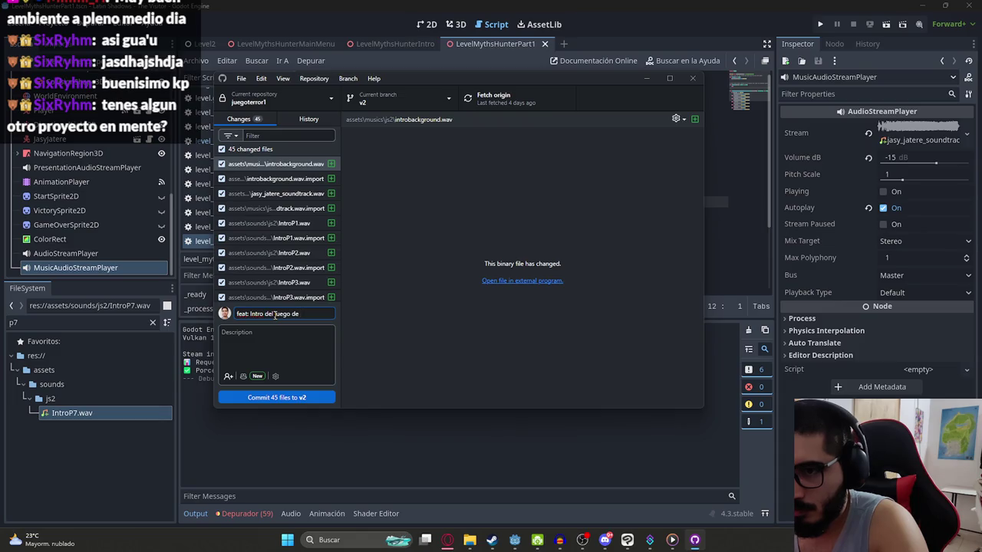
pyautogui.write(' cazad')
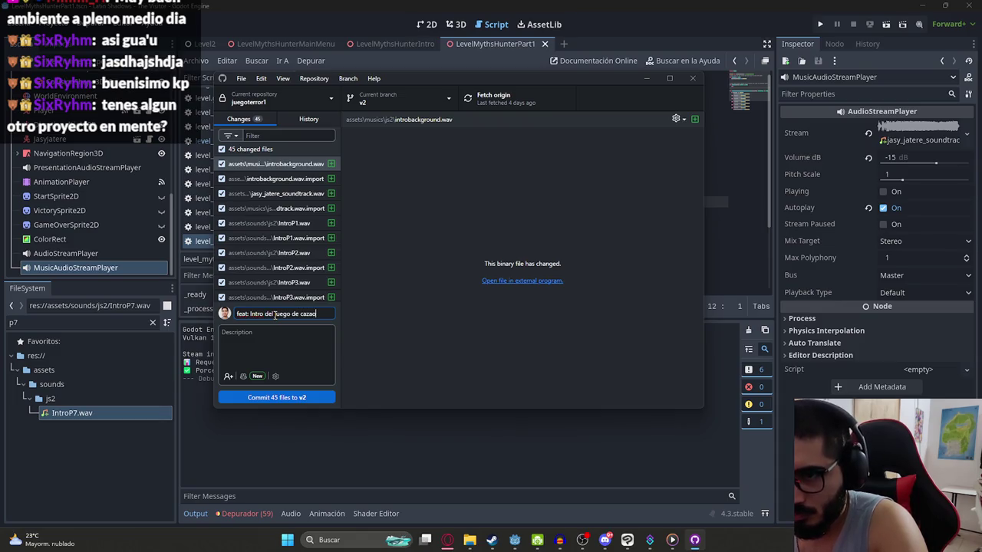
pyautogui.write('or de mitos casi te')
pyautogui.press('BackSpace')
pyautogui.press('BackSpace')
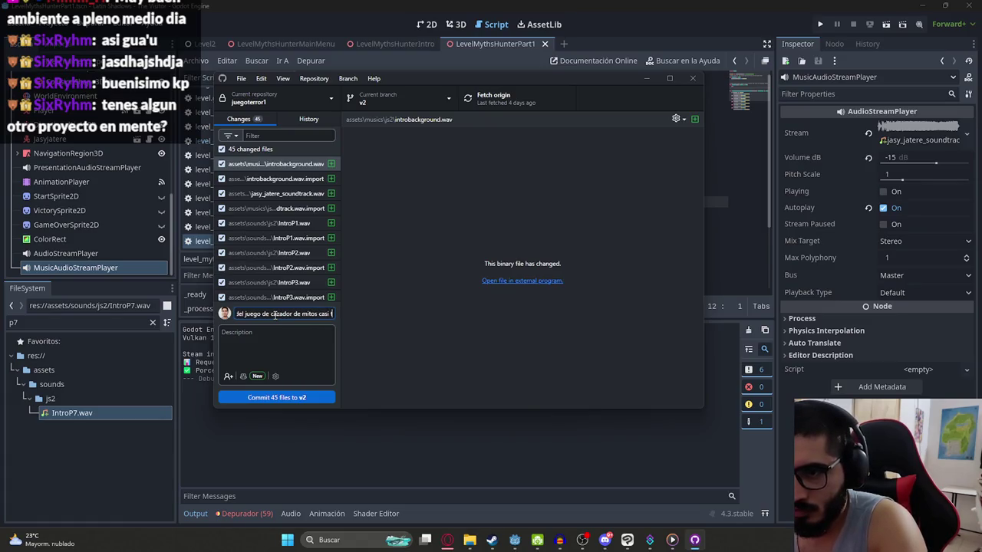
pyautogui.write('erminado')
pyautogui.hotkey('ctrl', 'Return')
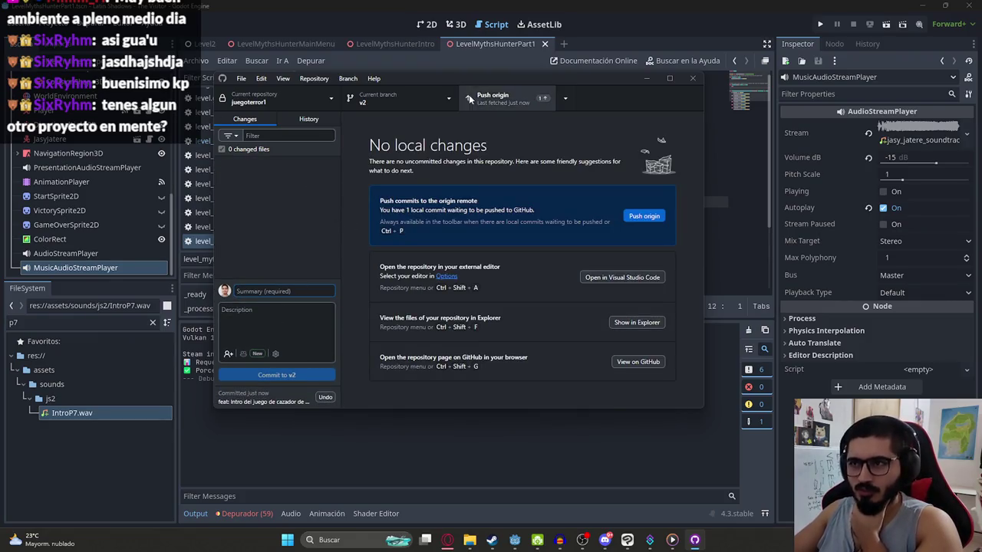
# Step: Push the commit to origin, then leave GitHub Desktop for the YouTube browser
pyautogui.click(475, 95)
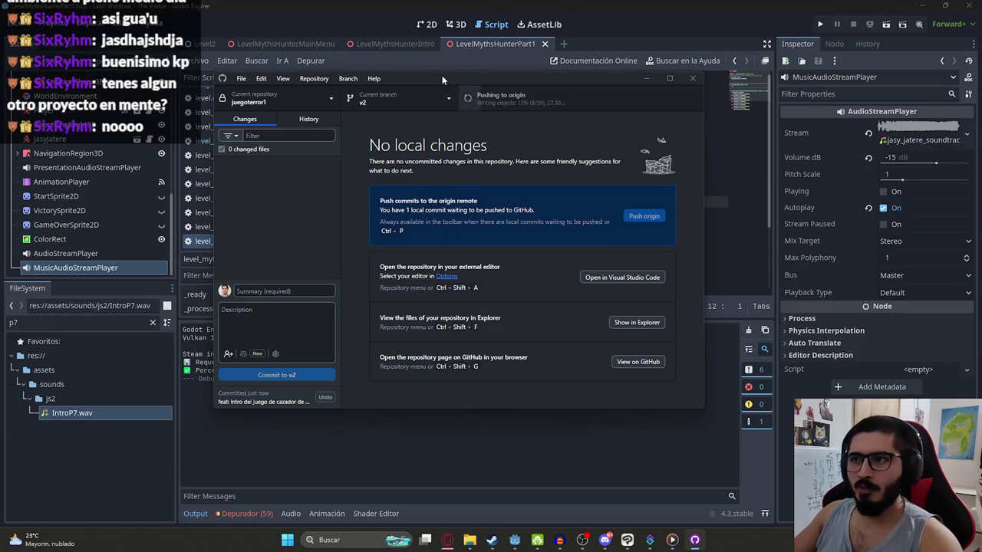
pyautogui.moveTo(442, 76); pyautogui.dragTo(450, 91)
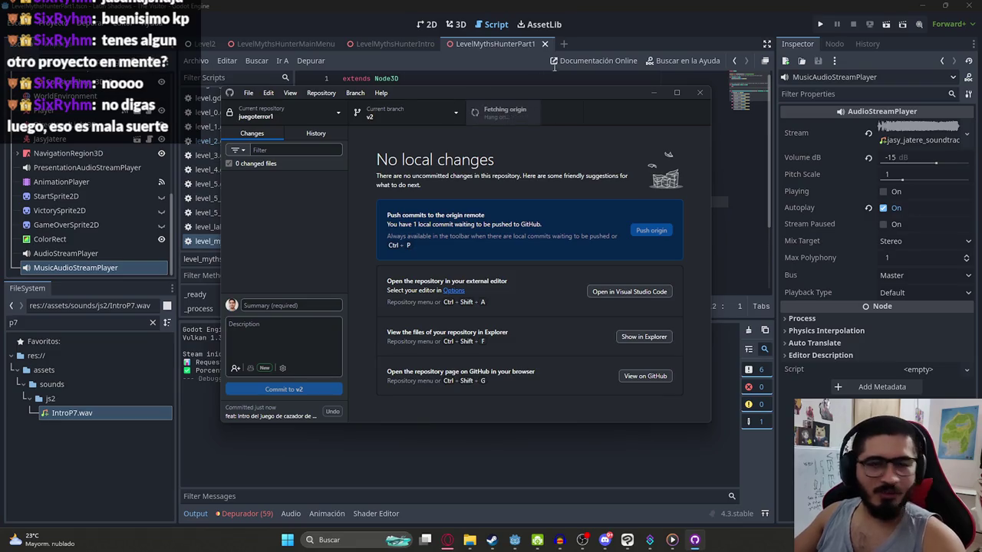
pyautogui.moveTo(522, 90)
pyautogui.mouseDown()
pyautogui.moveTo(539, 117)
pyautogui.moveTo(530, 103)
pyautogui.mouseUp()
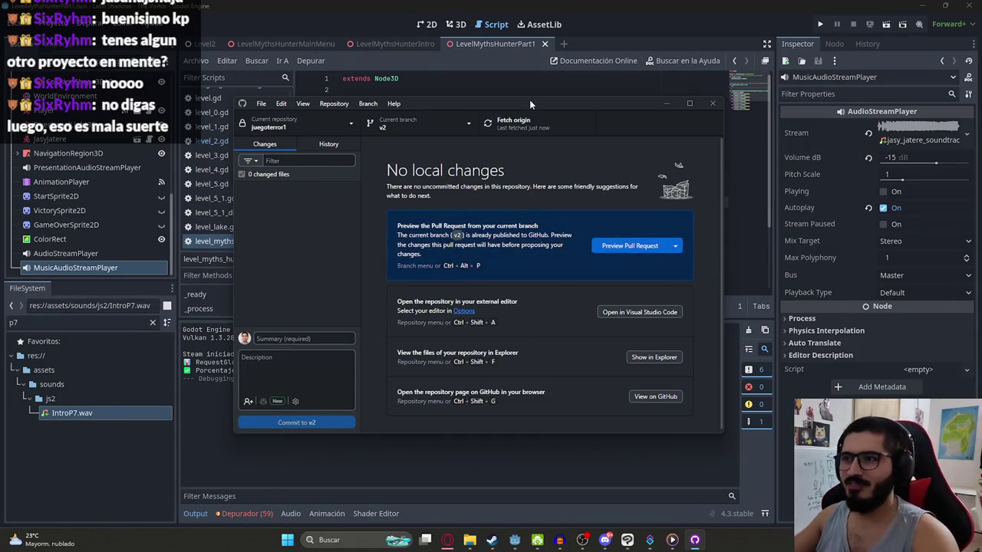
pyautogui.moveTo(529, 100); pyautogui.dragTo(513, 108)
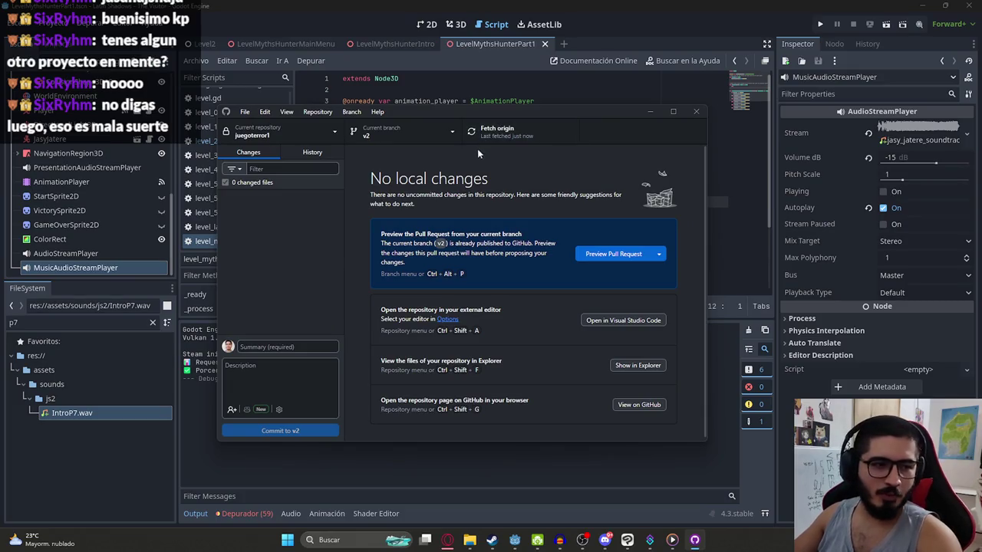
pyautogui.hotkey('alt', 'Tab')
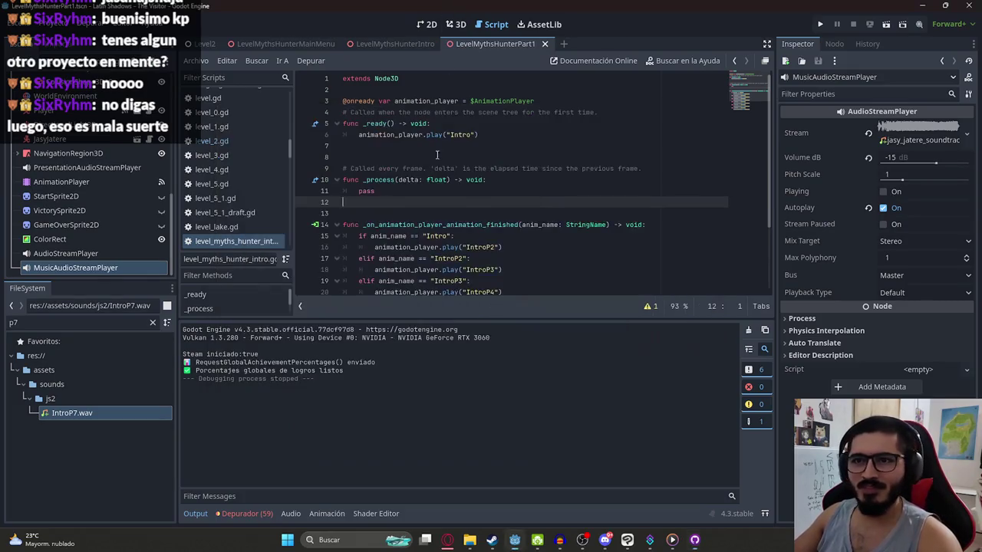
pyautogui.click(446, 541)
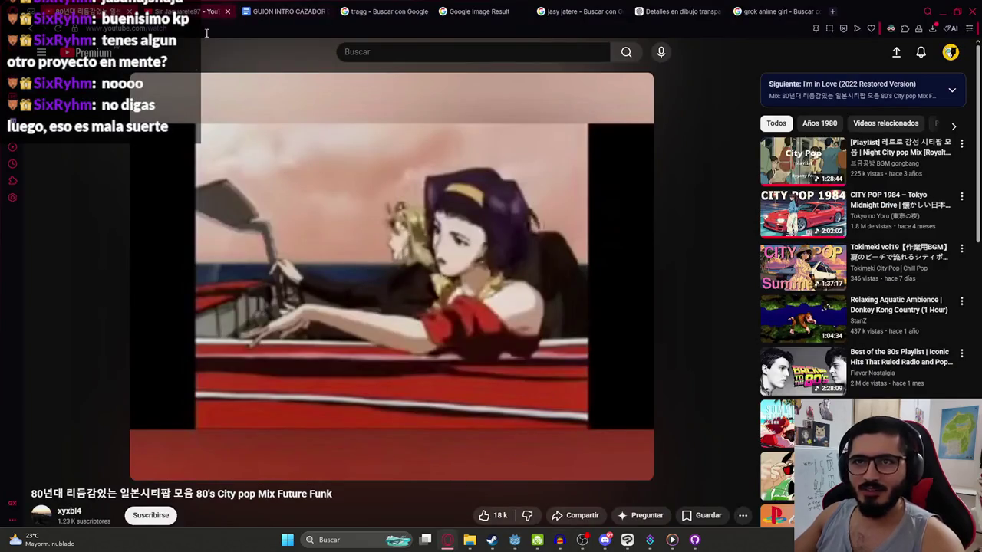
# Step: Leave the music video for the YouTube home feed via the YouTube logo
pyautogui.click(73, 52)
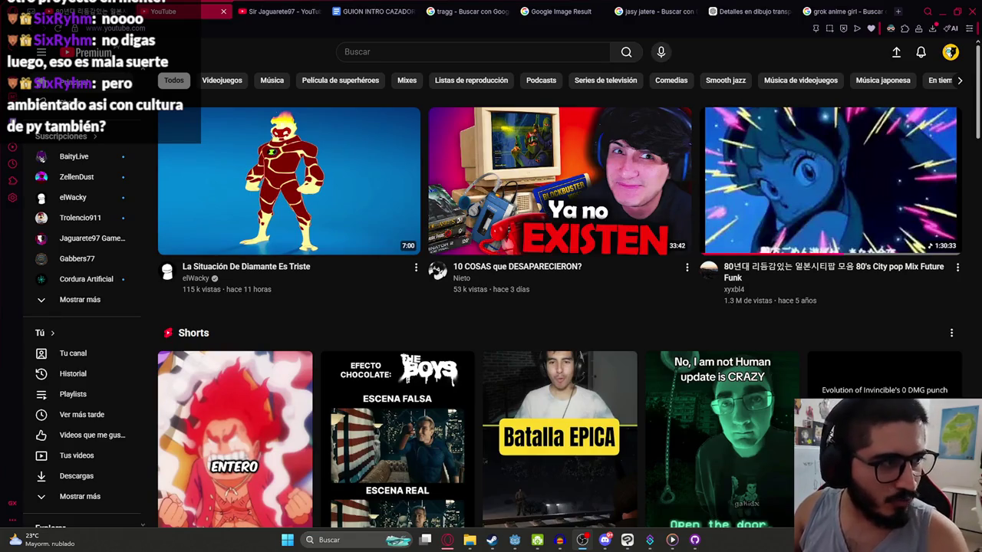
pyautogui.moveTo(289, 180)
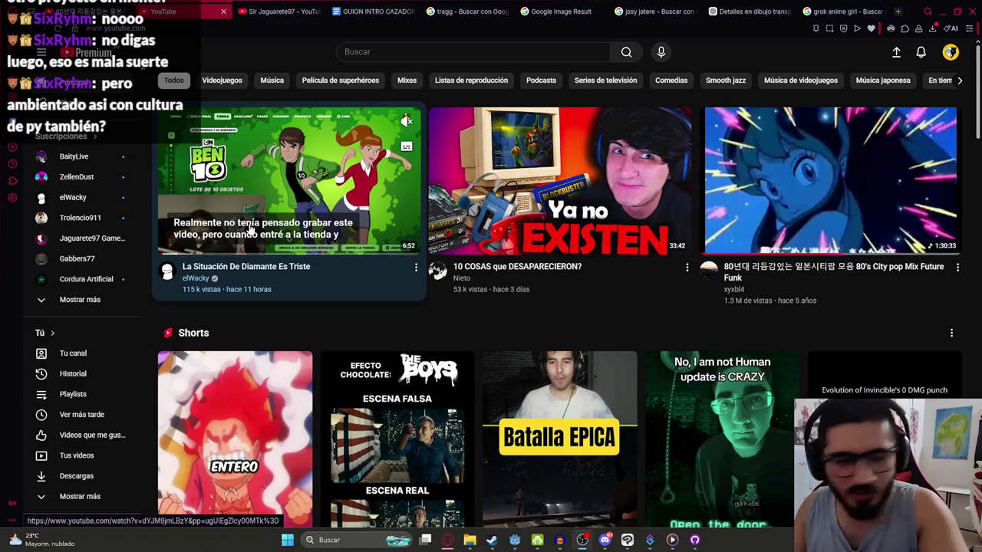
# Step: Search 'cosas girando' and play the Happy Monkey Circle playlist video full screen
pyautogui.click(368, 51)
pyautogui.write('cosas gira')
pyautogui.click(364, 79)
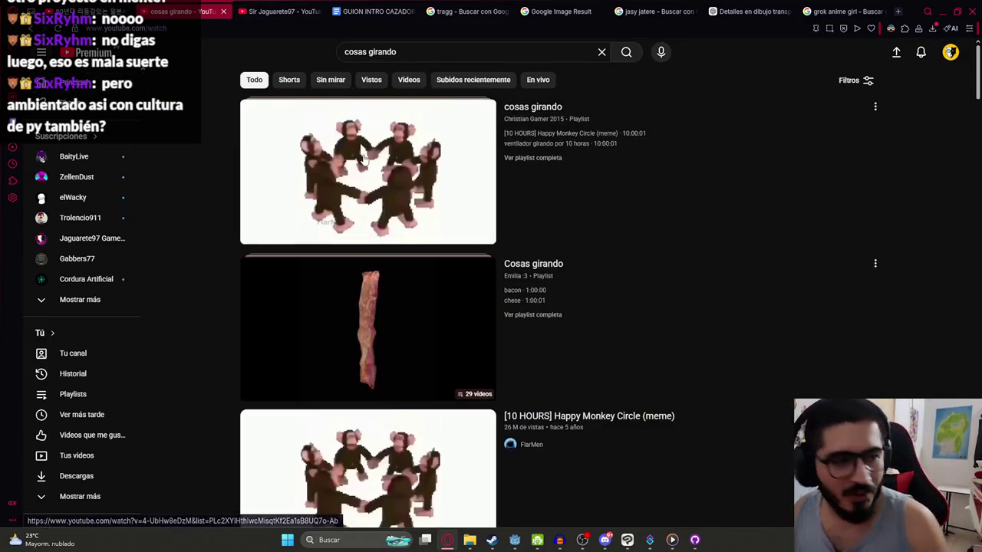
pyautogui.click(333, 157)
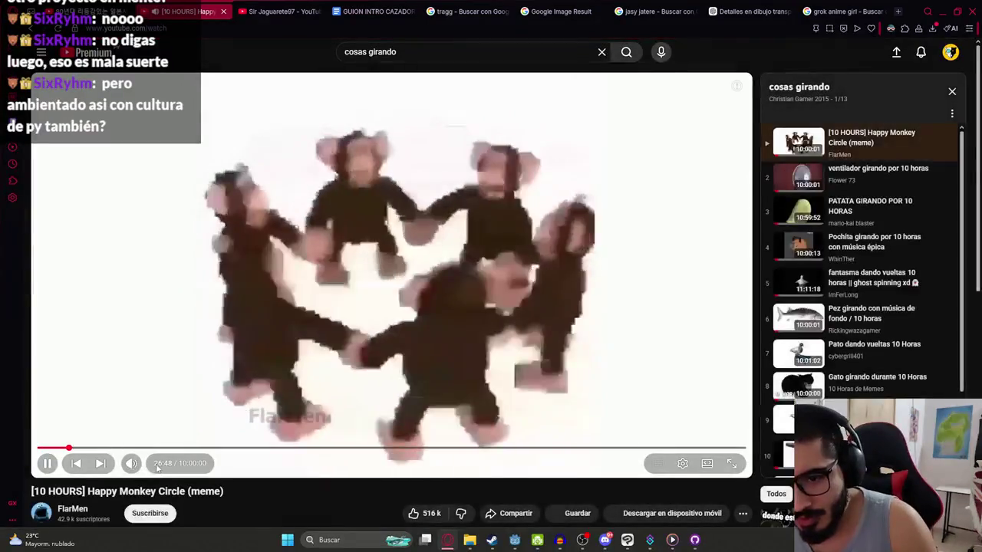
pyautogui.doubleClick(189, 357)
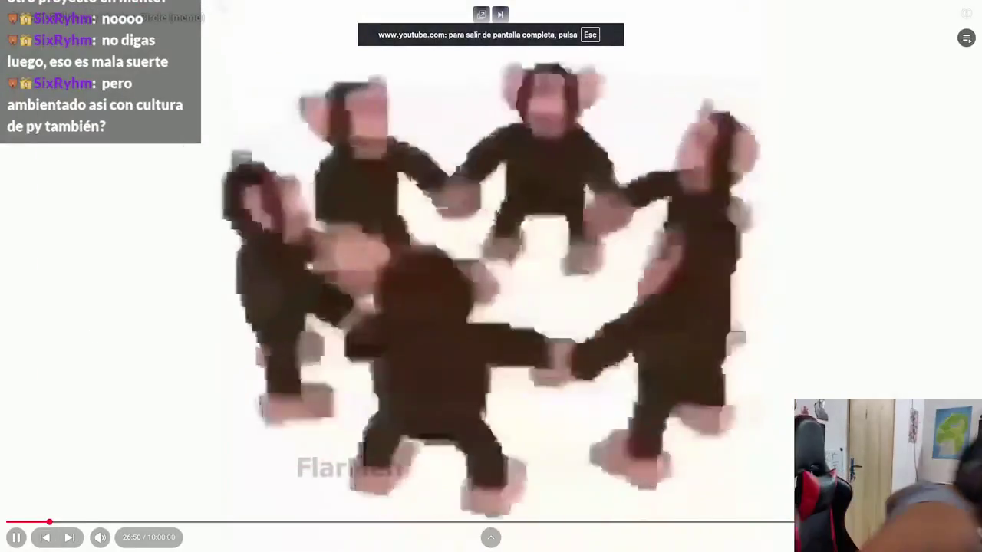
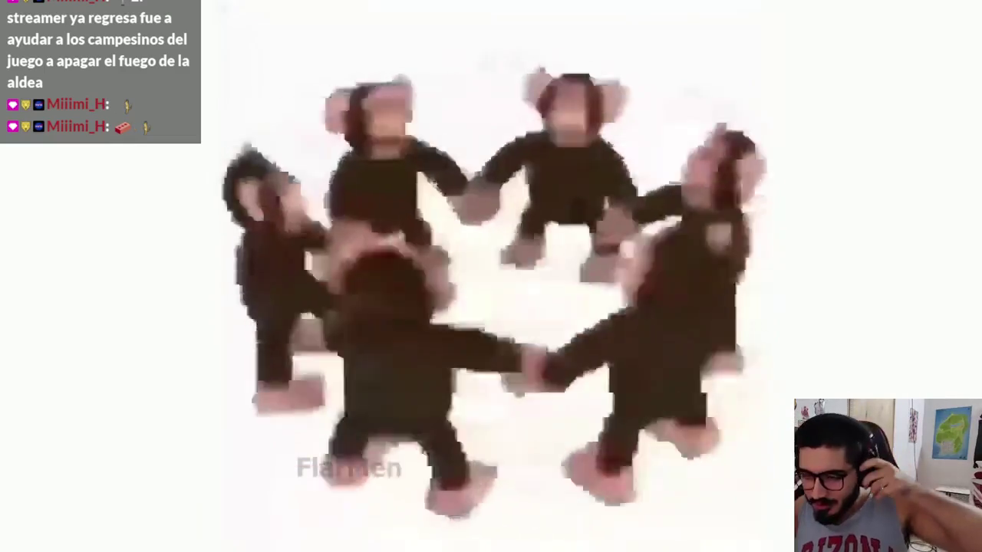
# Step: Pause the Happy Monkey Circle video, exit fullscreen, and switch to Steam
pyautogui.click(67, 289)
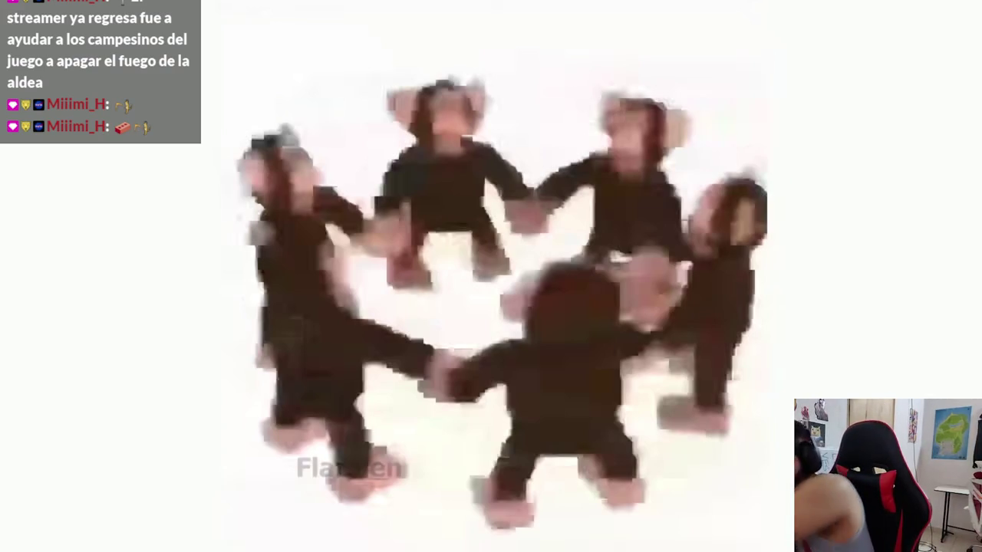
pyautogui.press('Escape')
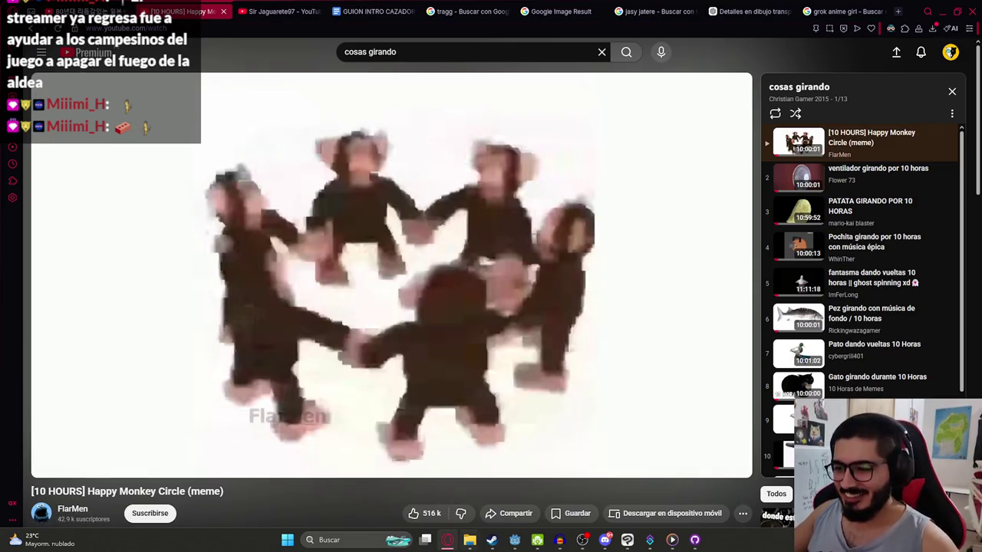
pyautogui.click(492, 541)
# Step: Find Grand Theft Auto: San Andreas by searching 'sar' and bring up its management options
pyautogui.click(100, 24)
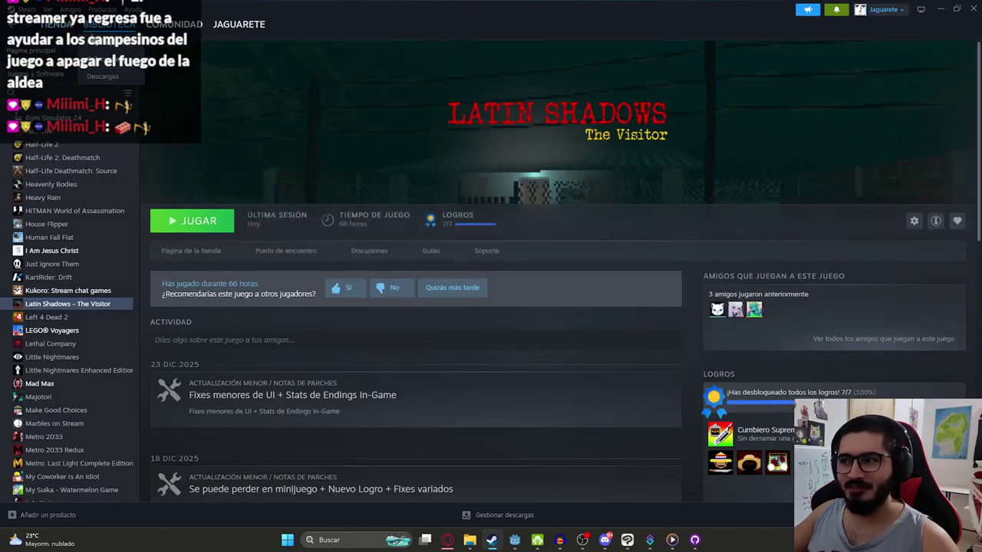
pyautogui.scroll(4, 80, 340)
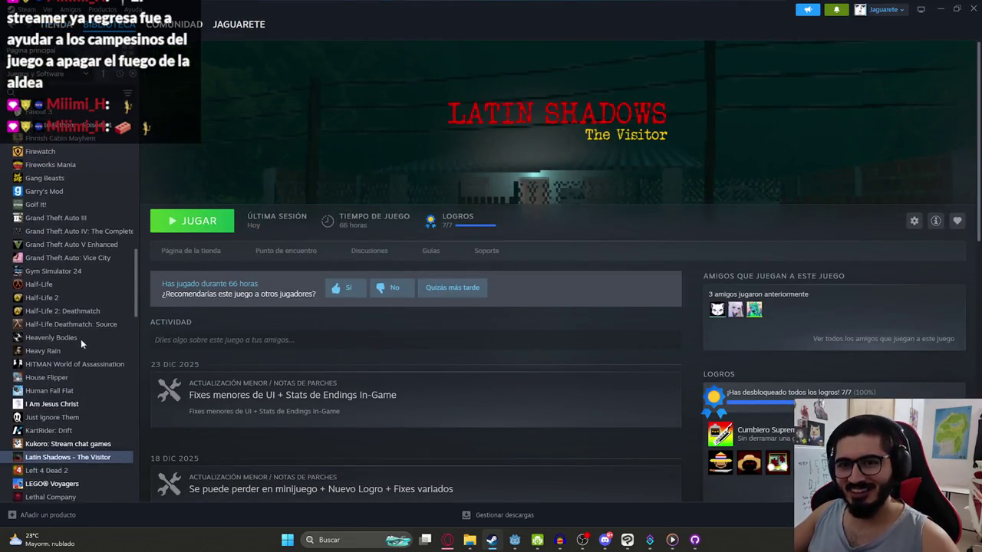
pyautogui.scroll(4, 48, 346)
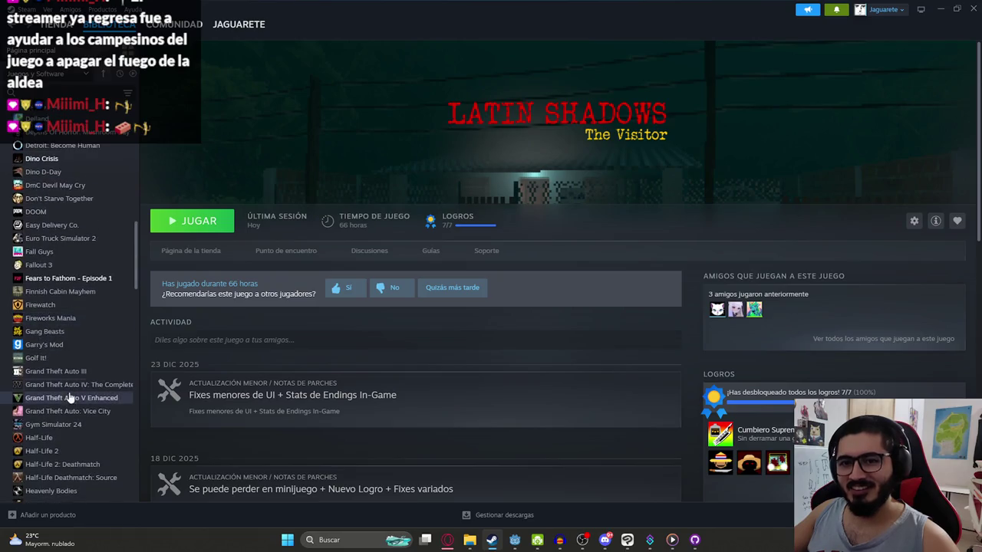
pyautogui.scroll(-3, 55, 435)
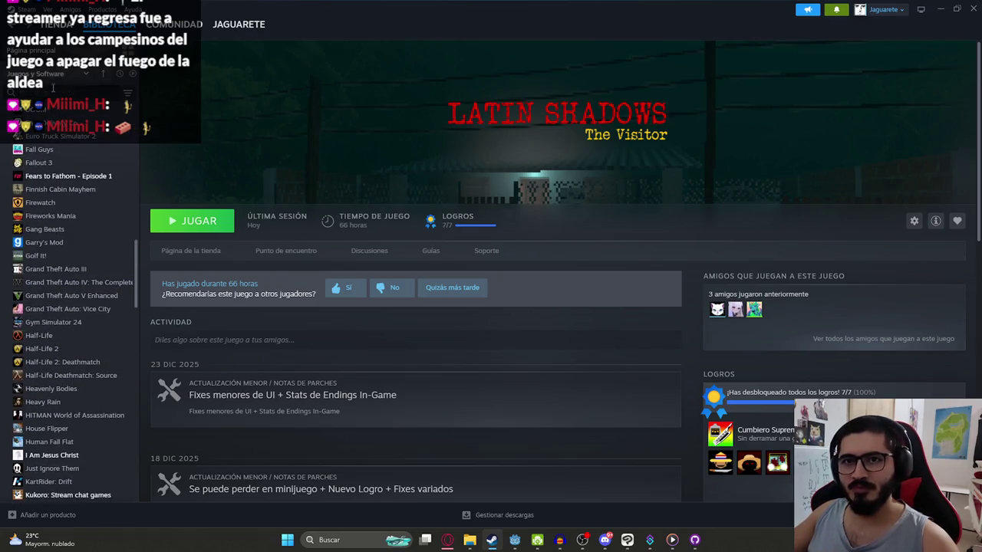
pyautogui.click(53, 92)
pyautogui.write('sar')
pyautogui.click(55, 127)
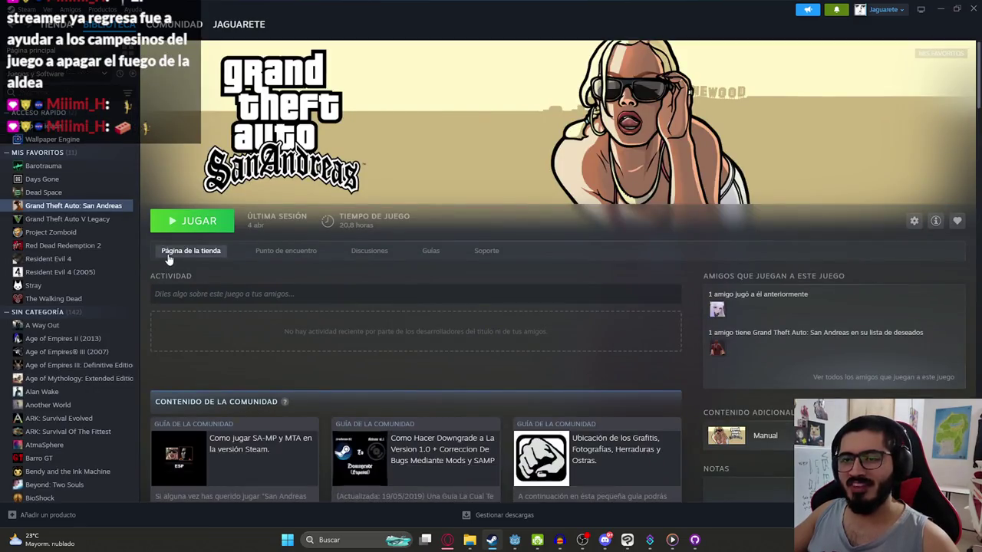
pyautogui.rightClick(116, 207)
pyautogui.moveTo(143, 284)
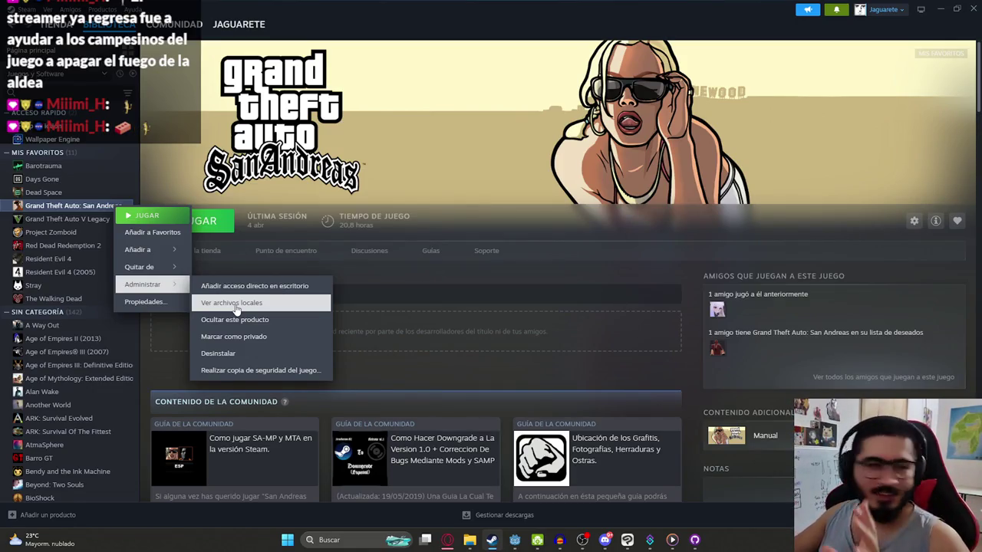
# Step: Browse local files up to common, open Grand Theft Auto San Andreasv1, and run gta-sa.exe
pyautogui.click(255, 302)
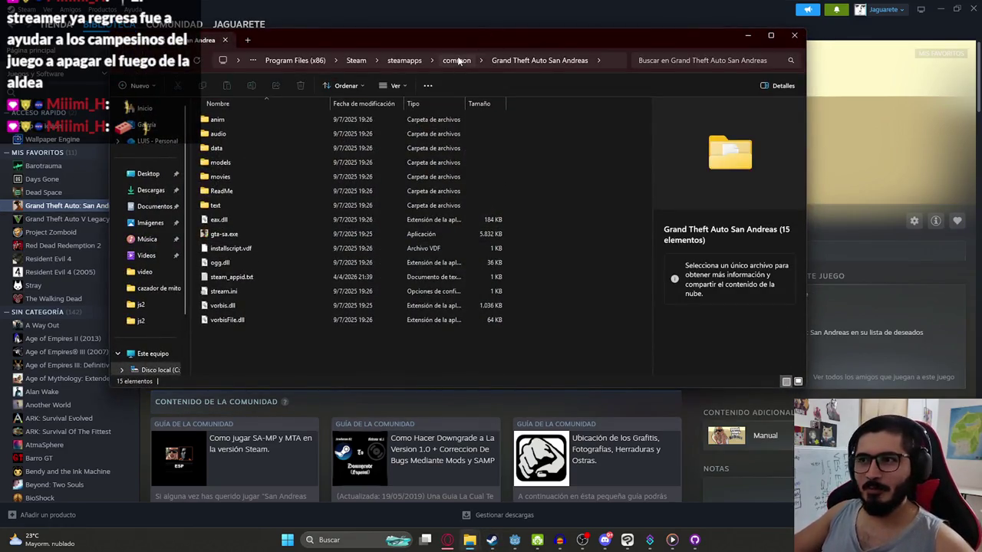
pyautogui.click(457, 61)
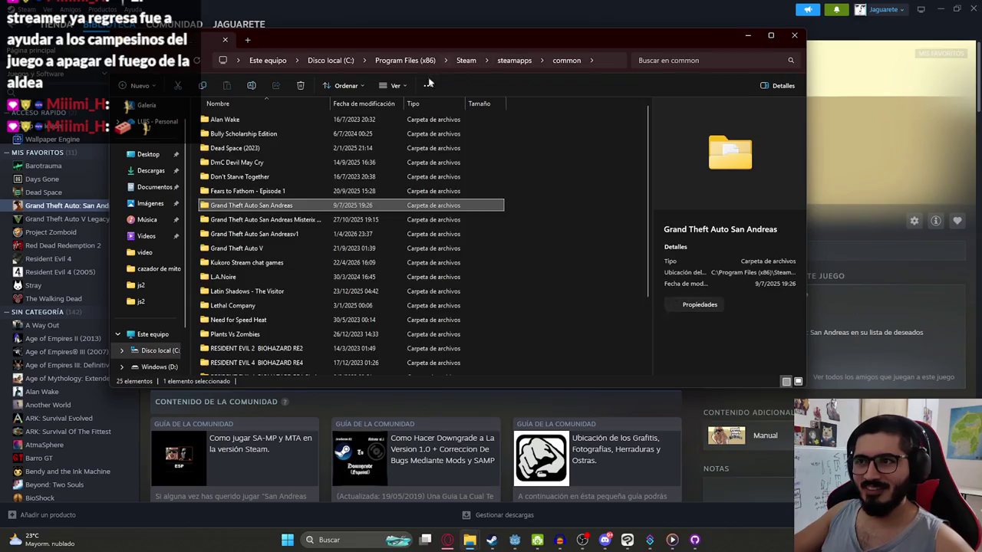
pyautogui.click(264, 222)
pyautogui.click(274, 205)
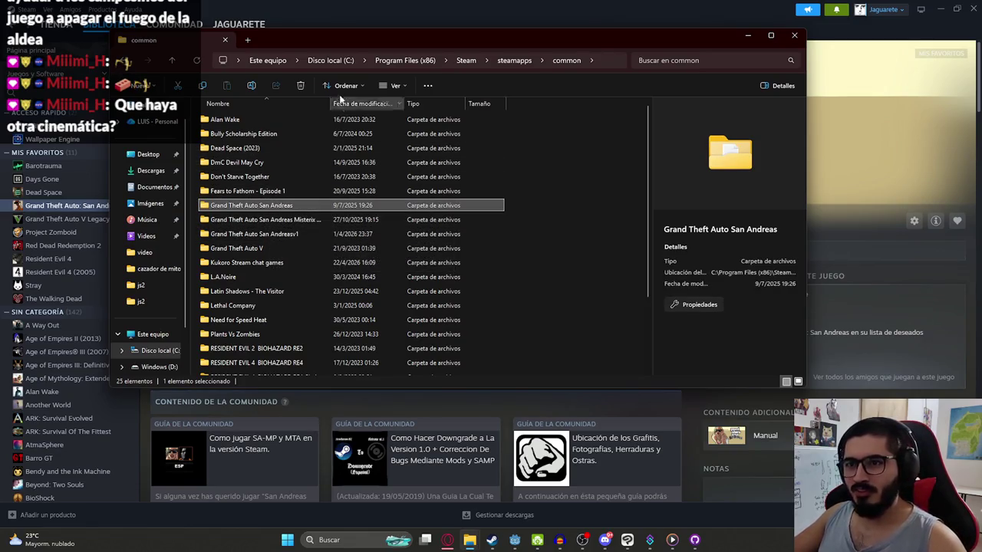
pyautogui.doubleClick(291, 233)
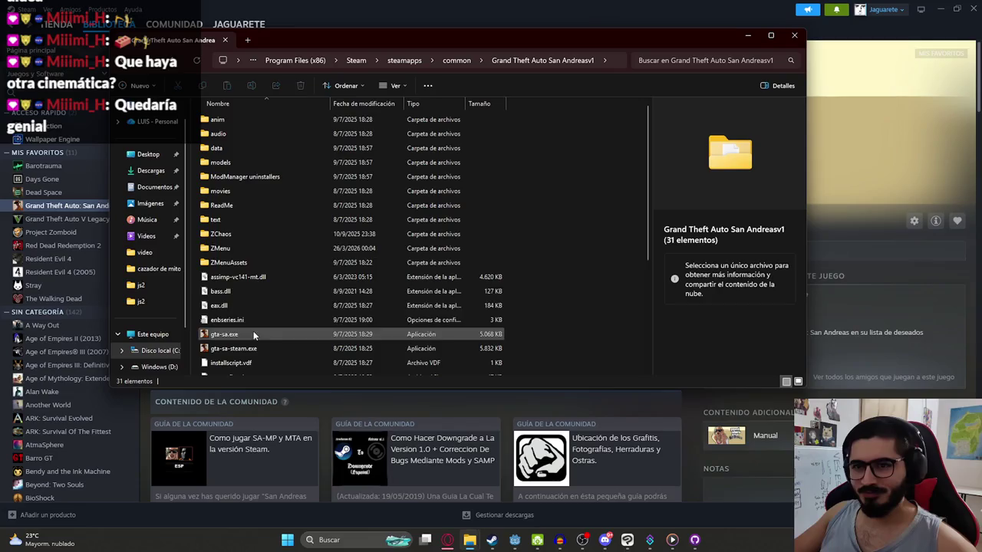
pyautogui.scroll(-1, 253, 326)
pyautogui.doubleClick(248, 297)
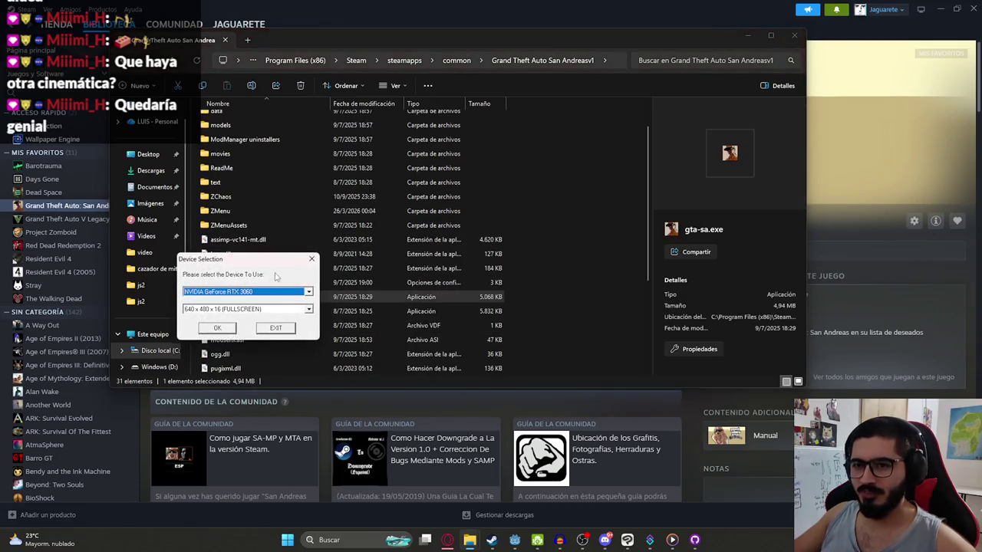
# Step: Pick 1440 x 1080 x 16 (FULLSCREEN) from the Device Selection resolution list
pyautogui.click(230, 309)
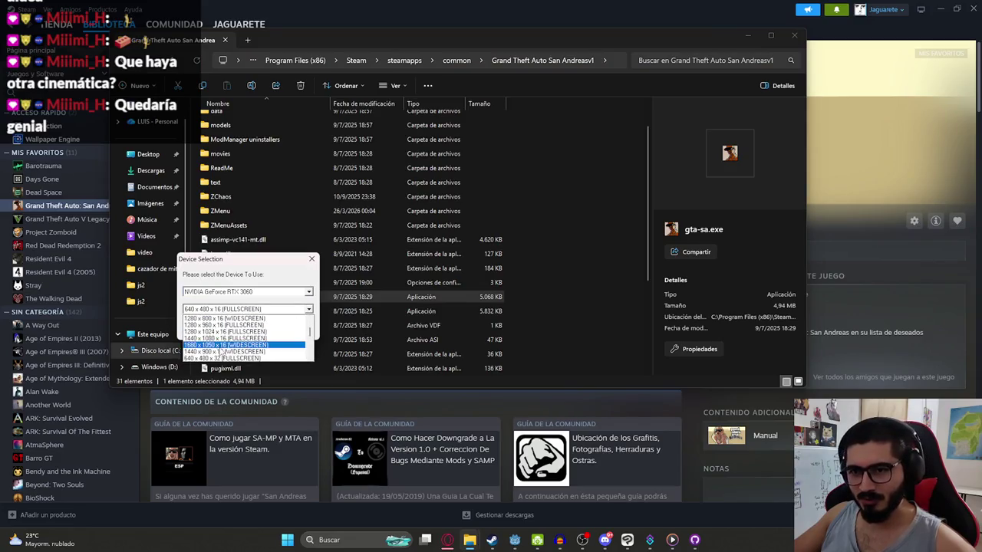
pyautogui.scroll(-1, 225, 343)
pyautogui.scroll(-1, 226, 343)
pyautogui.scroll(-1, 227, 343)
pyautogui.scroll(-1, 228, 344)
pyautogui.scroll(2, 228, 346)
pyautogui.scroll(3, 231, 349)
pyautogui.scroll(-1, 231, 350)
pyautogui.scroll(-1, 233, 351)
pyautogui.scroll(-1, 234, 352)
pyautogui.scroll(-1, 236, 353)
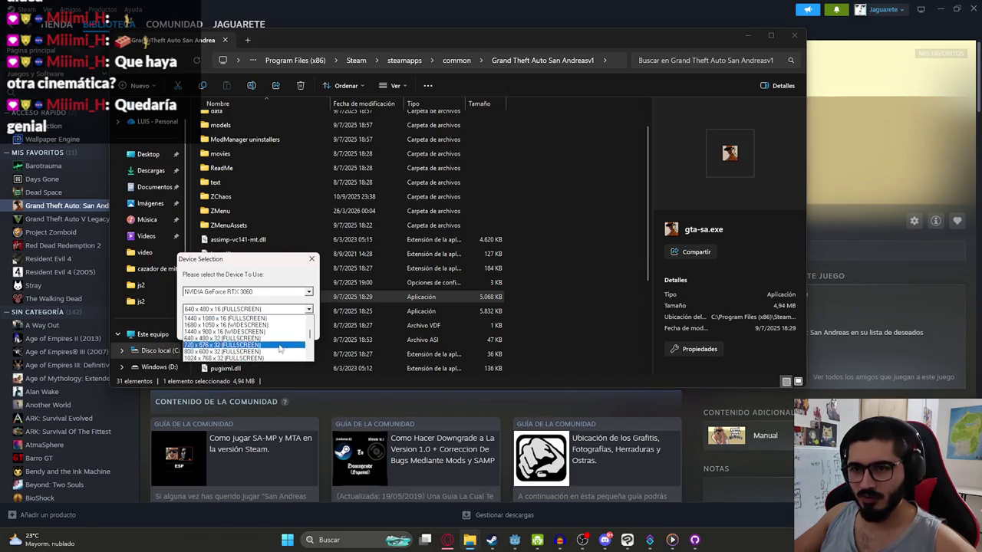
pyautogui.scroll(3, 298, 316)
pyautogui.scroll(3, 242, 339)
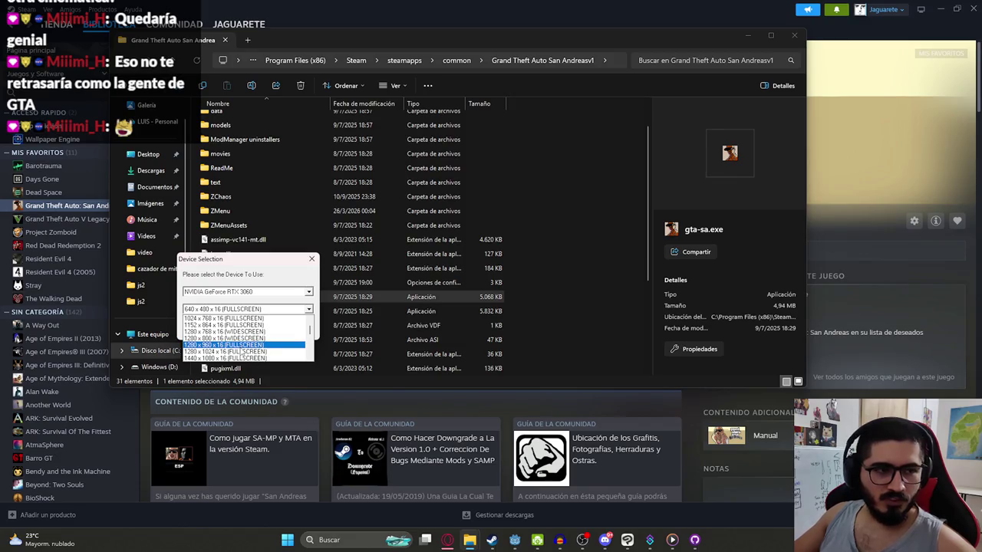
pyautogui.scroll(-5, 241, 355)
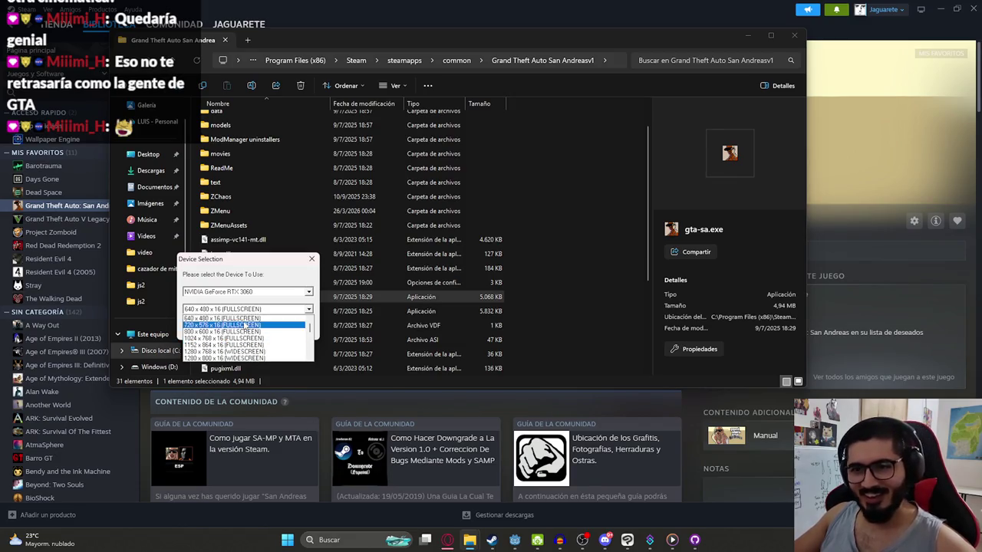
pyautogui.scroll(2, 236, 346)
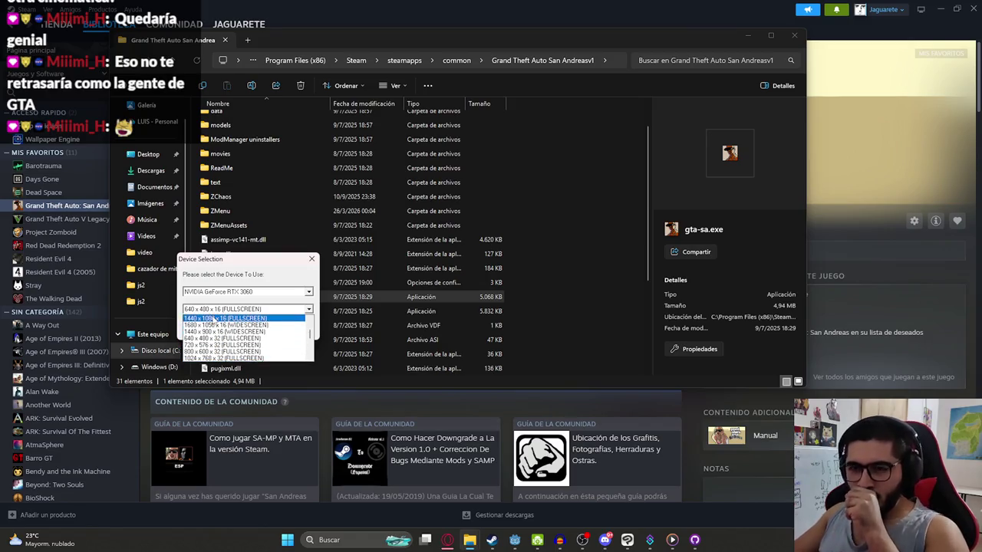
pyautogui.click(219, 318)
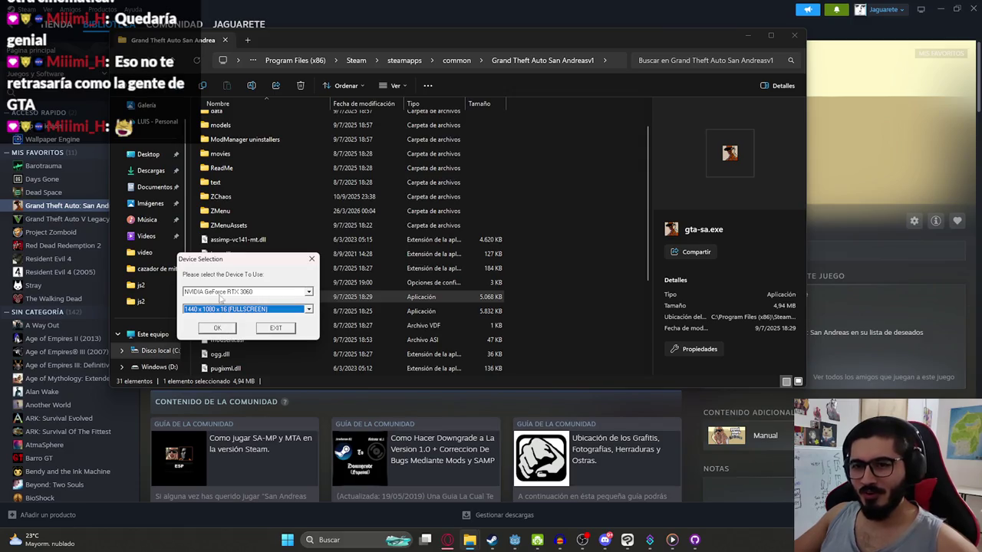
# Step: Change the resolution to 1440 x 1080 x 32 (FULLSCREEN) and confirm to start the game
pyautogui.click(197, 310)
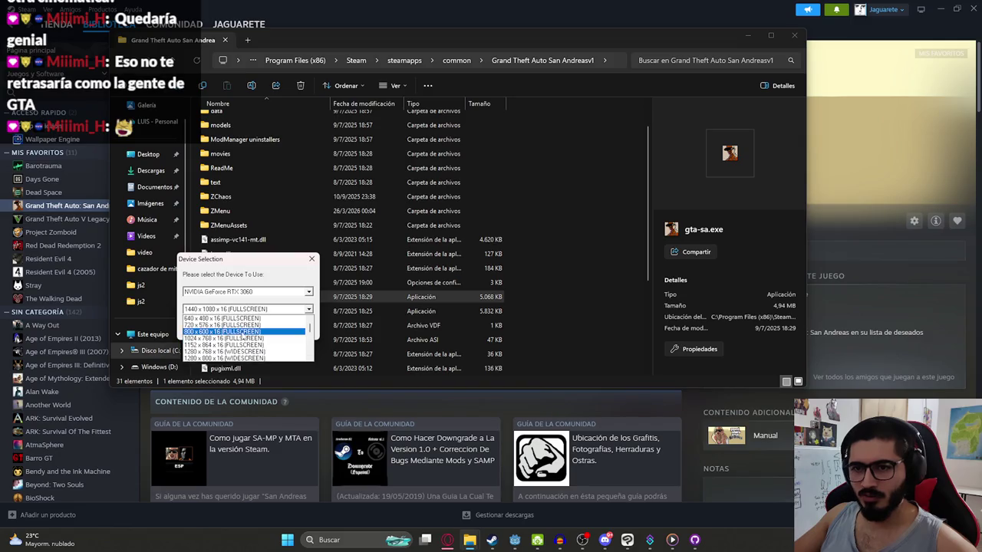
pyautogui.scroll(-1, 238, 339)
pyautogui.scroll(-1, 217, 339)
pyautogui.scroll(-1, 216, 341)
pyautogui.scroll(-1, 223, 339)
pyautogui.scroll(-1, 208, 332)
pyautogui.scroll(-1, 223, 342)
pyautogui.scroll(-1, 222, 346)
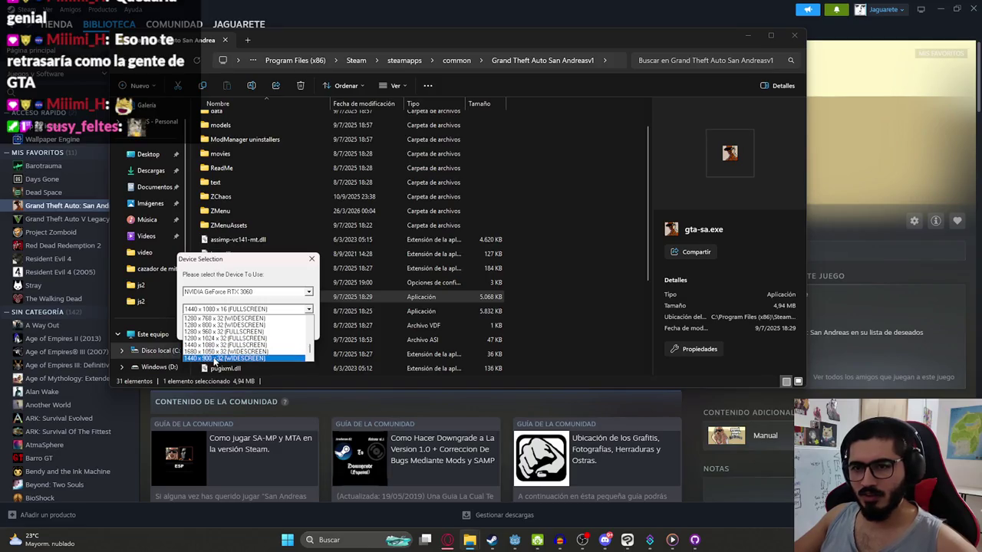
pyautogui.click(222, 347)
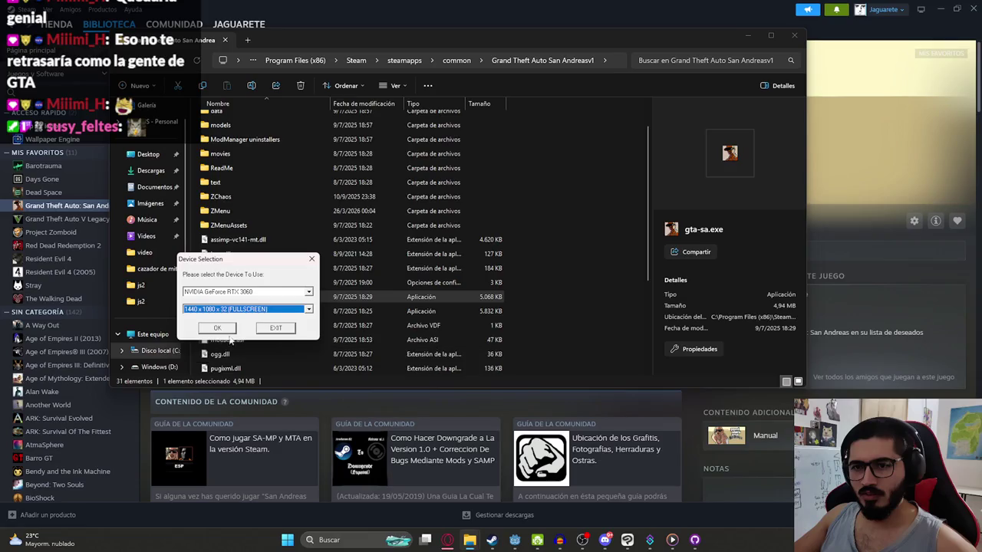
pyautogui.click(232, 328)
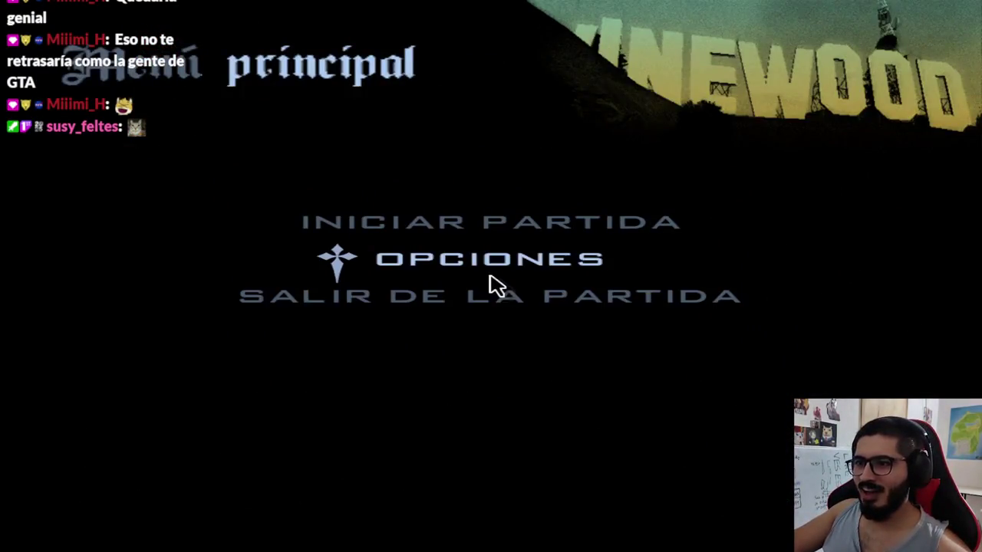
# Step: Lower the radio volume to about three bars and reduce the sound effects volume
pyautogui.click(491, 261)
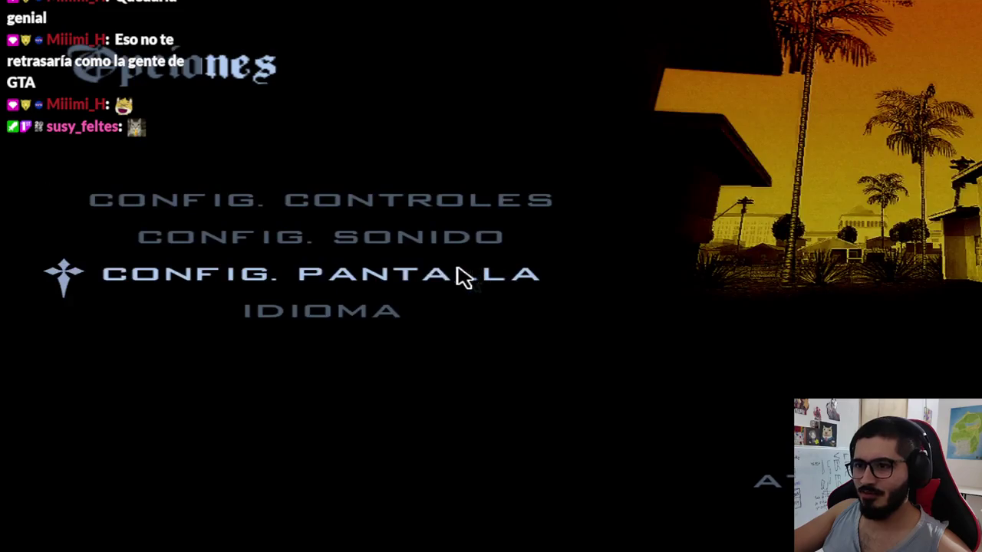
pyautogui.click(361, 265)
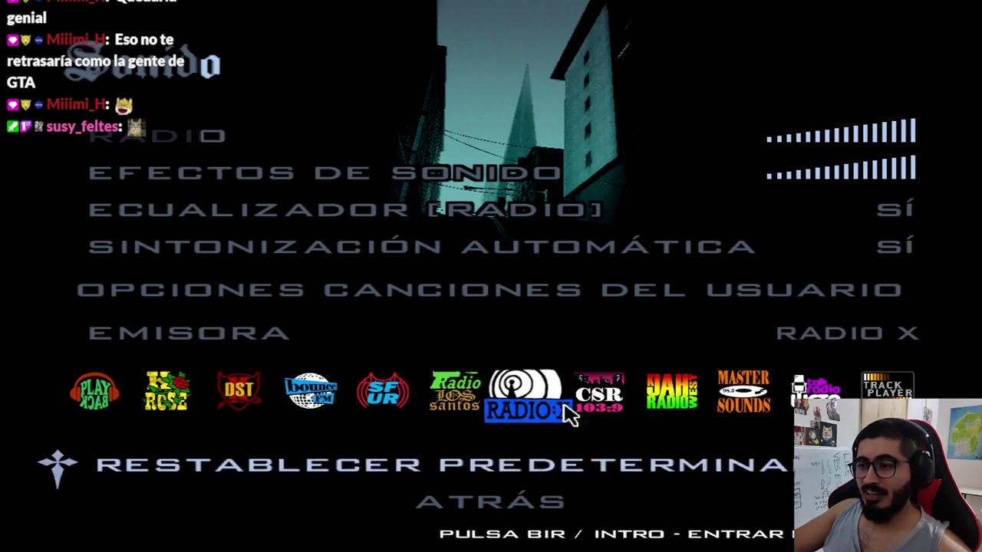
pyautogui.click(790, 141)
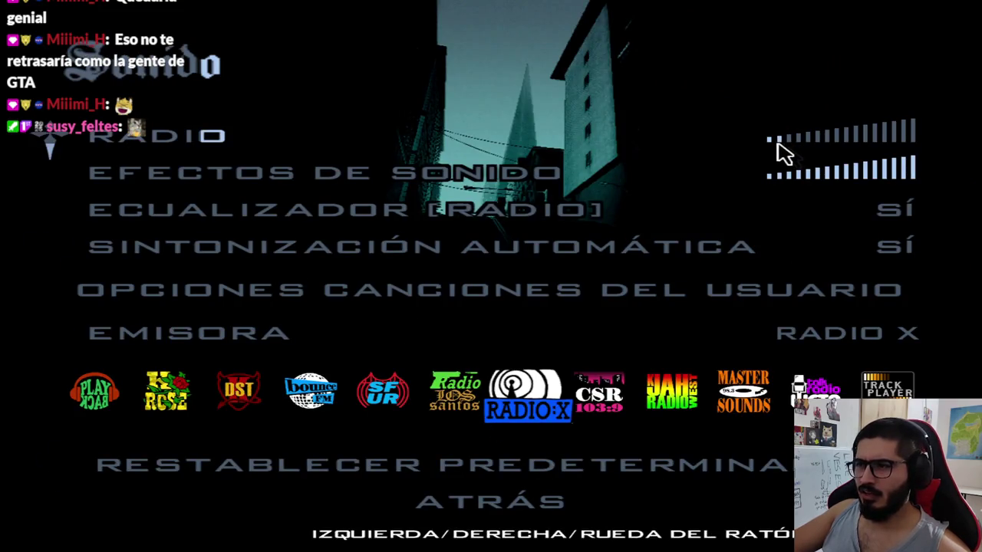
pyautogui.click(786, 175)
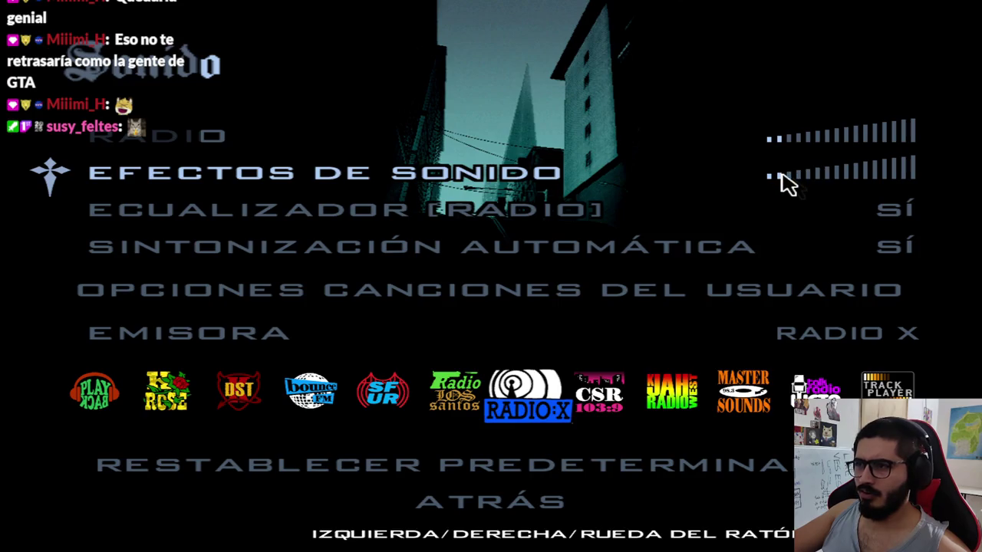
pyautogui.press('Escape')
# Step: Set the display resolution to 1440x900x32, apply it, and return to the main menu
pyautogui.click(361, 287)
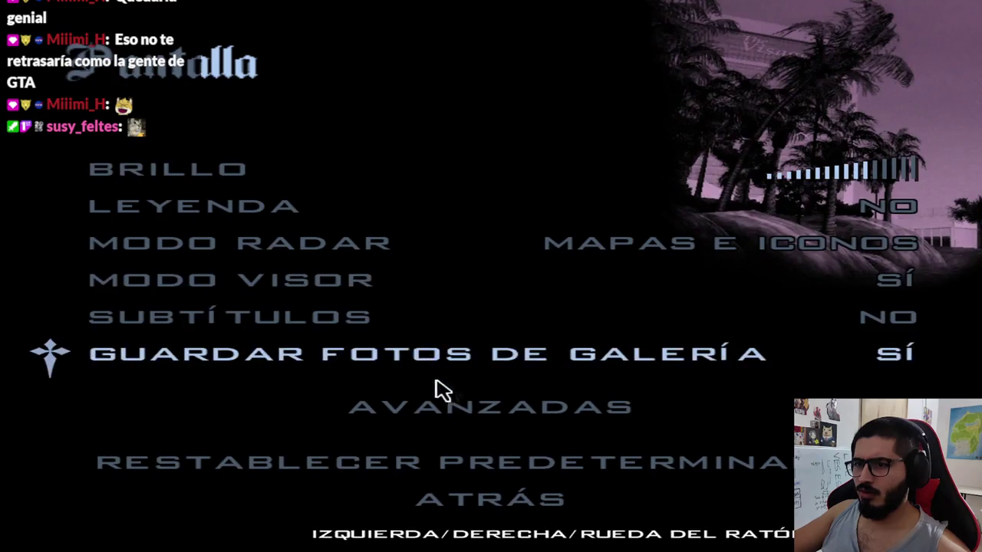
pyautogui.click(432, 414)
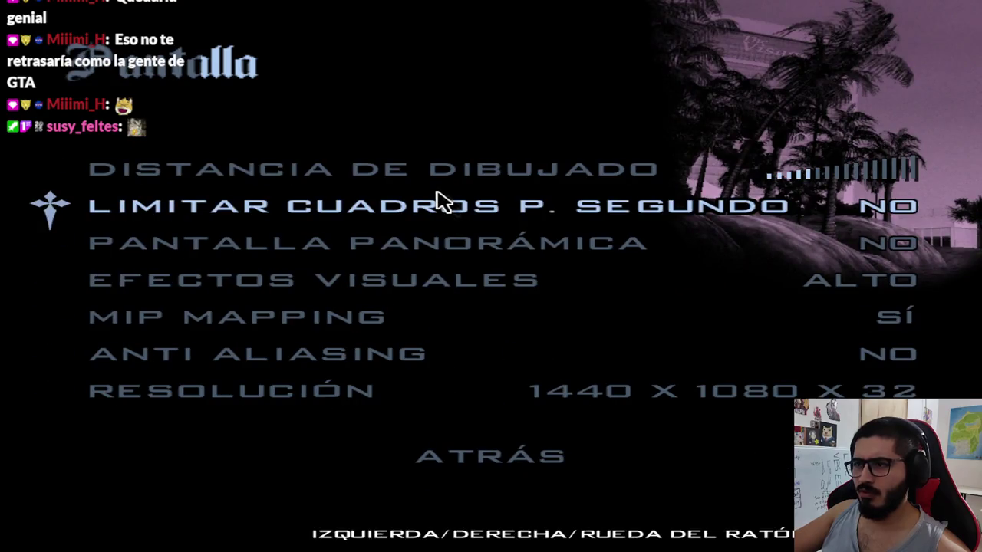
pyautogui.click(425, 394)
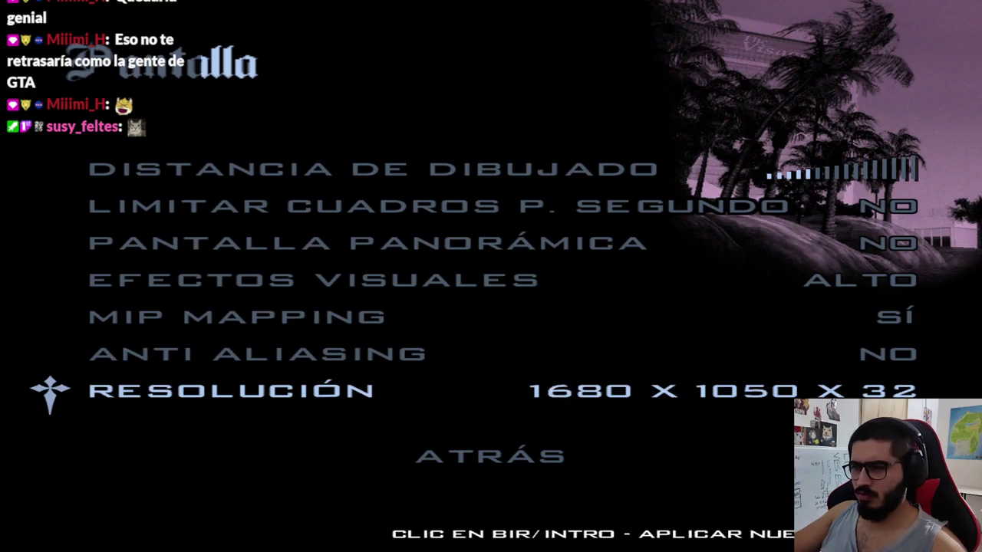
pyautogui.press('Right')
pyautogui.press('Right')
pyautogui.press('Right')
pyautogui.press('Right')
pyautogui.press('Right')
pyautogui.press('Right')
pyautogui.press('Right')
pyautogui.press('Right')
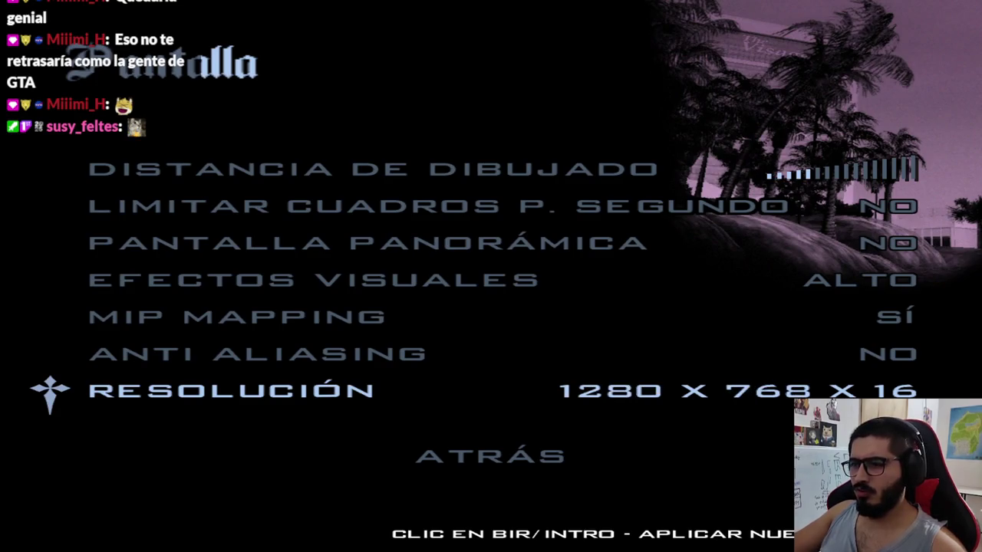
pyautogui.press('Right')
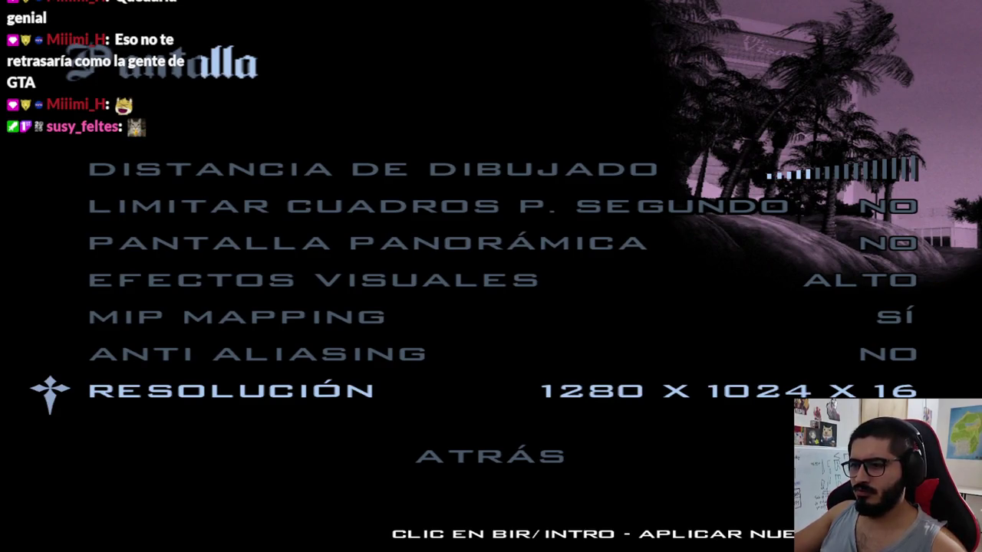
pyautogui.press('Left')
pyautogui.press('Left')
pyautogui.press('Left')
pyautogui.press('Left')
pyautogui.press('Left')
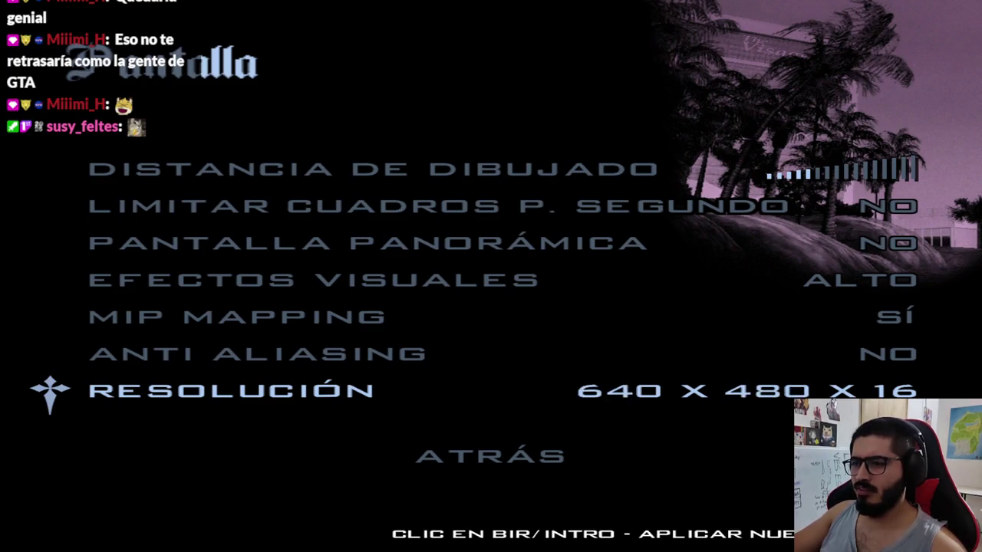
pyautogui.press('Left')
pyautogui.press('Return')
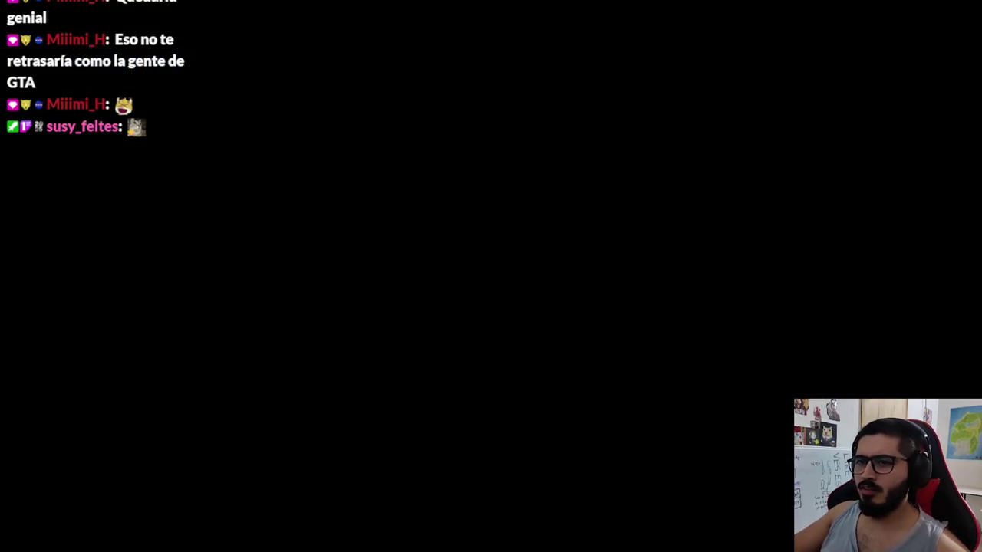
pyautogui.press('Escape')
pyautogui.click(262, 221)
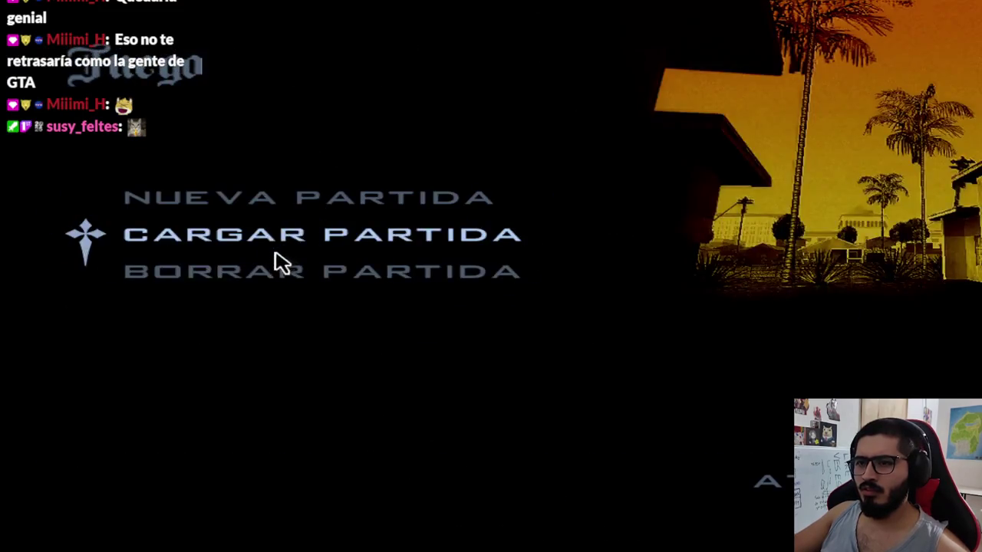
# Step: Load the Explosive Situation save dated 02 ABR 2026 00:14:57 from Cargar partida
pyautogui.click(270, 253)
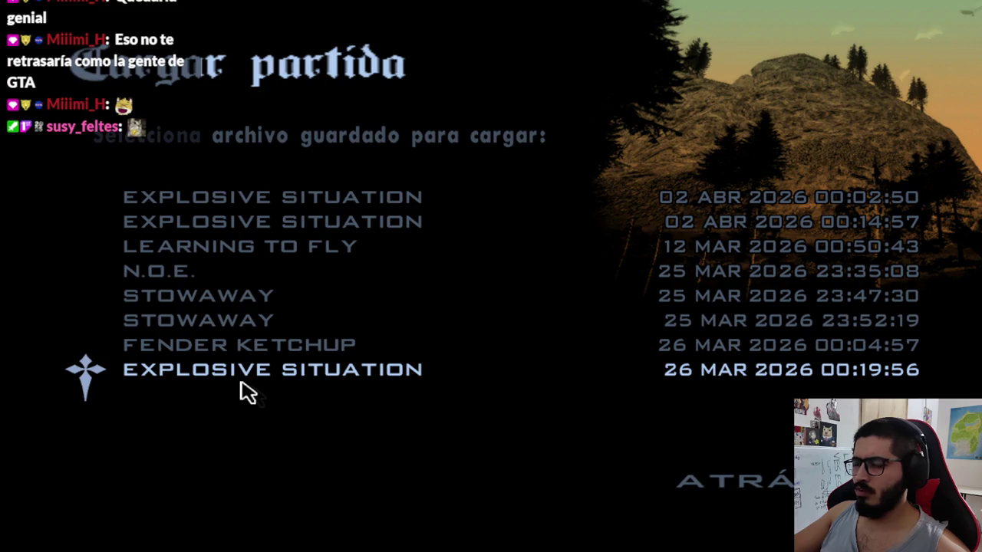
pyautogui.click(264, 222)
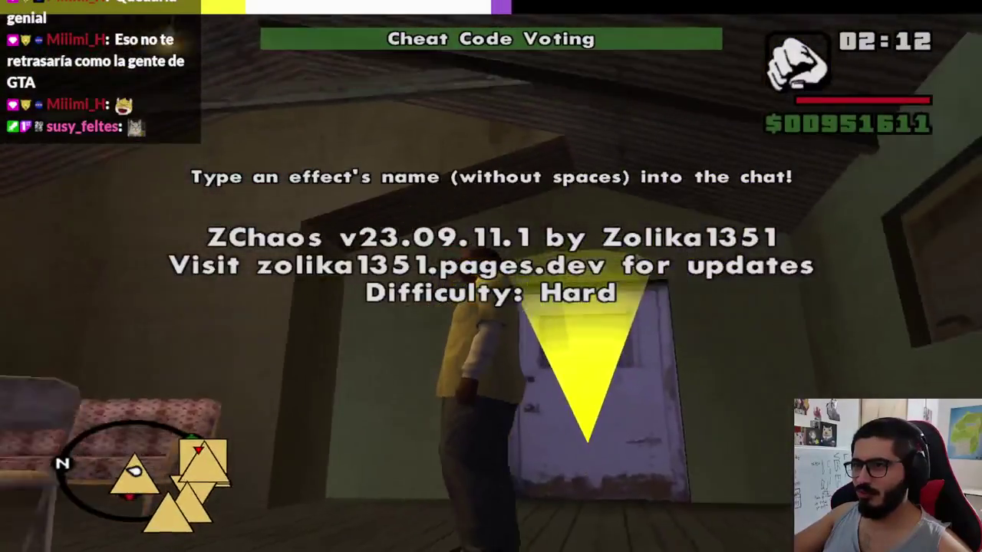
pyautogui.press('Escape')
pyautogui.click(445, 372)
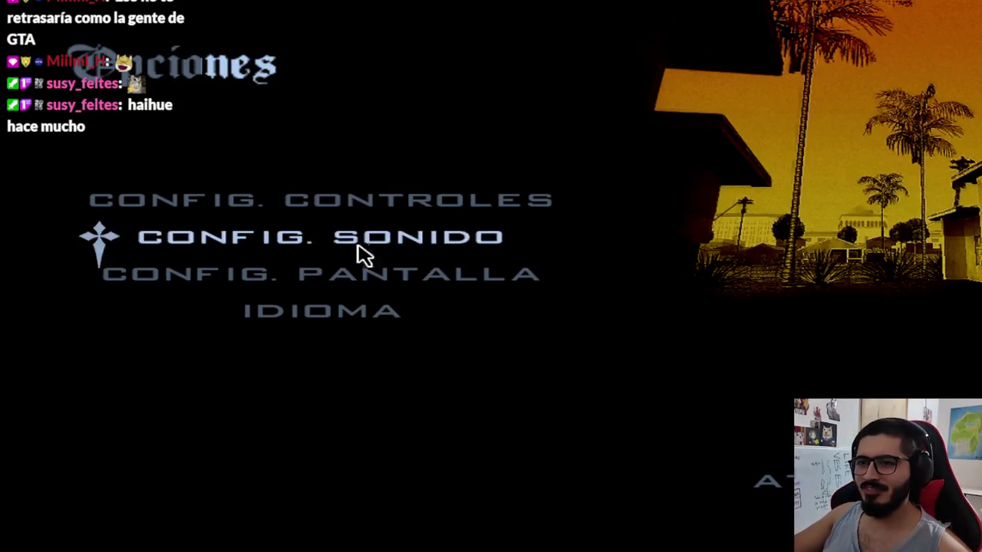
pyautogui.click(361, 283)
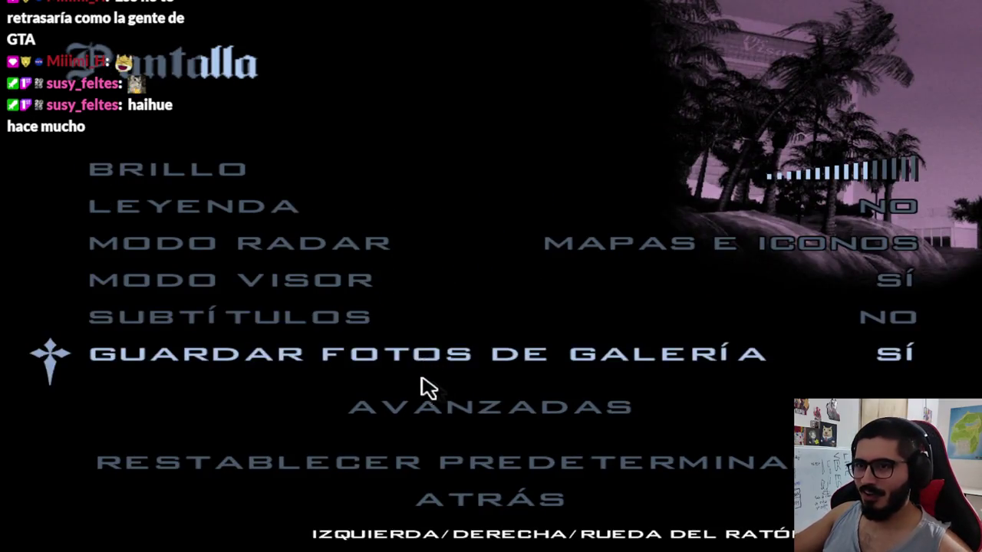
pyautogui.press('Escape')
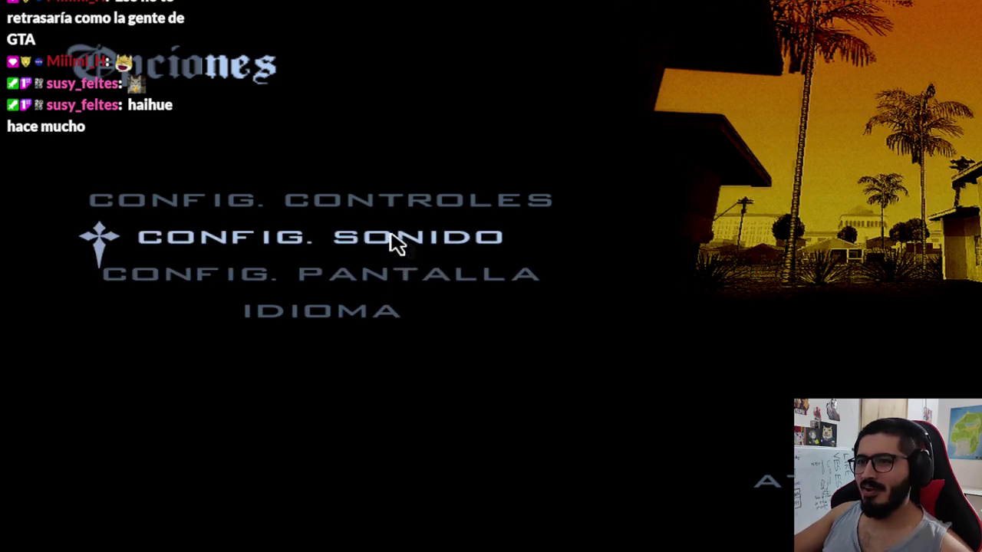
pyautogui.click(398, 215)
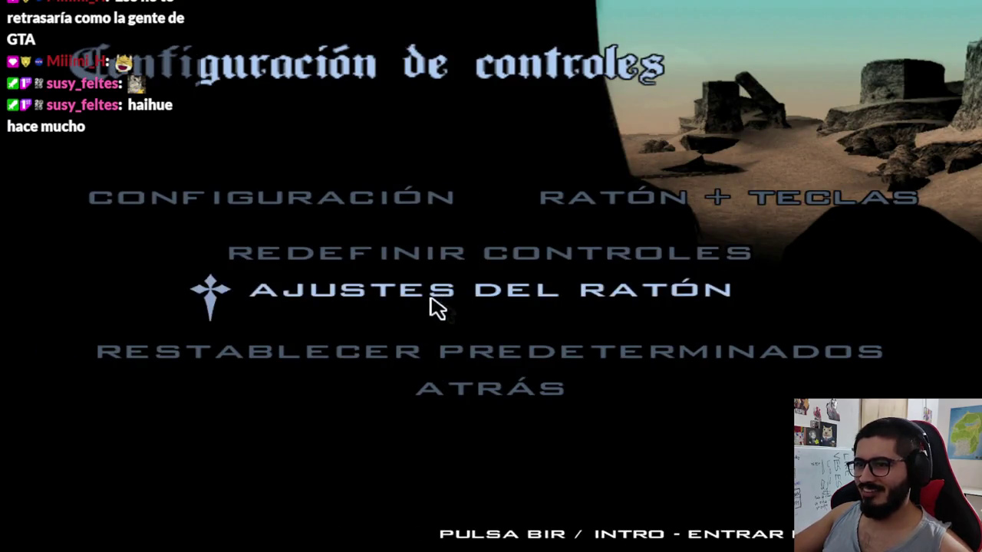
pyautogui.click(433, 297)
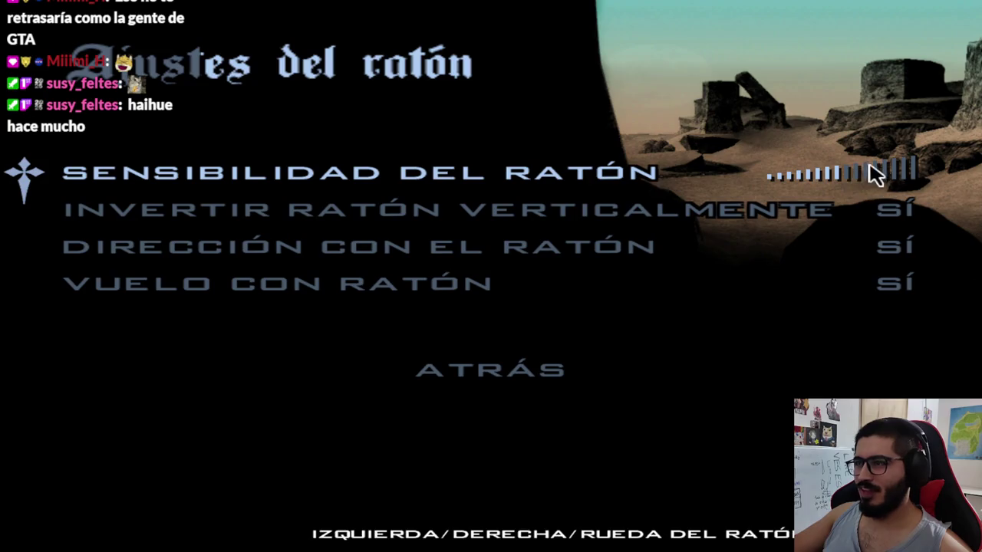
pyautogui.press('Escape')
pyautogui.press('Escape')
pyautogui.press('Escape')
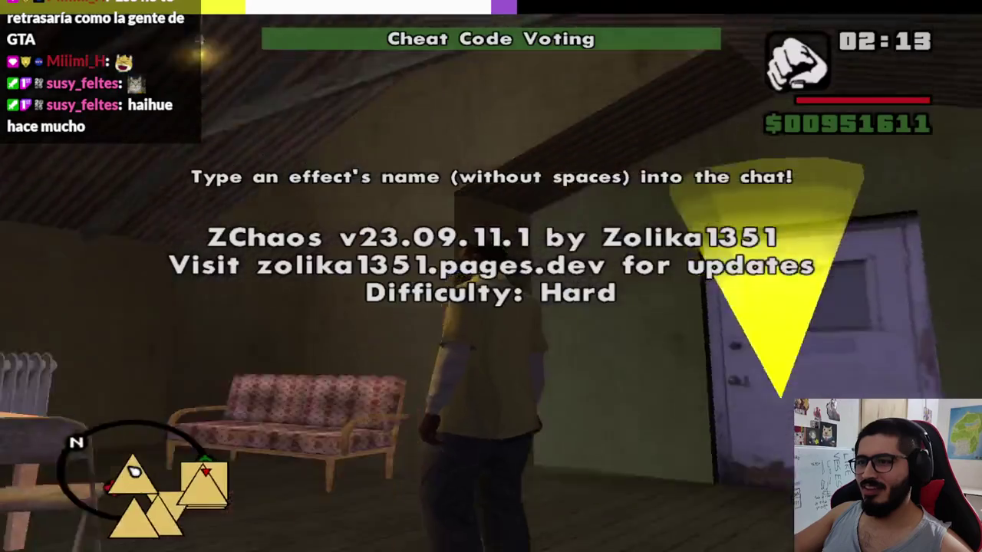
# Step: Walk CJ through the house and out the door
pyautogui.press('w')
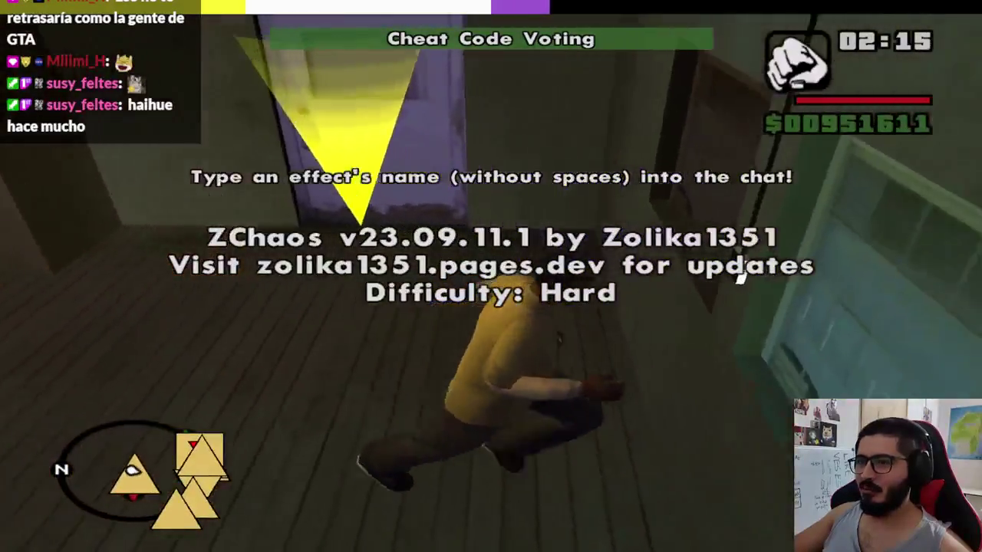
pyautogui.press('w')
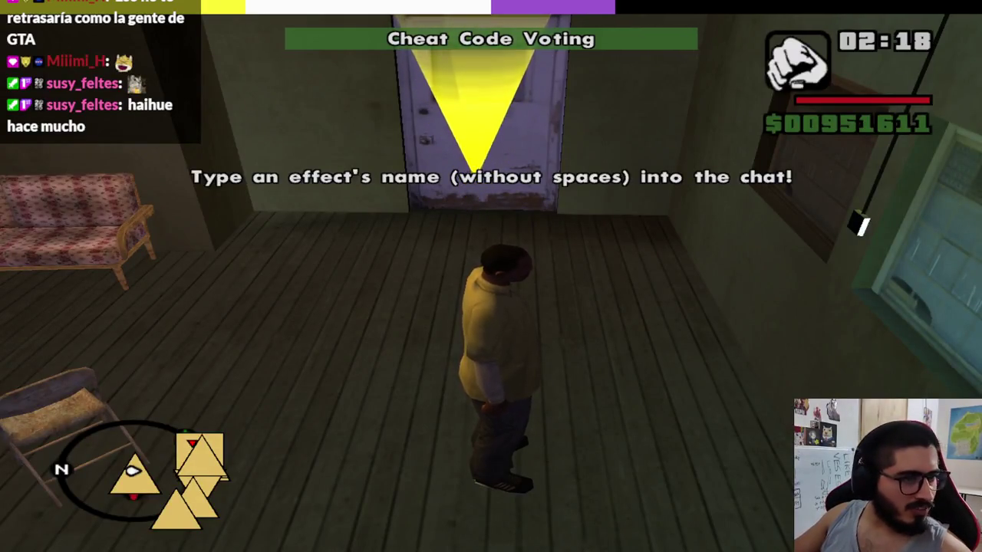
pyautogui.press('super')
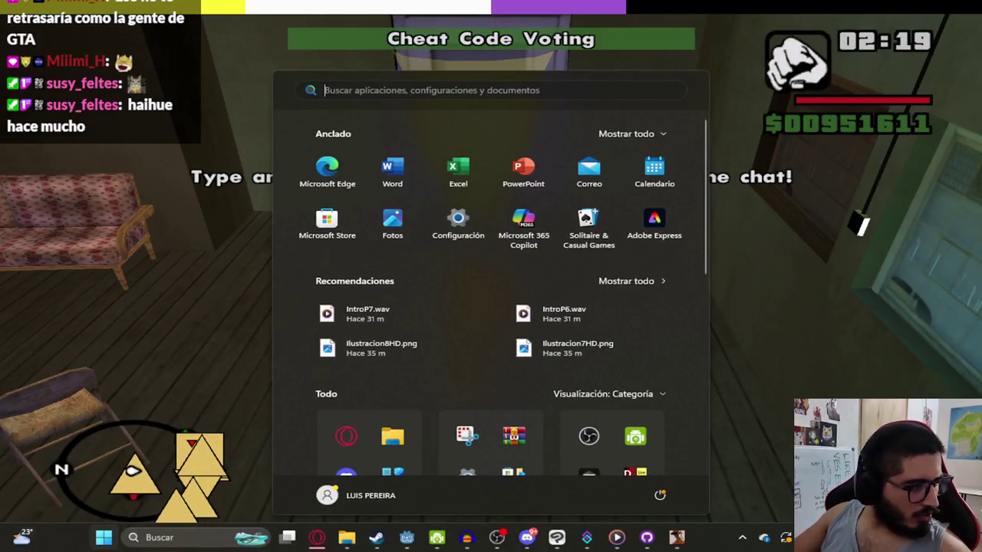
pyautogui.press('super')
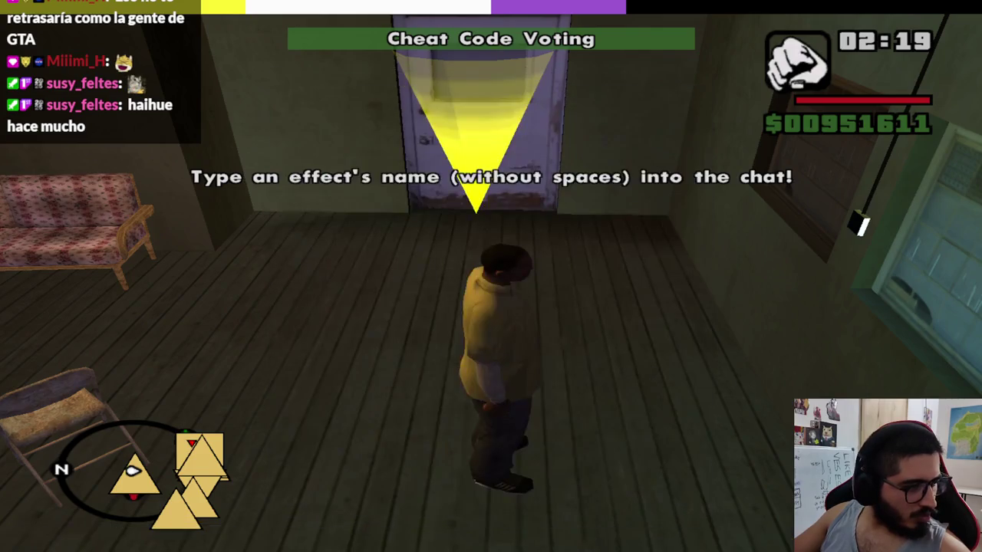
pyautogui.press('Escape')
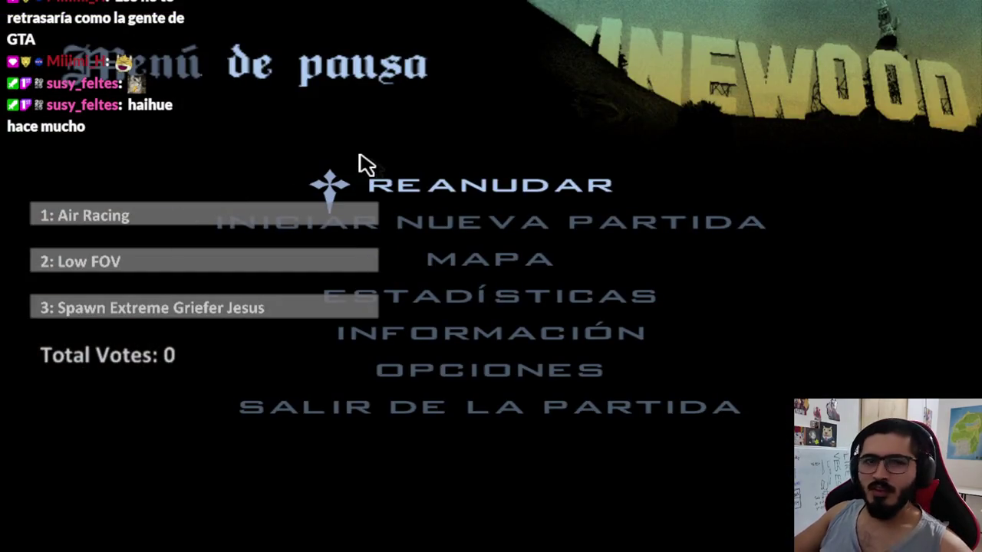
pyautogui.press('Escape')
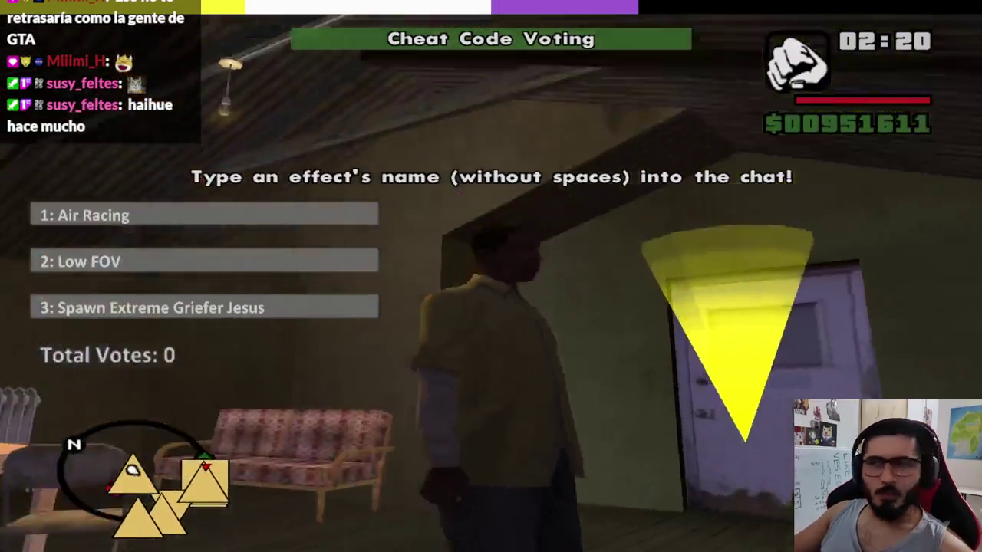
pyautogui.press('w')
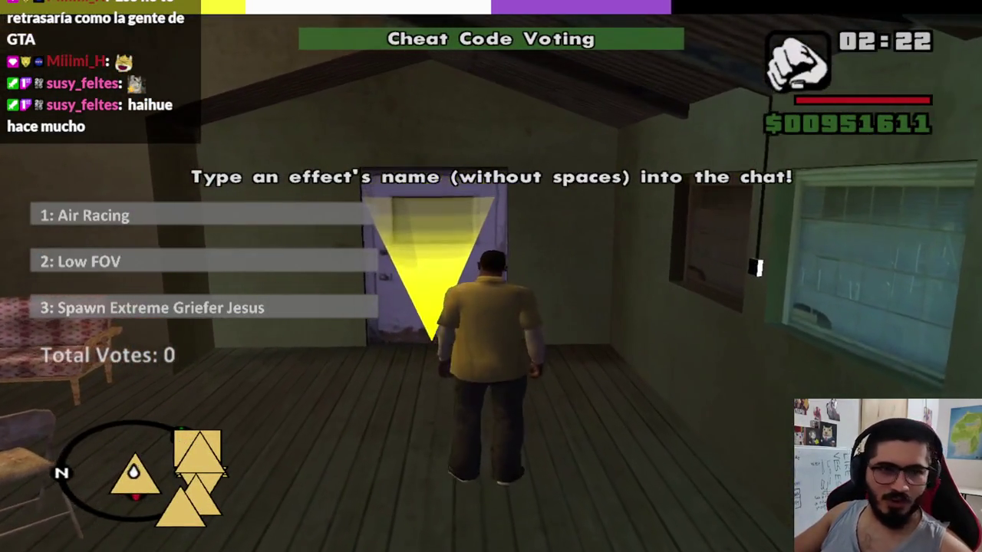
pyautogui.press('w')
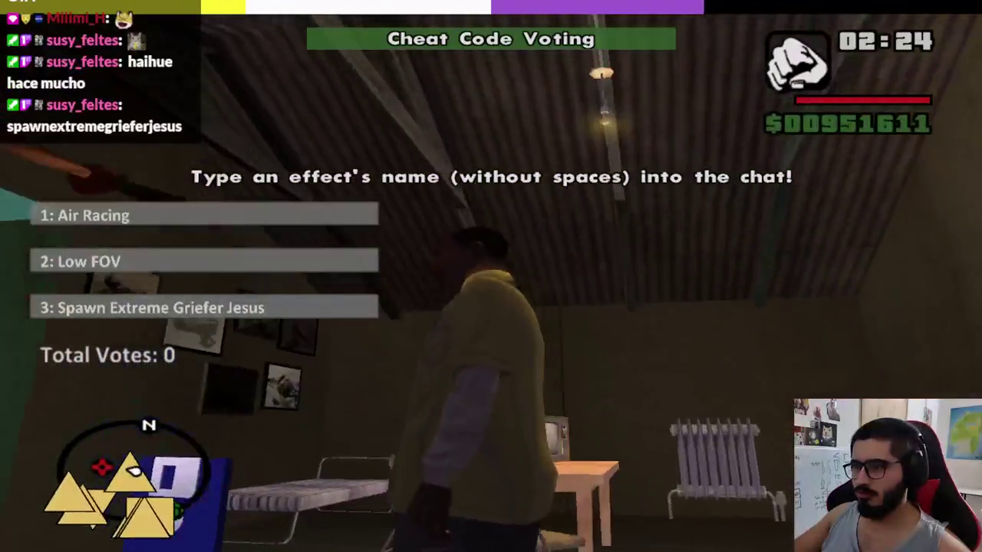
pyautogui.press('w')
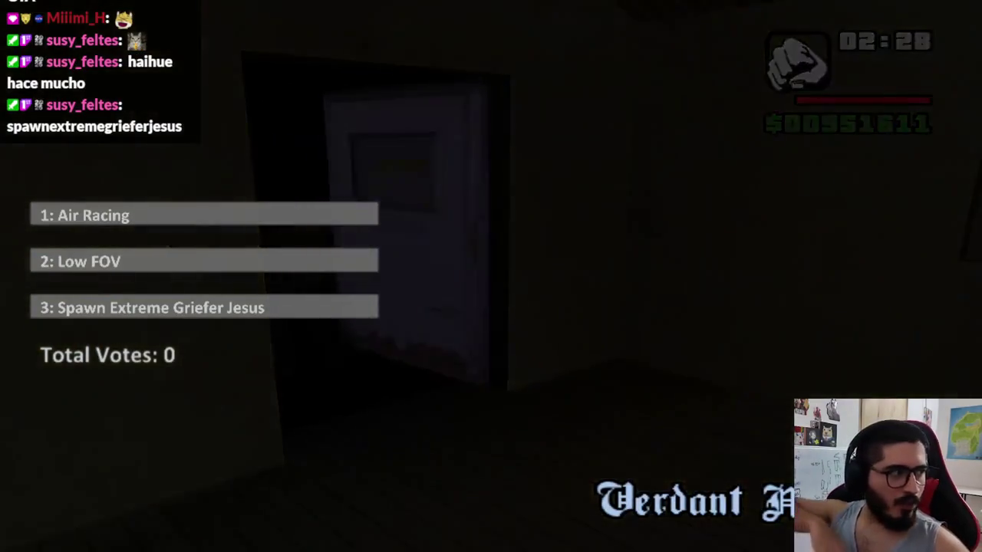
# Step: Run across the lot into the hangar's red marker to start the Black Project mission
pyautogui.press('w')
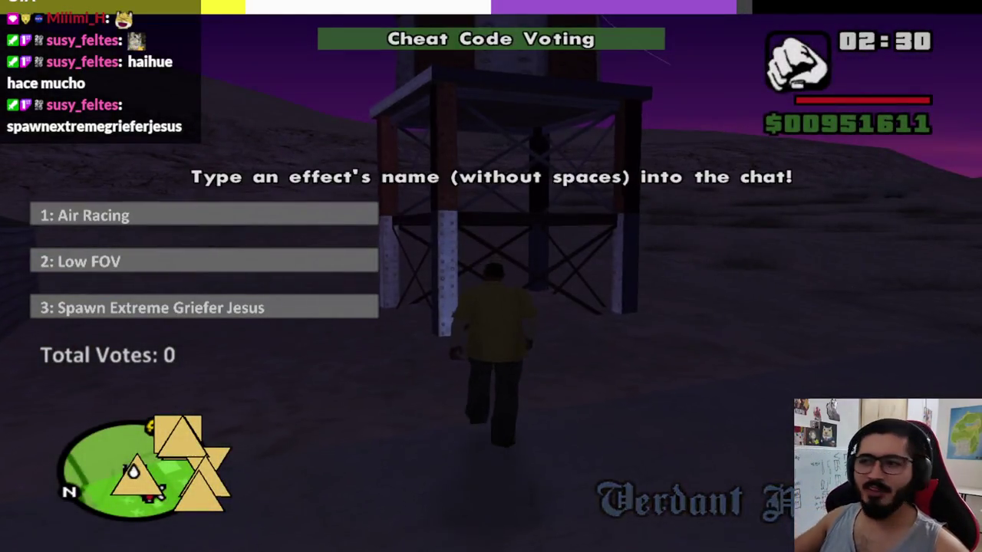
pyautogui.press('w')
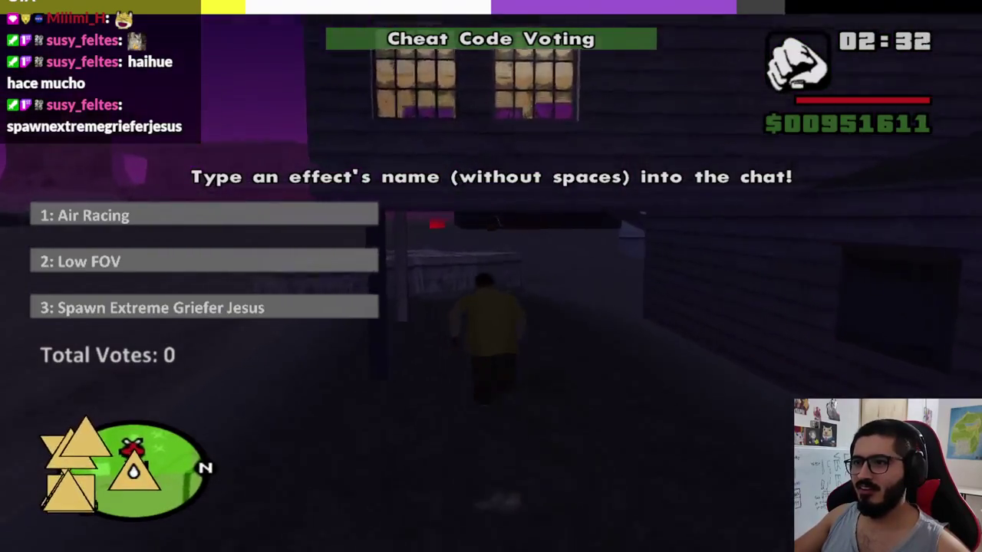
pyautogui.press('w')
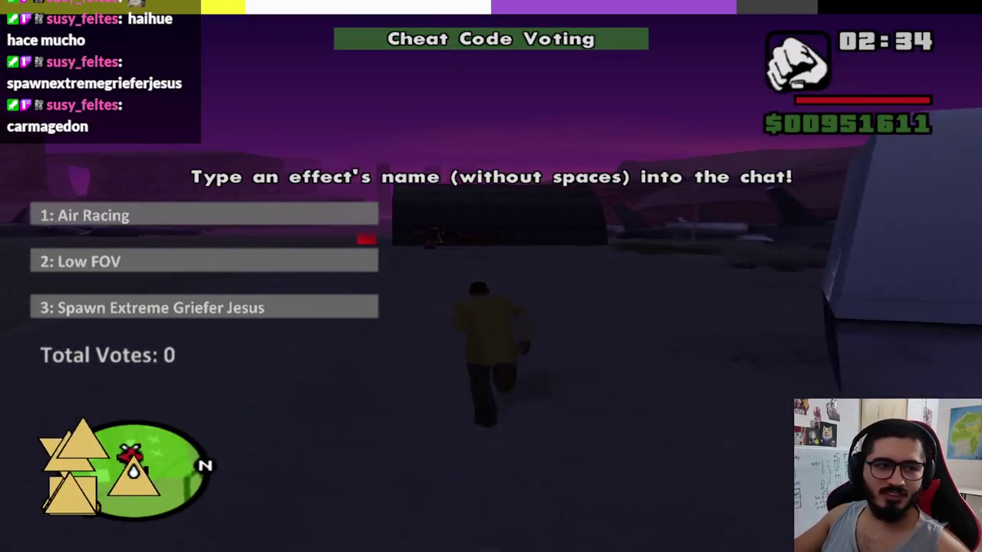
pyautogui.press('w')
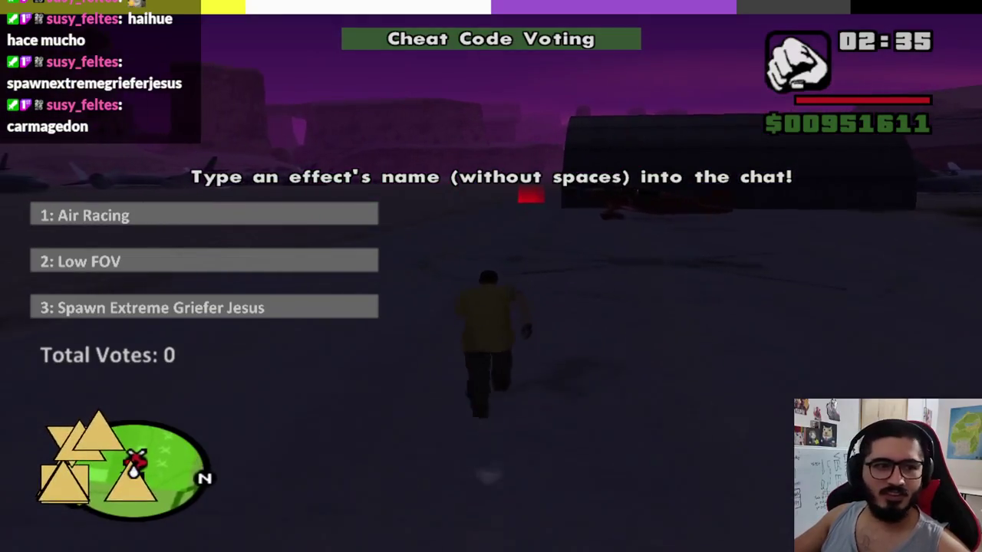
pyautogui.press('w')
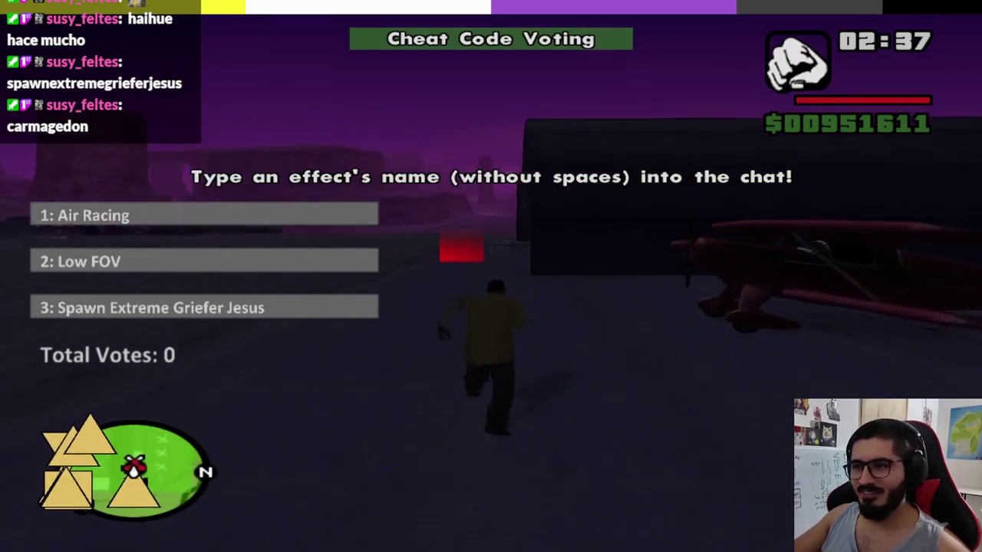
pyautogui.press('w')
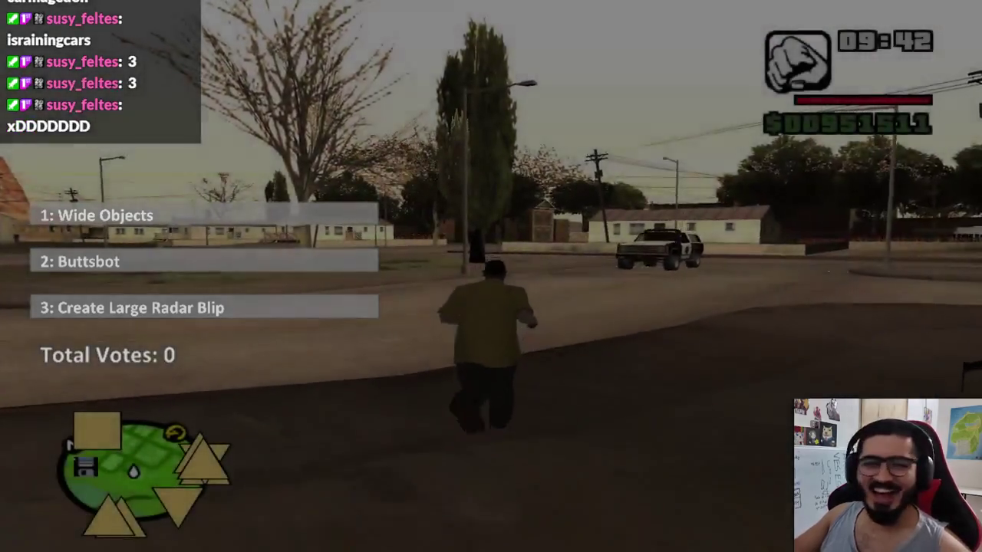
# Step: Pause the game and pick a save to reload from Cargar partida
pyautogui.press('Escape')
pyautogui.click(430, 222)
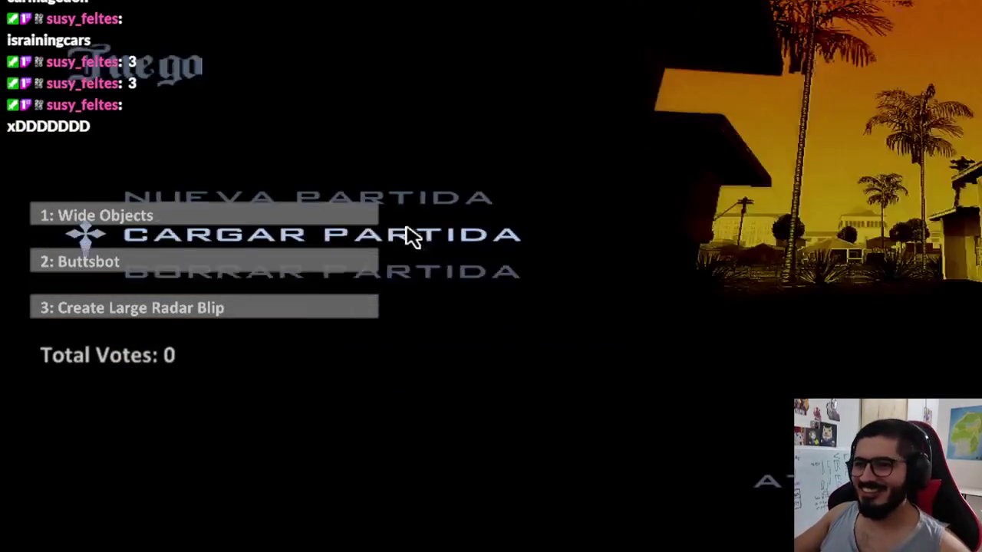
pyautogui.click(309, 241)
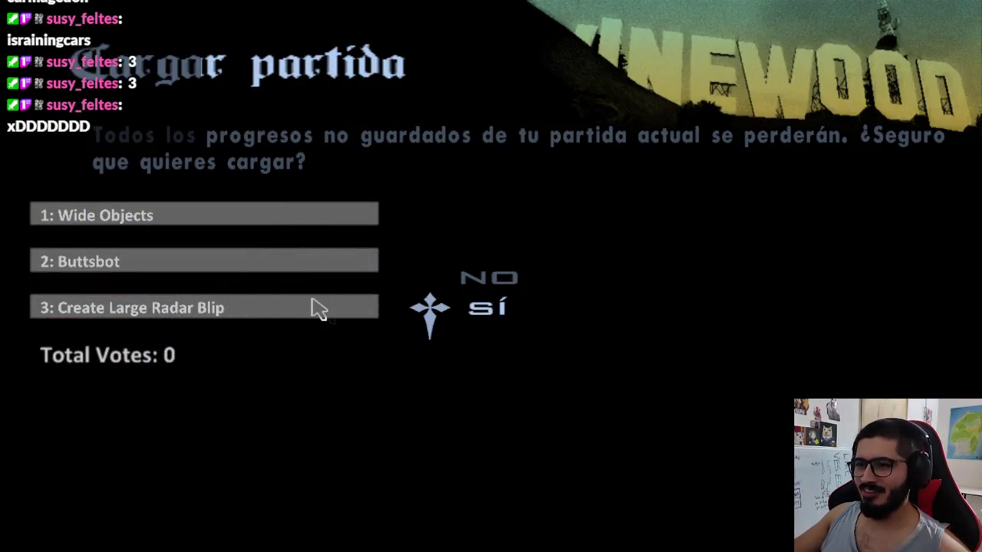